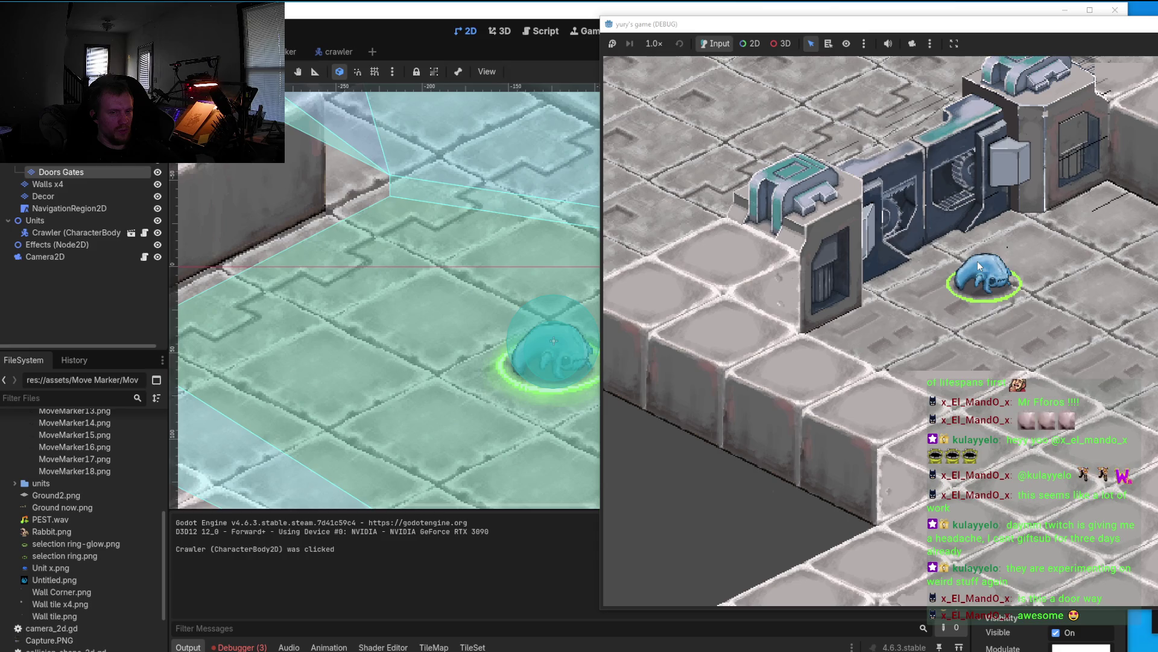
Step: Relaunch the game, zoom in and select the crawler, then stop the debug run
scroll(978, 265, "up", 2)
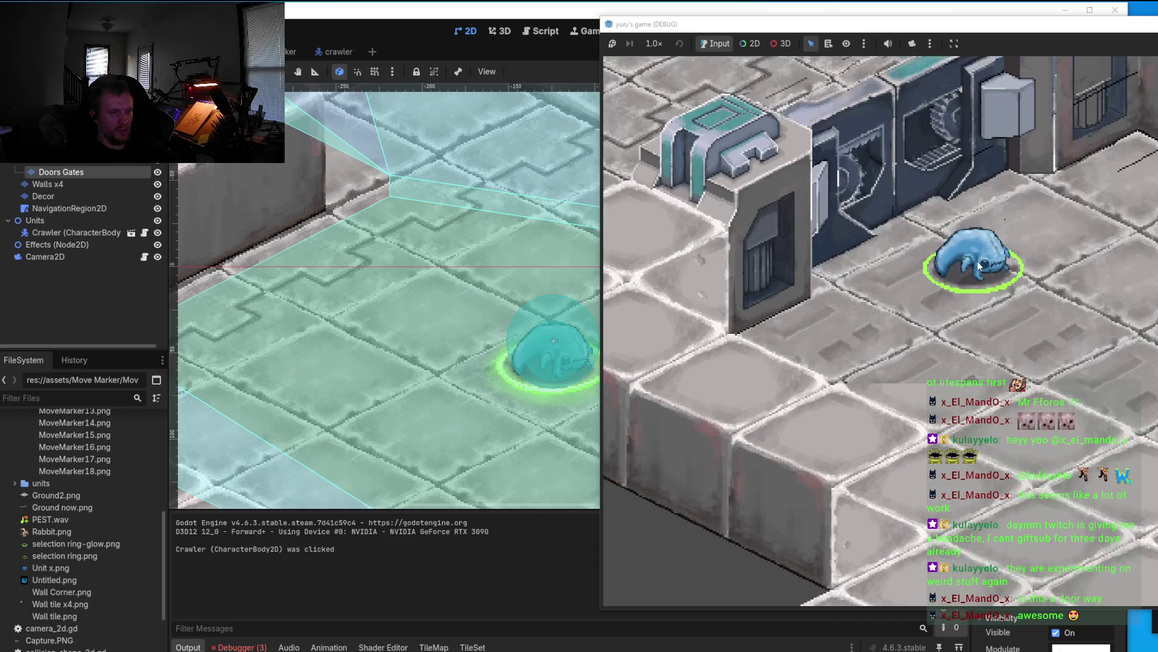
key("F5")
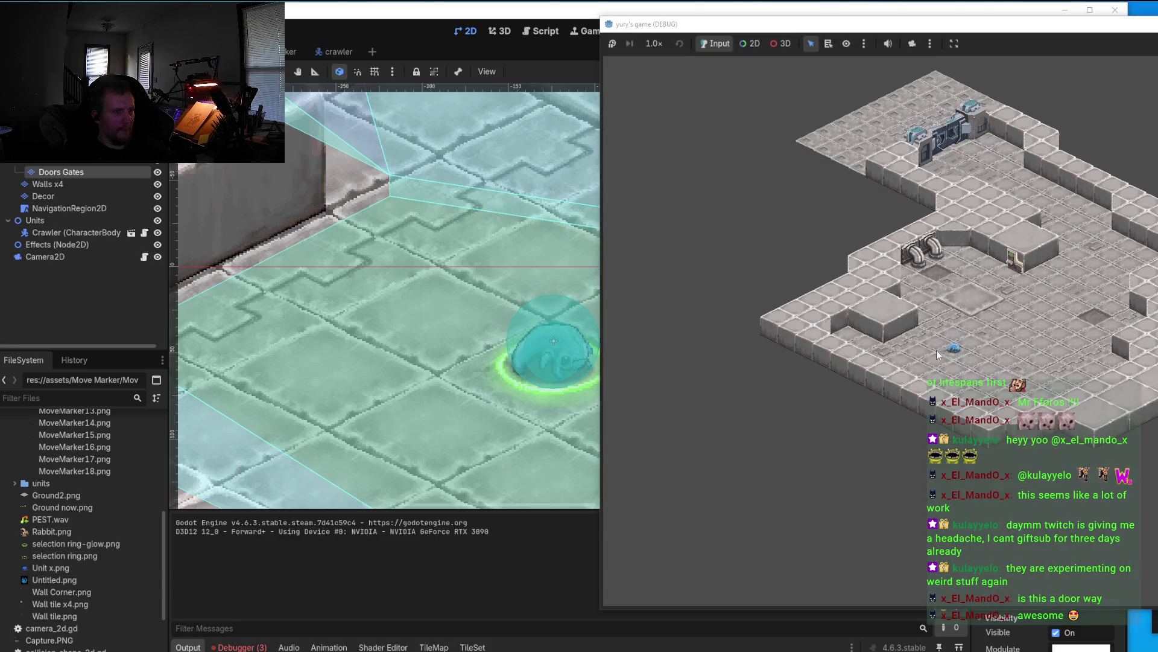
scroll(961, 357, "up", 3)
scroll(961, 357, "up", 2)
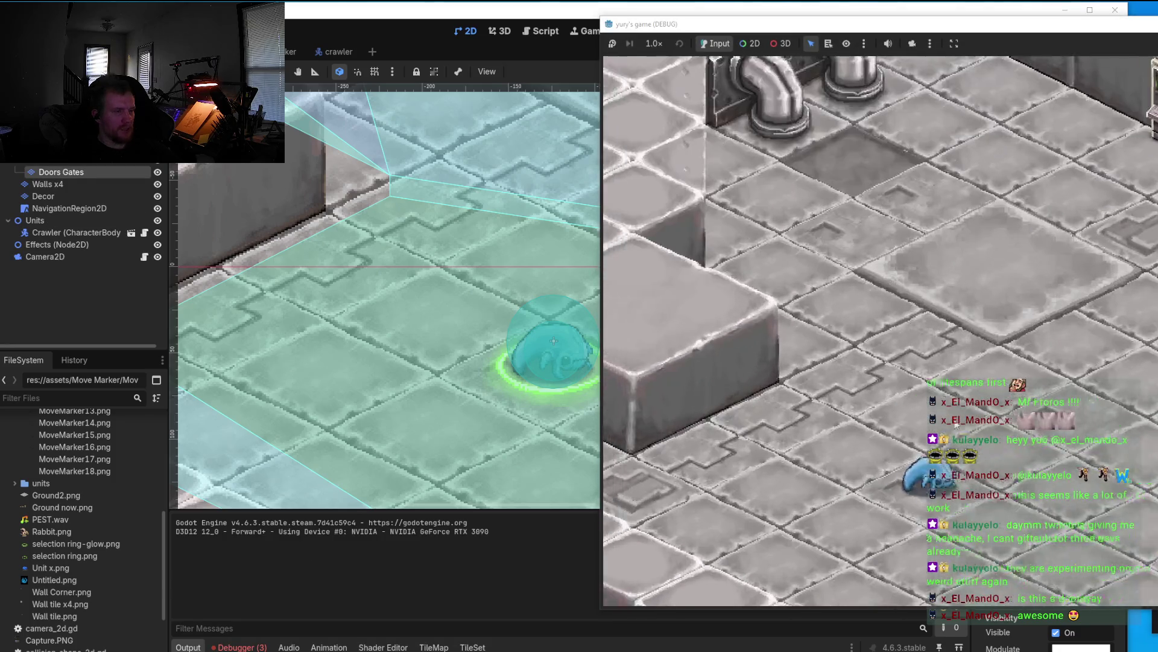
scroll(995, 362, "up", 2)
scroll(1025, 365, "up", 1)
scroll(1044, 366, "up", 1)
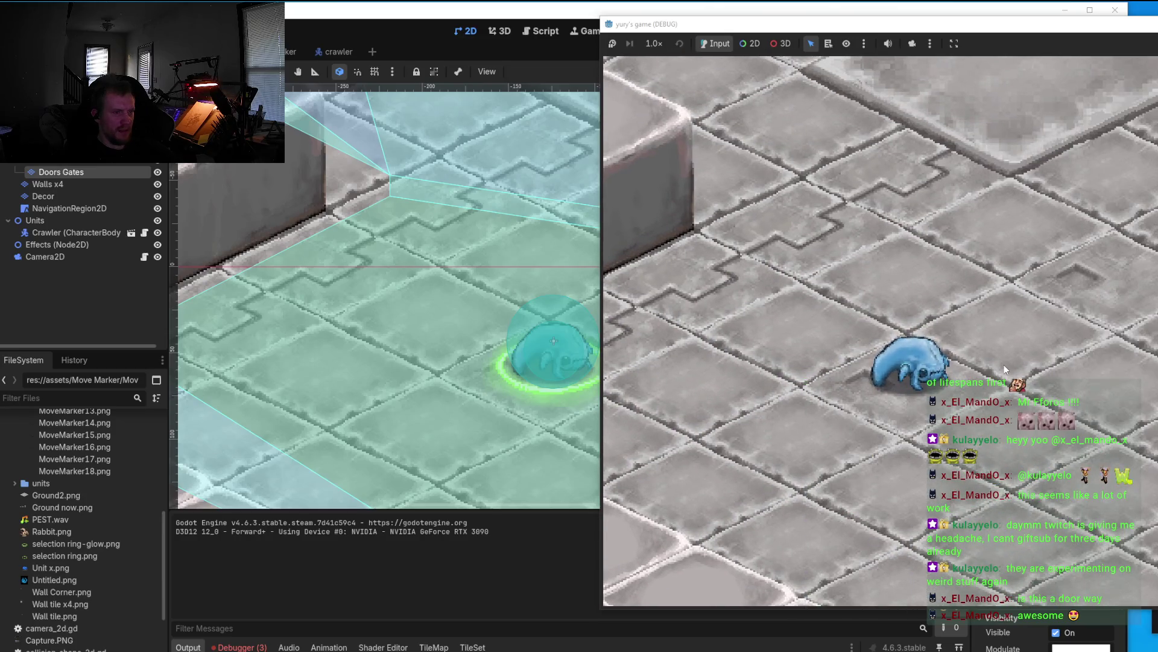
scroll(1025, 365, "up", 1)
left_click(1025, 369)
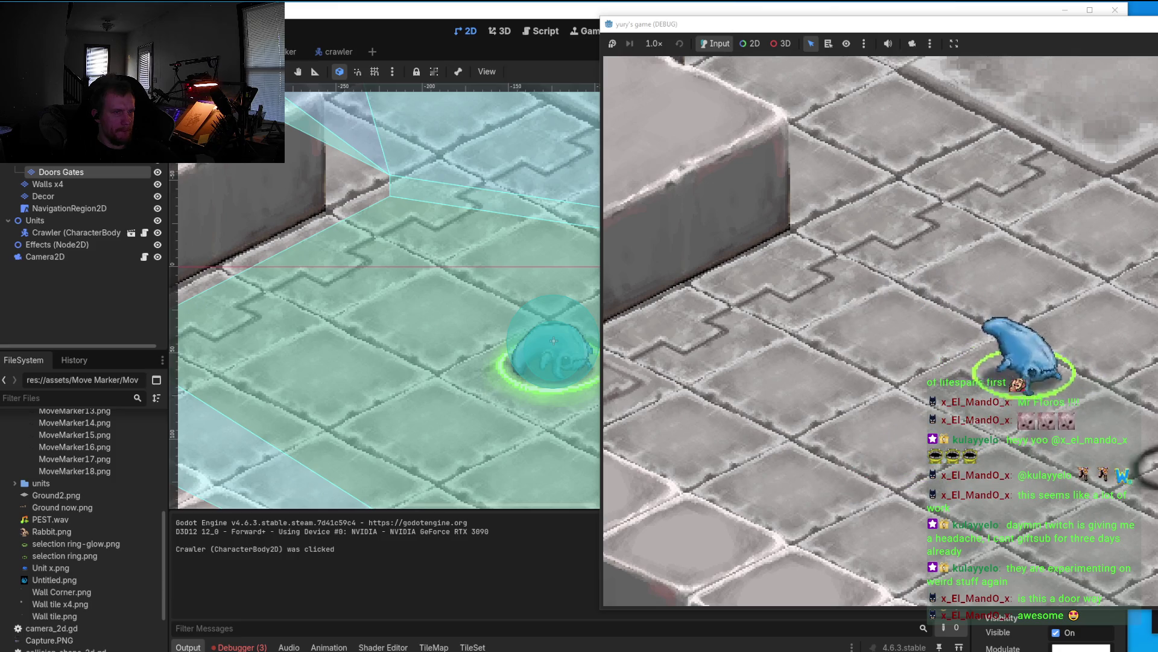
key("F8")
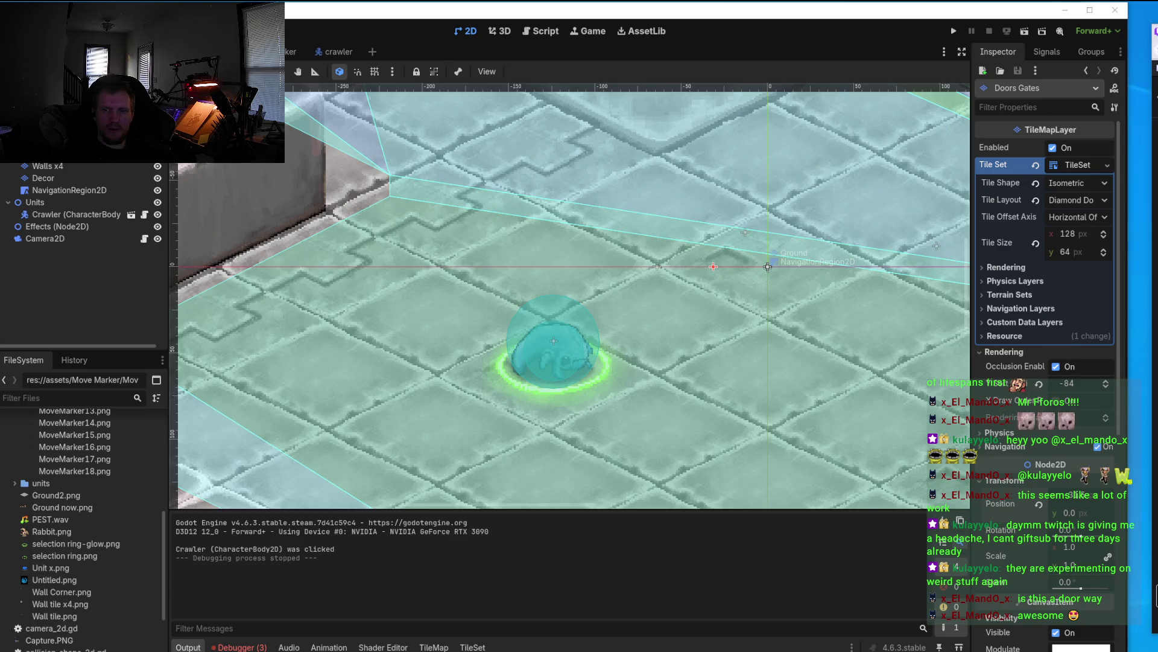
Step: Switch to Aseprite and bring the Wall tile.png canvas into view
key("alt+Tab")
scroll(644, 260, "up", 3)
scroll(644, 259, "right", 3)
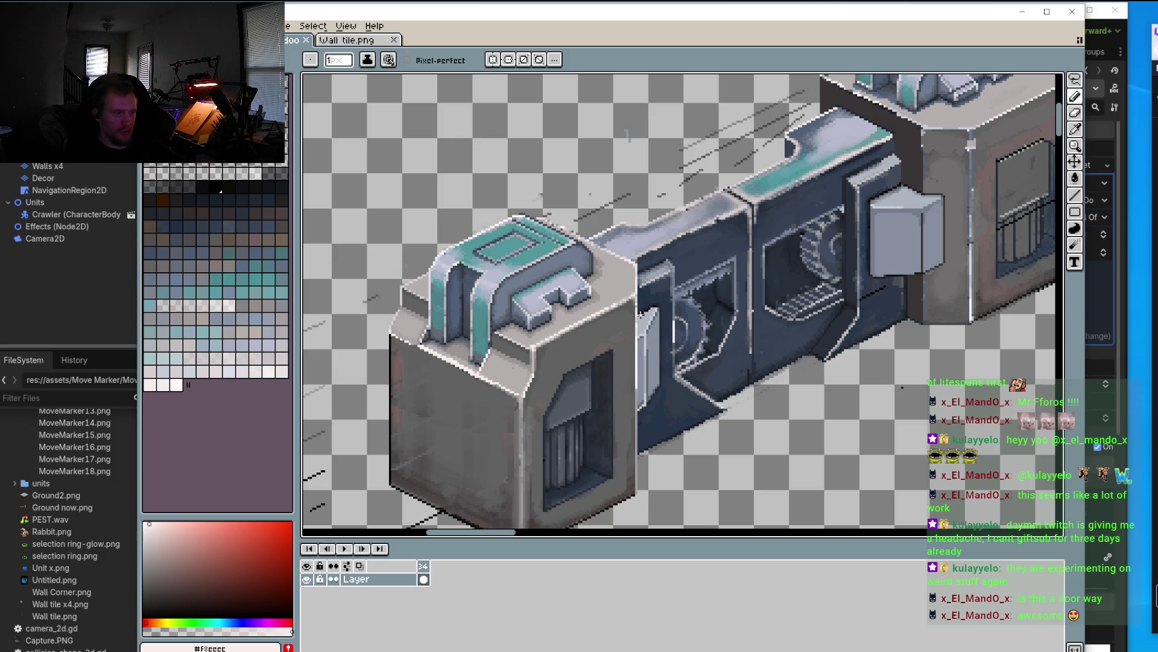
scroll(757, 312, "down", 2)
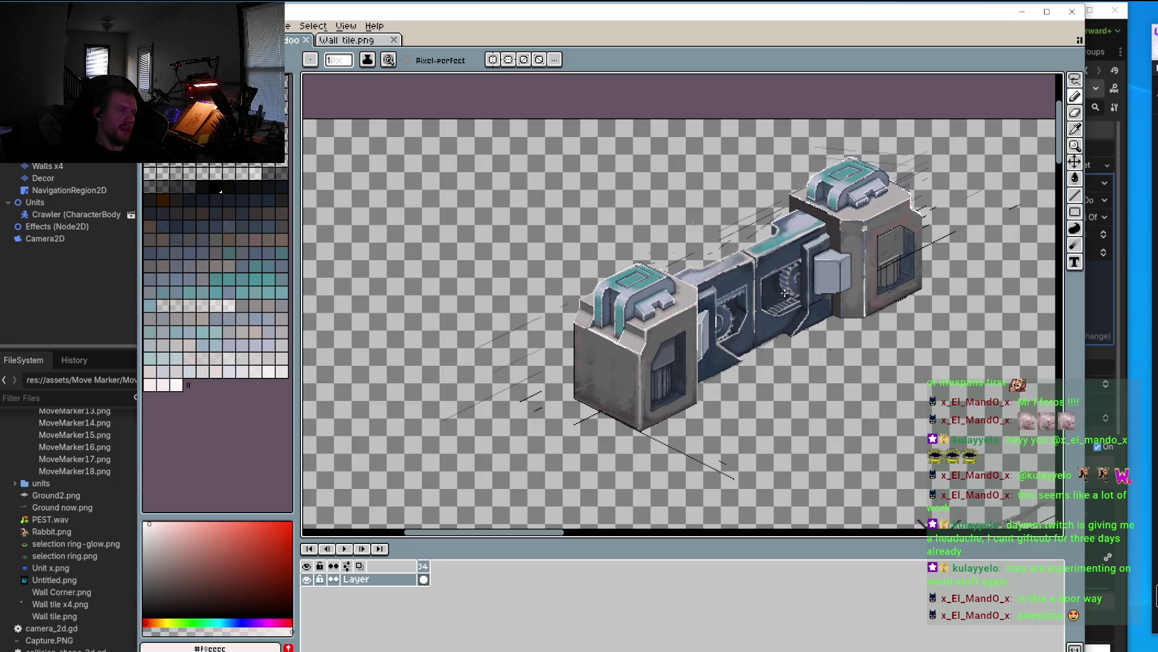
scroll(786, 279, "up", 4)
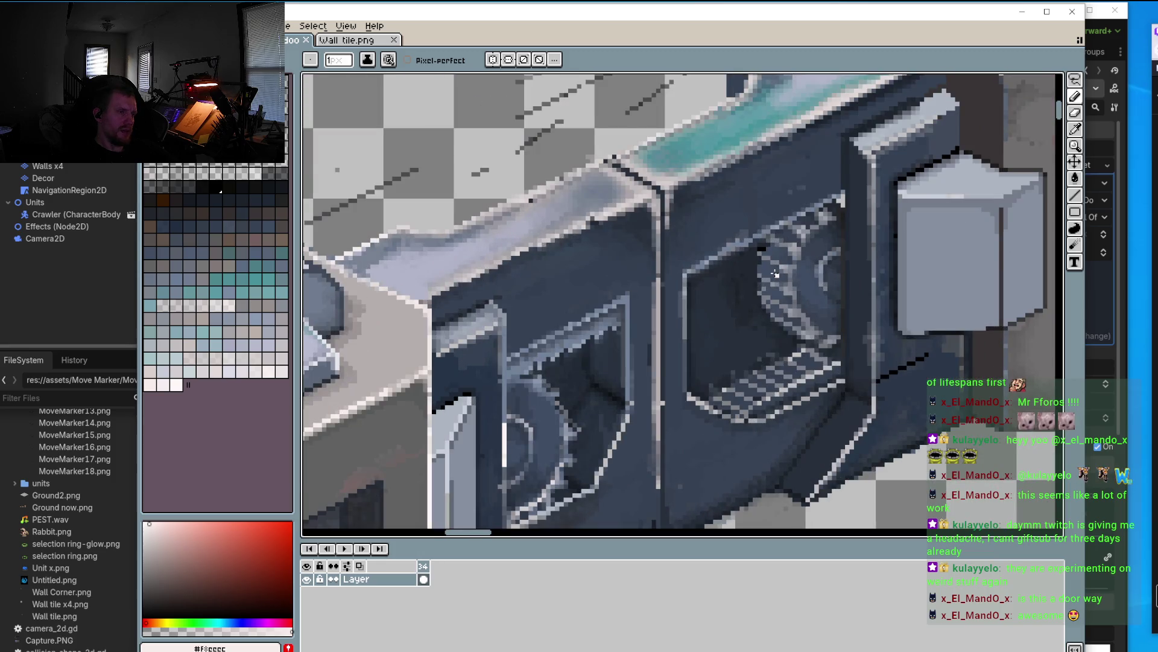
Step: Pan to the door panel and sample its dark and lighter grey-blue shades
scroll(775, 273, "down", 1)
left_click_drag(717, 312, 746, 246)
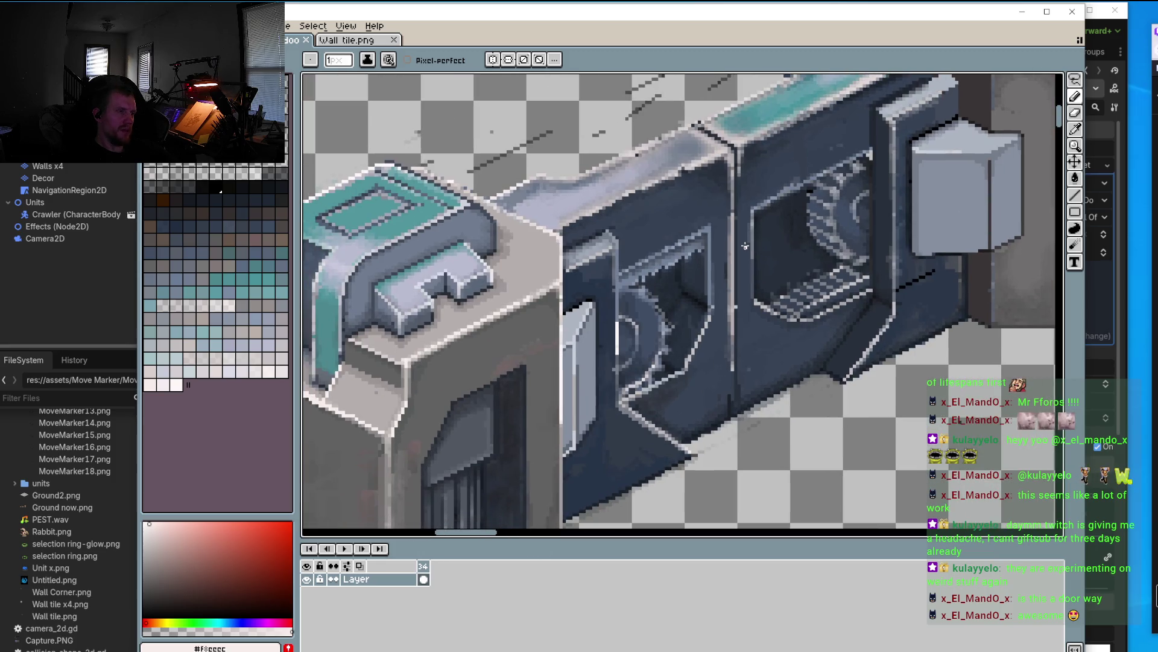
scroll(597, 410, "up", 1)
scroll(593, 418, "up", 1)
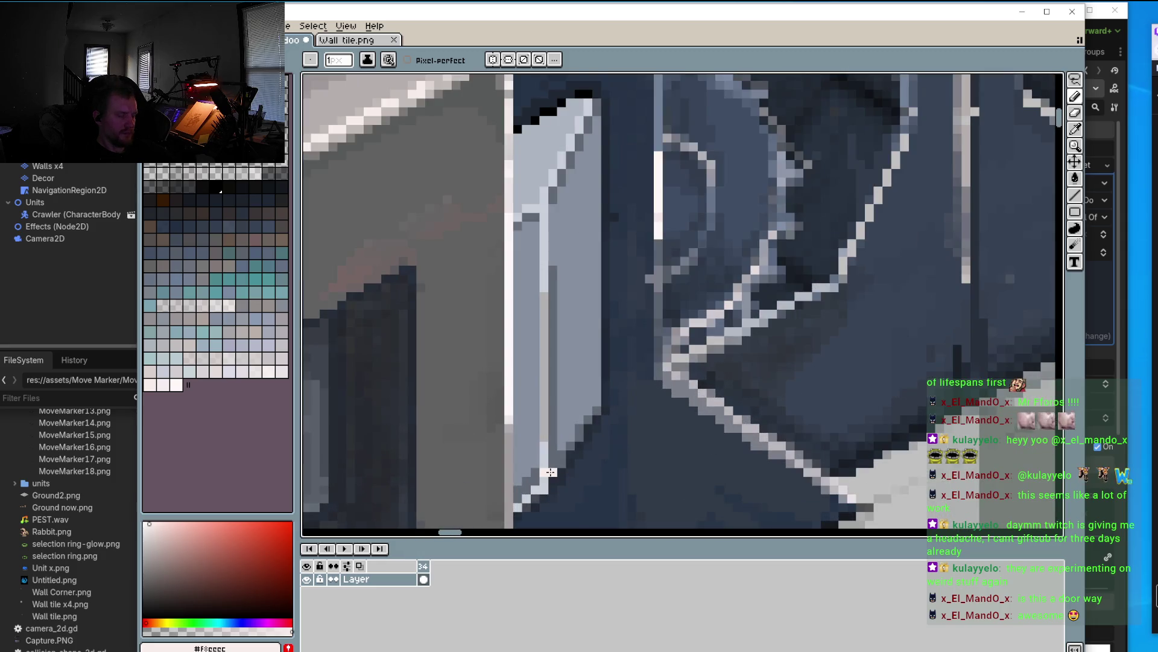
left_click(555, 465, "alt")
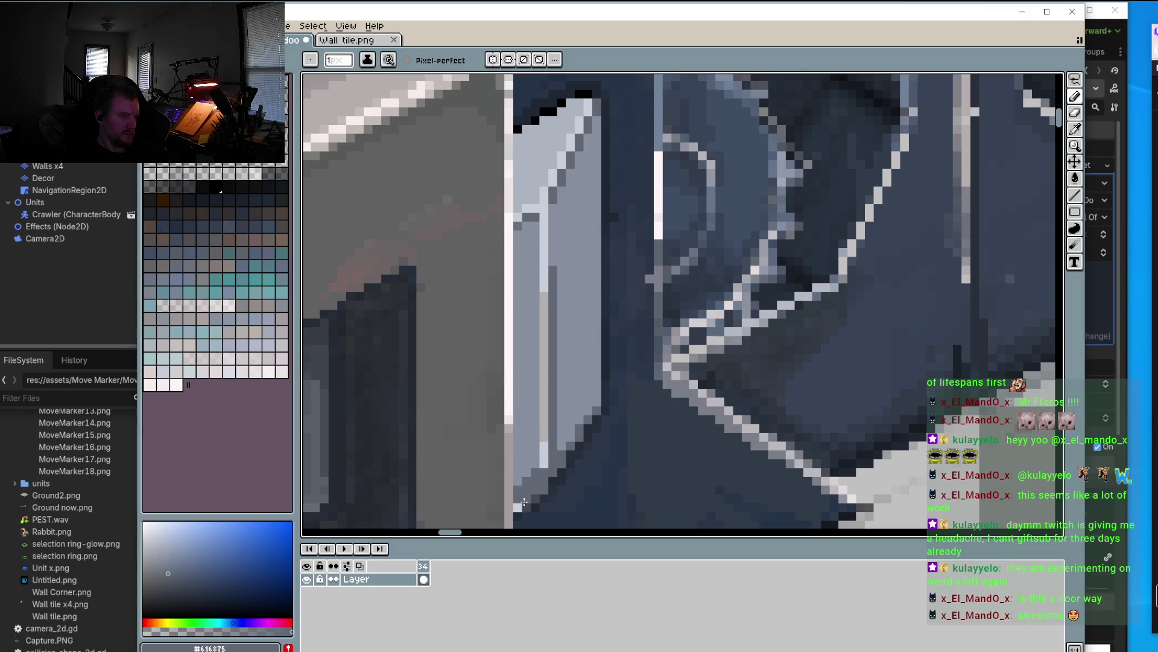
left_click(534, 468, "alt")
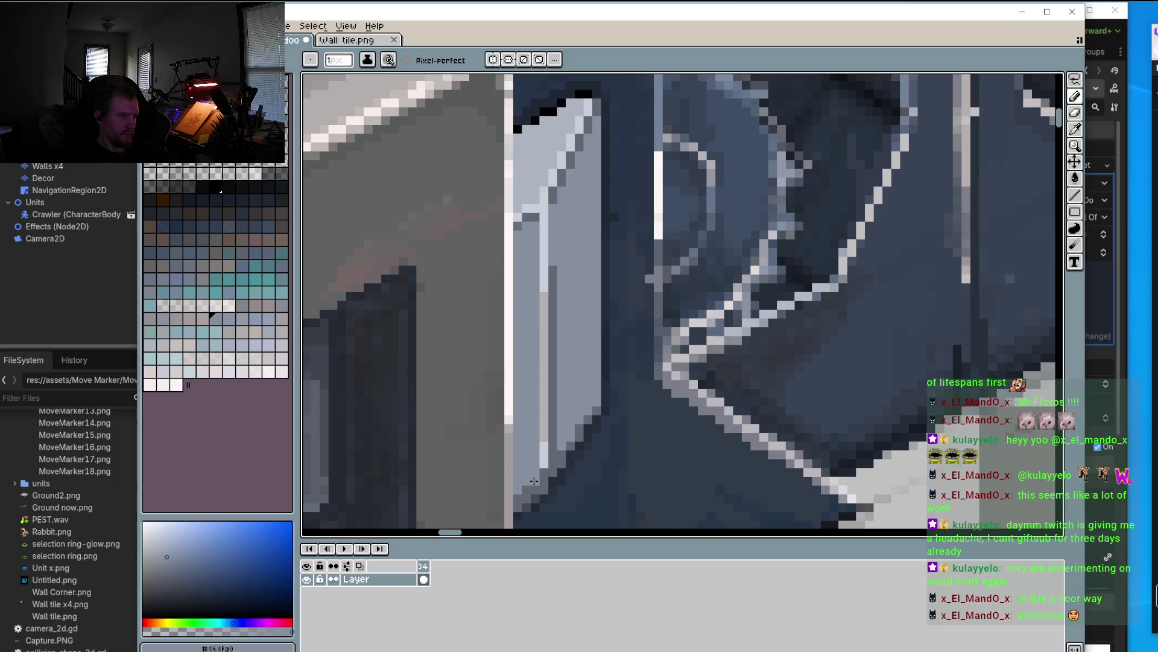
scroll(557, 436, "up", 1)
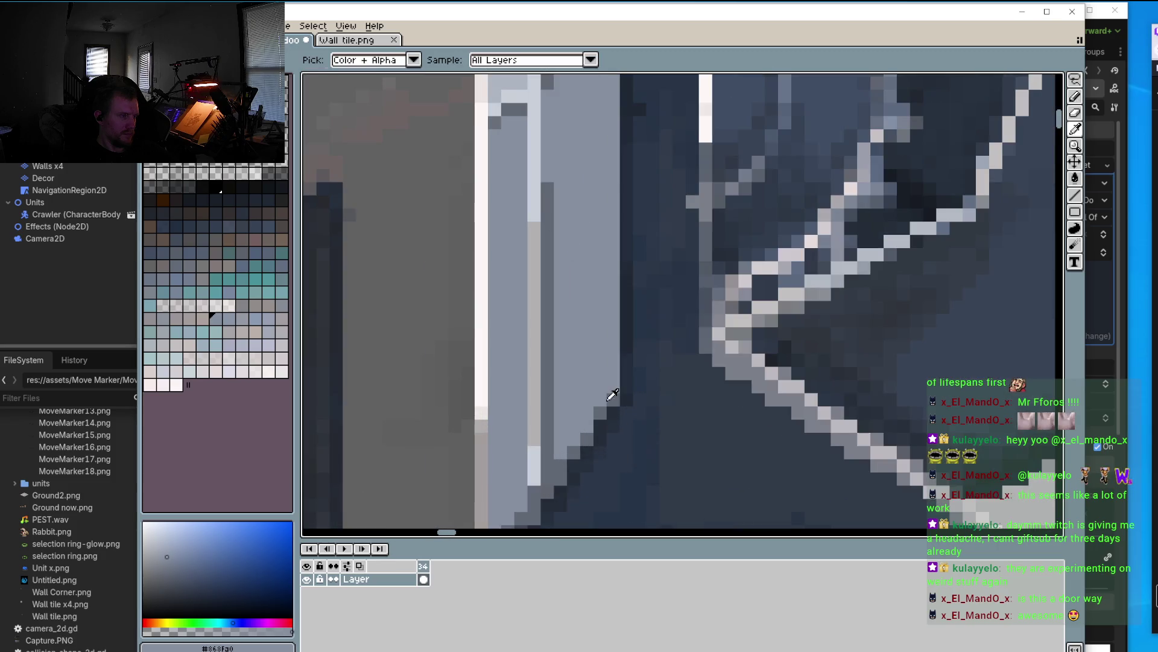
left_click(613, 392, "alt")
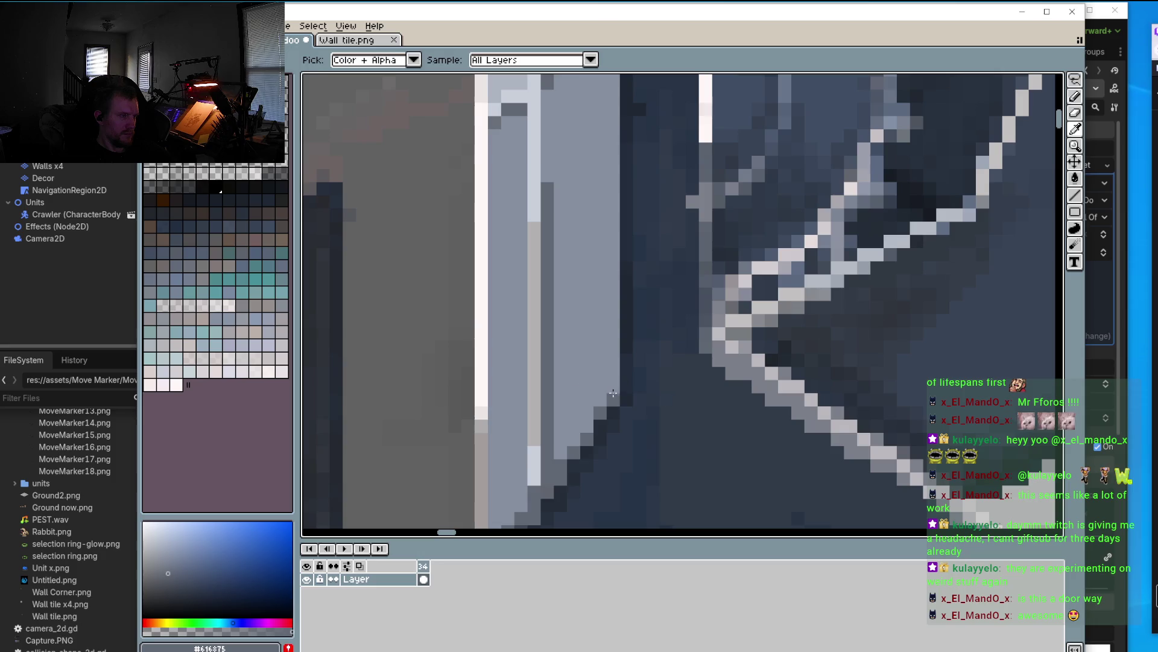
scroll(617, 365, "down", 3)
scroll(617, 219, "up", 2)
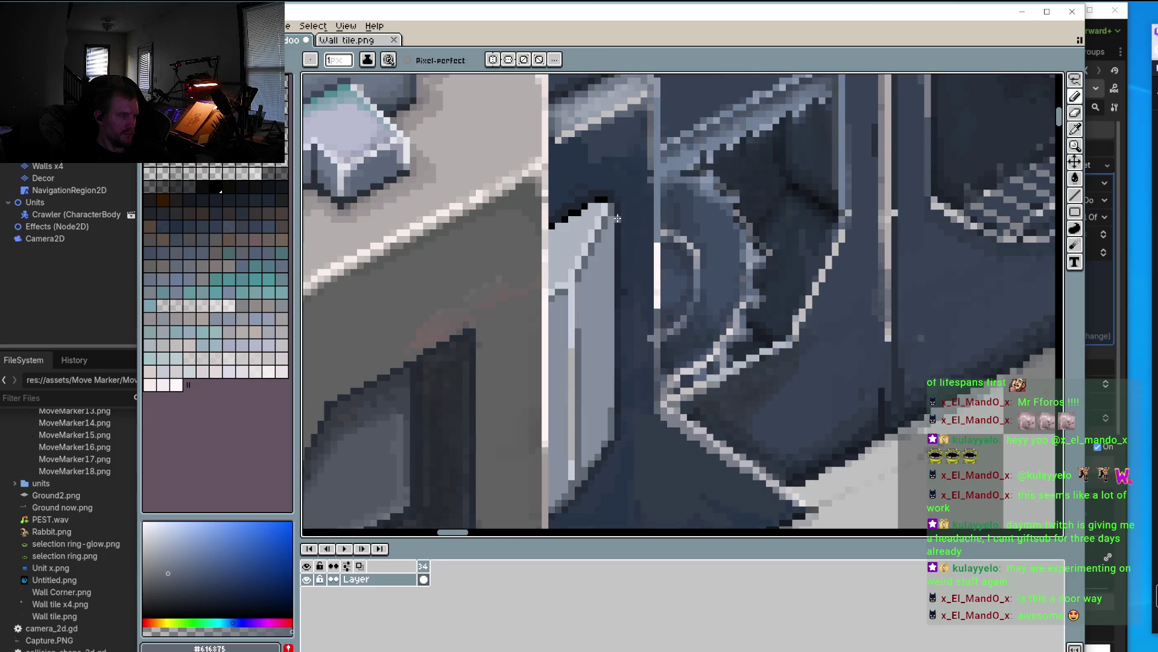
Step: Draw a vertical line down the door panel's edge with the Line tool
left_click(1075, 194)
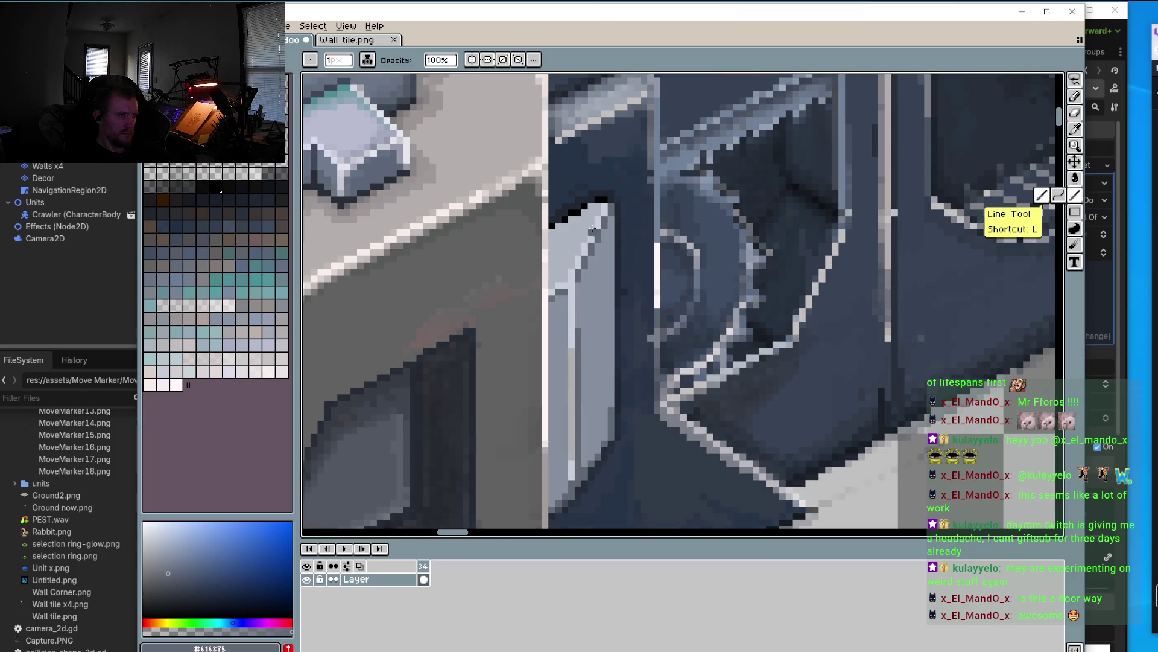
left_click_drag(611, 216, 611, 412)
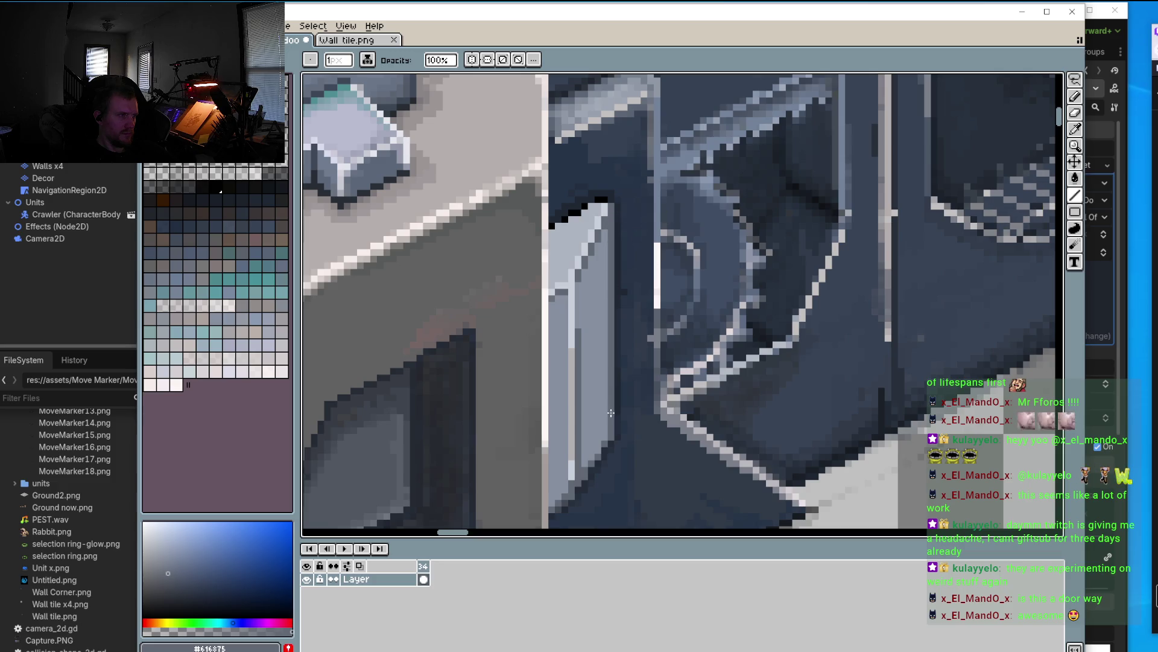
scroll(598, 192, "down", 1)
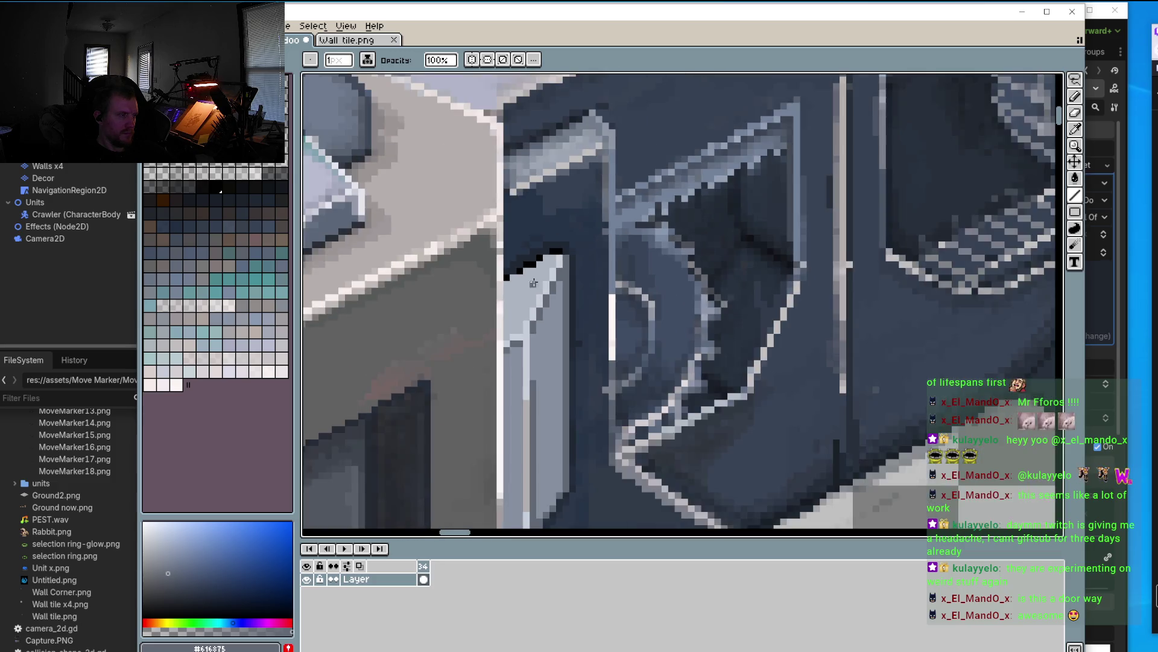
scroll(530, 268, "down", 2)
left_click_drag(551, 280, 591, 331)
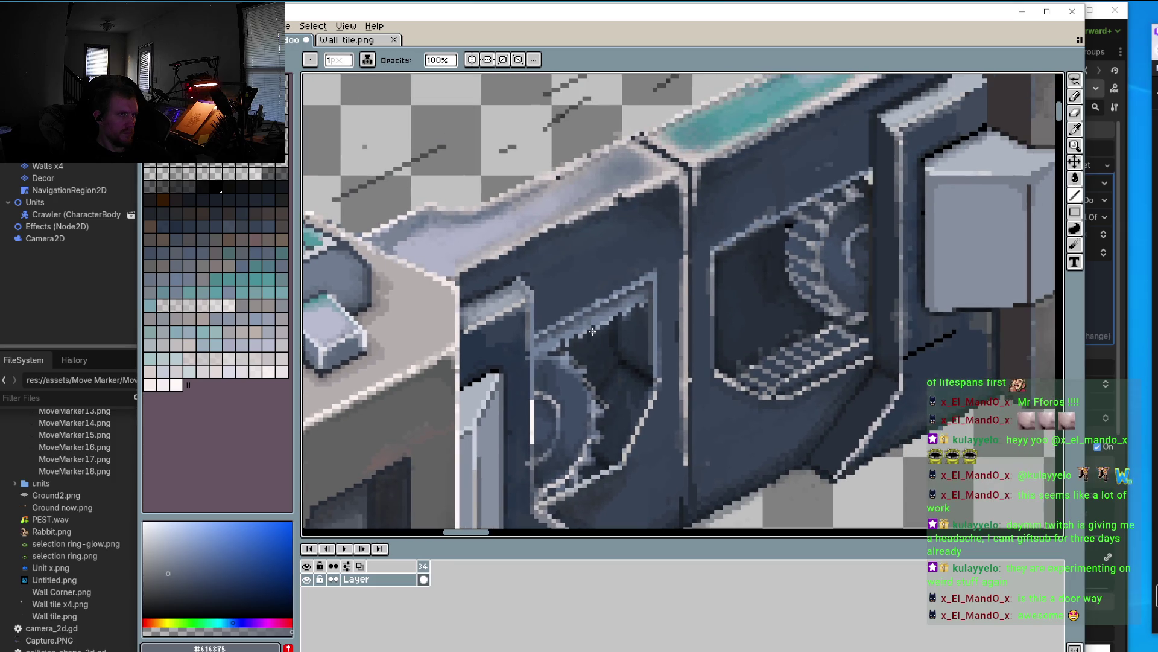
scroll(458, 356, "up", 2)
scroll(521, 390, "up", 2)
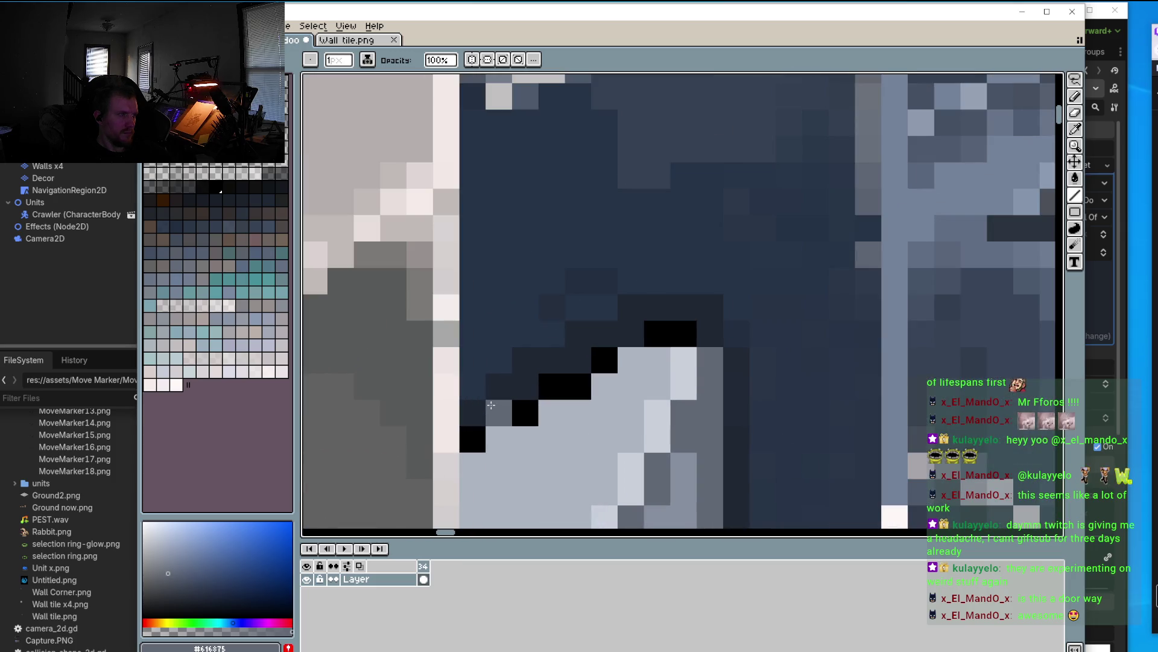
key("o")
left_click(531, 405)
key("b")
left_click(472, 408)
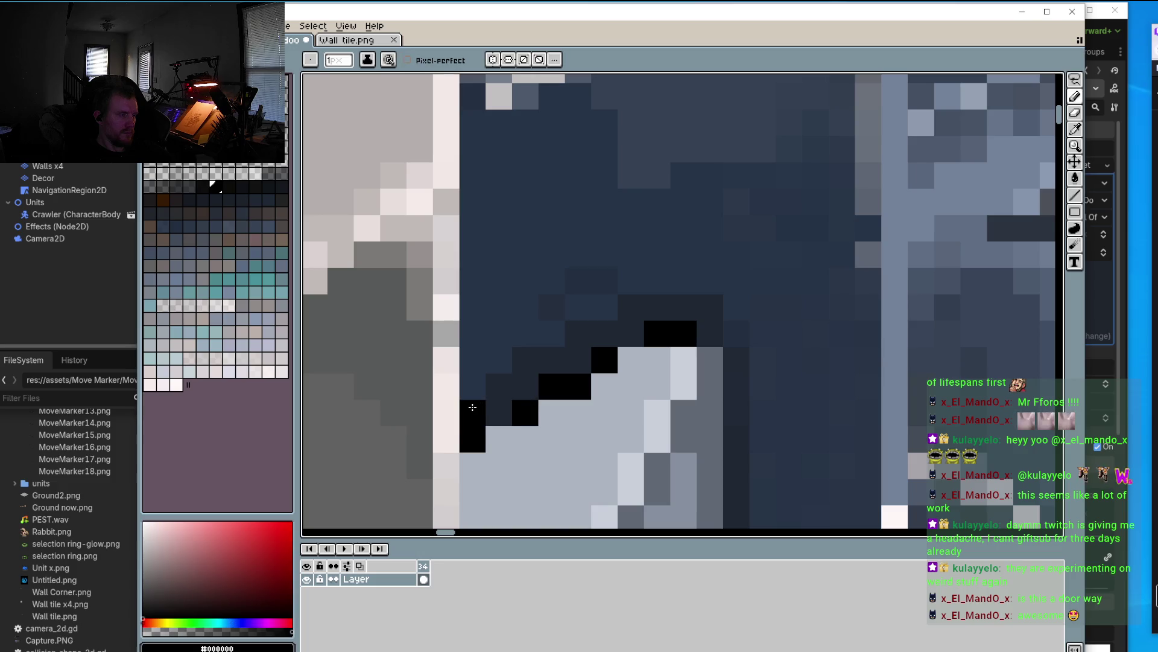
left_click(499, 413)
left_click(523, 387)
key("o")
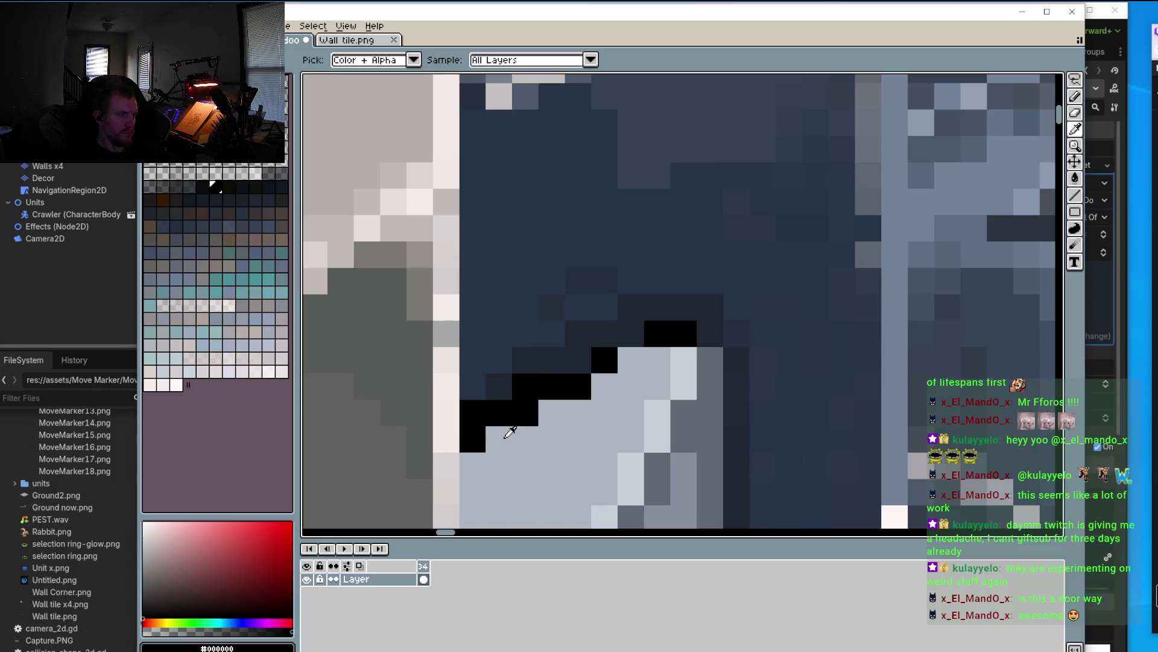
left_click(506, 435)
key("b")
left_click(473, 438)
left_click(530, 416)
left_click(578, 386)
key("o")
left_click(605, 356)
key("b")
left_click(578, 360)
left_click(632, 333)
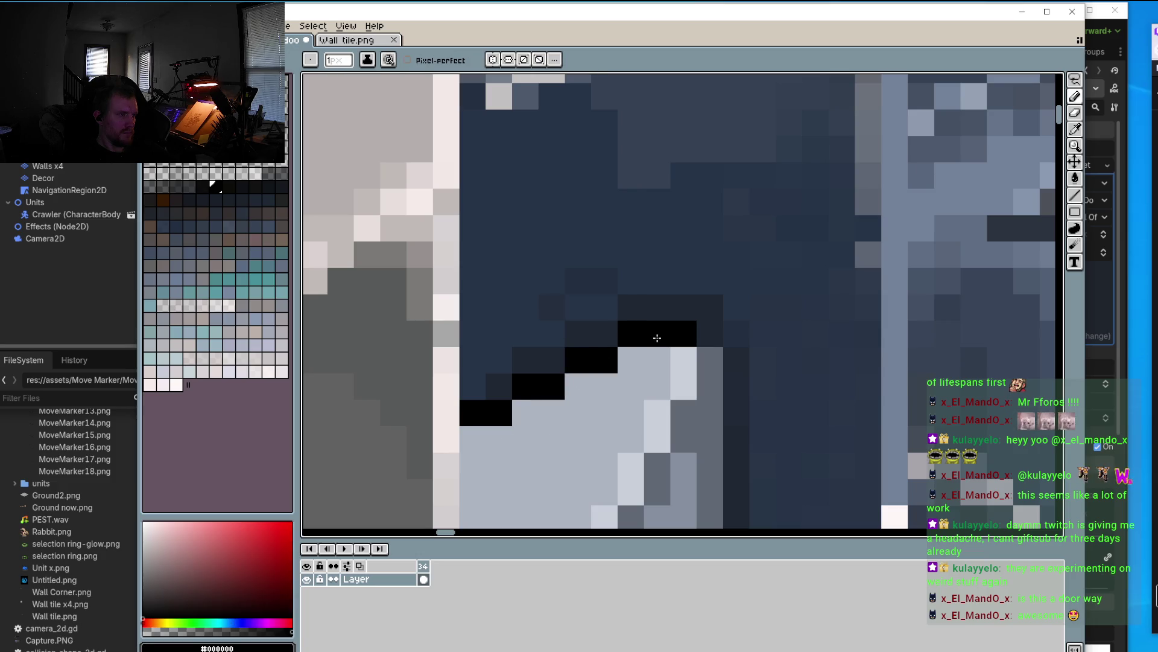
left_click(700, 332)
left_click(736, 359)
scroll(736, 357, "down", 1)
scroll(605, 337, "down", 1)
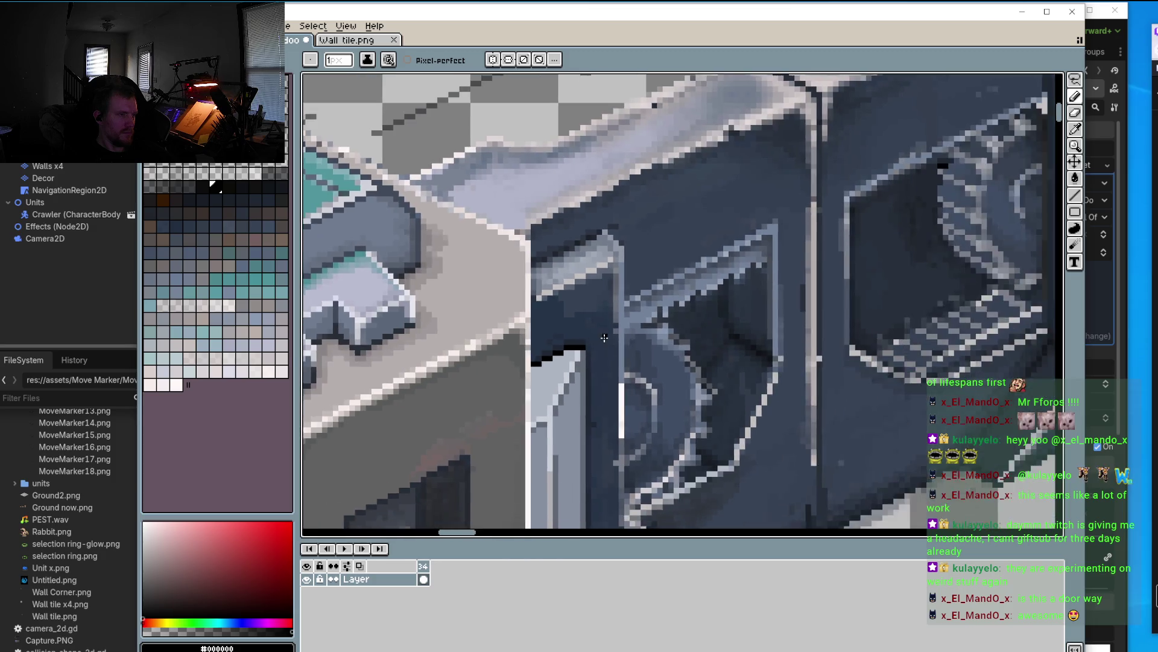
scroll(604, 337, "down", 2)
scroll(787, 292, "up", 2)
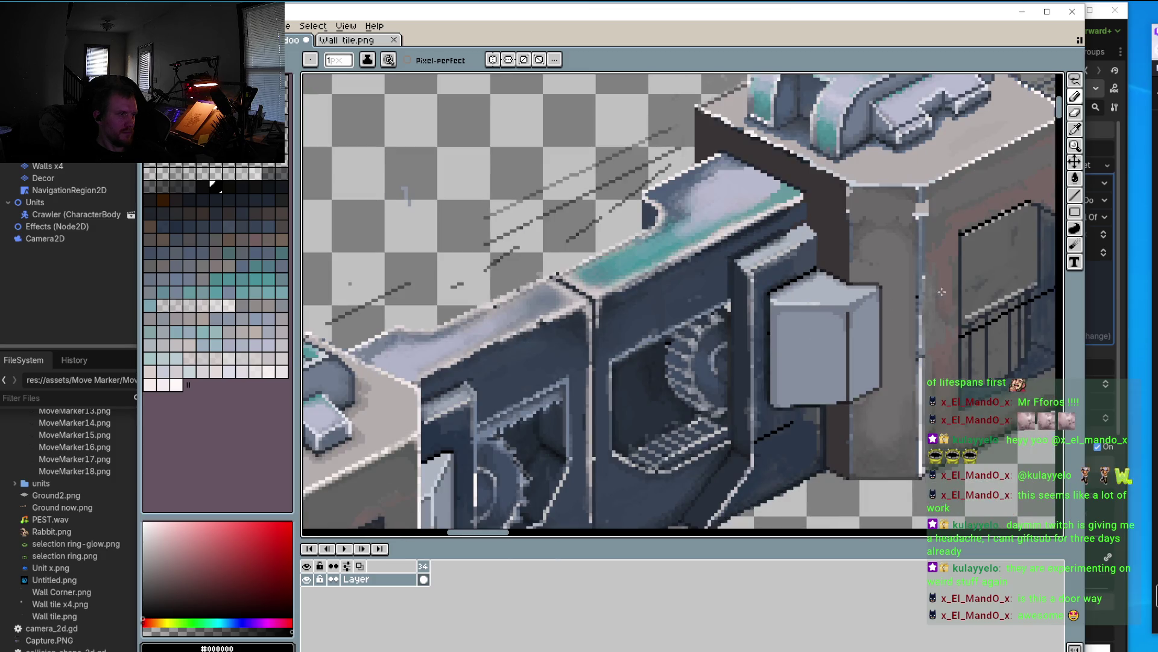
left_click(1075, 195)
scroll(777, 313, "up", 2)
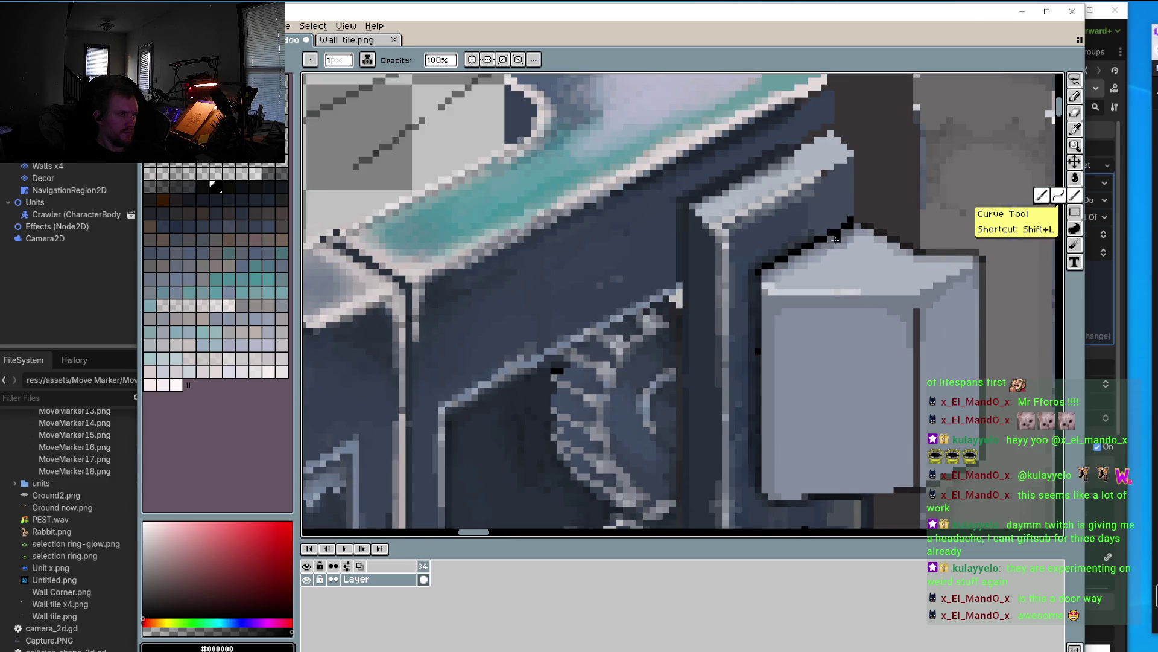
scroll(788, 259, "up", 1)
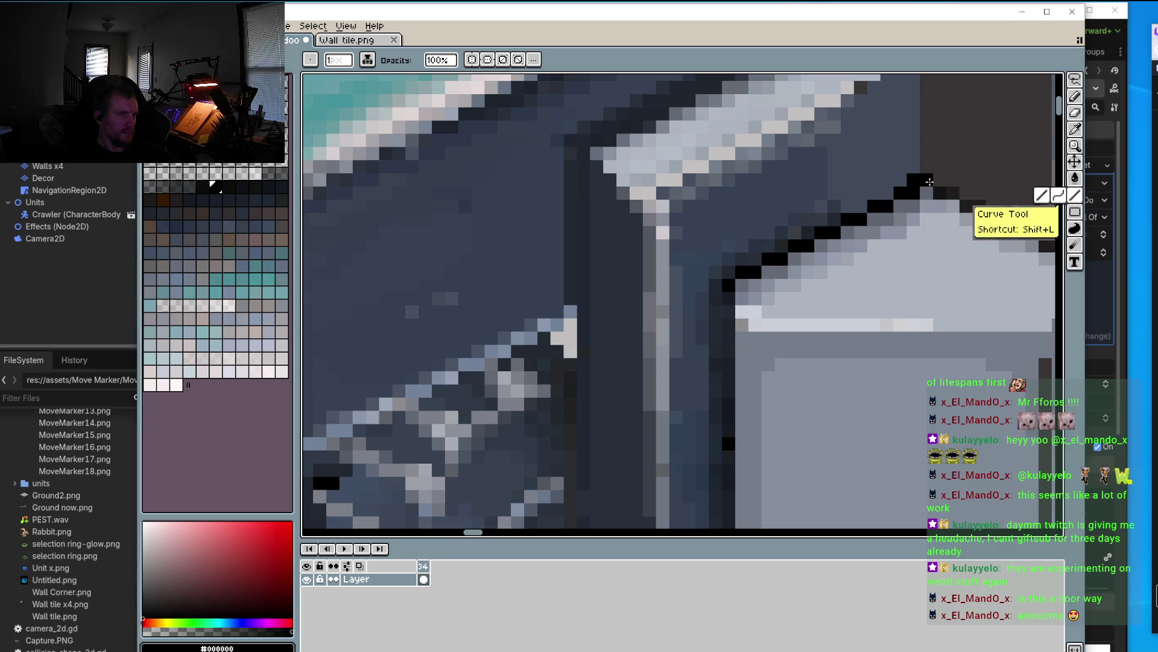
left_click(921, 181, "shift")
key("alt")
left_click(913, 165)
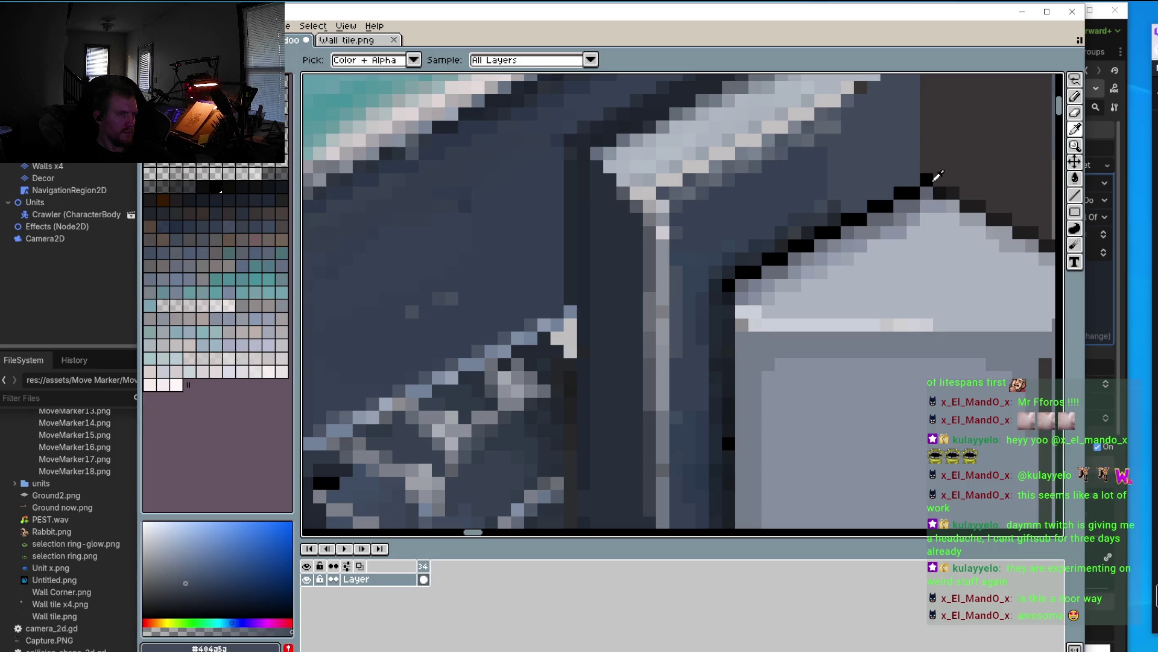
left_click(931, 179, "alt")
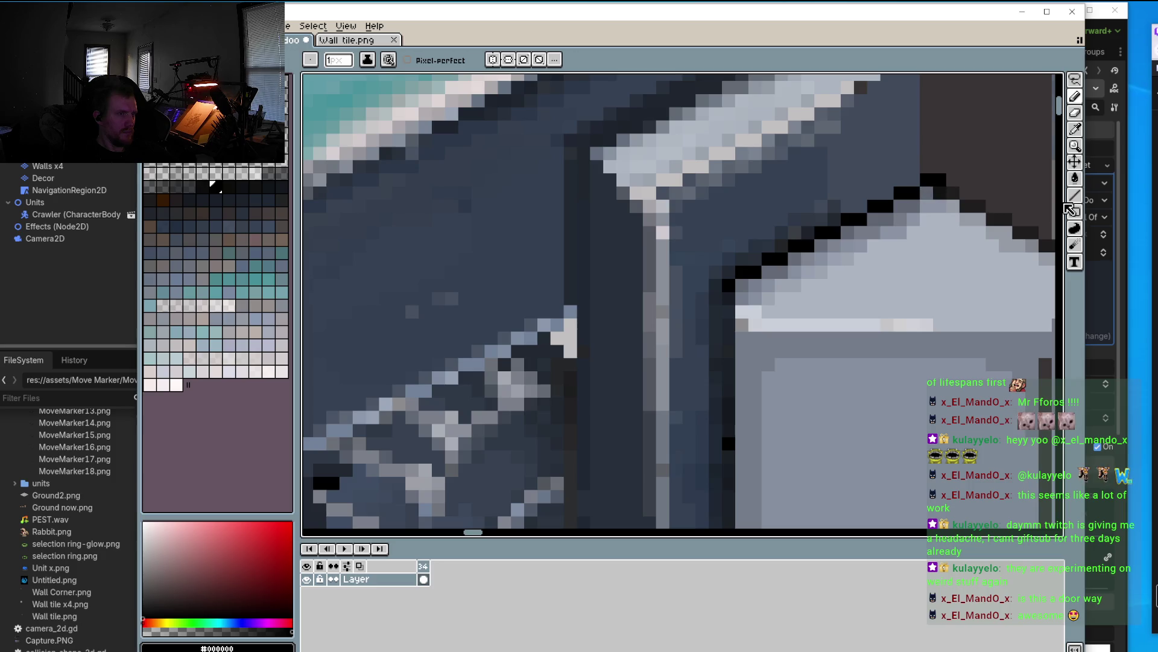
scroll(872, 211, "down", 5)
scroll(954, 165, "up", 1)
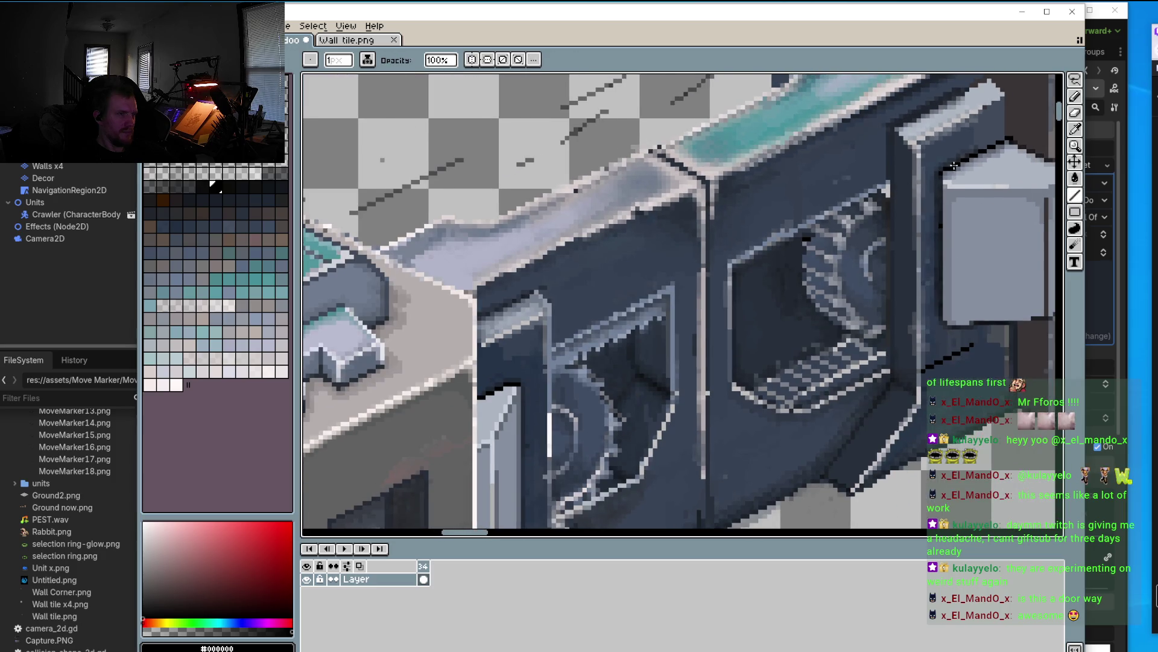
Step: Replace an overlong black line with a short stepped black outline above the pale panel
left_click_drag(1011, 136, 485, 400)
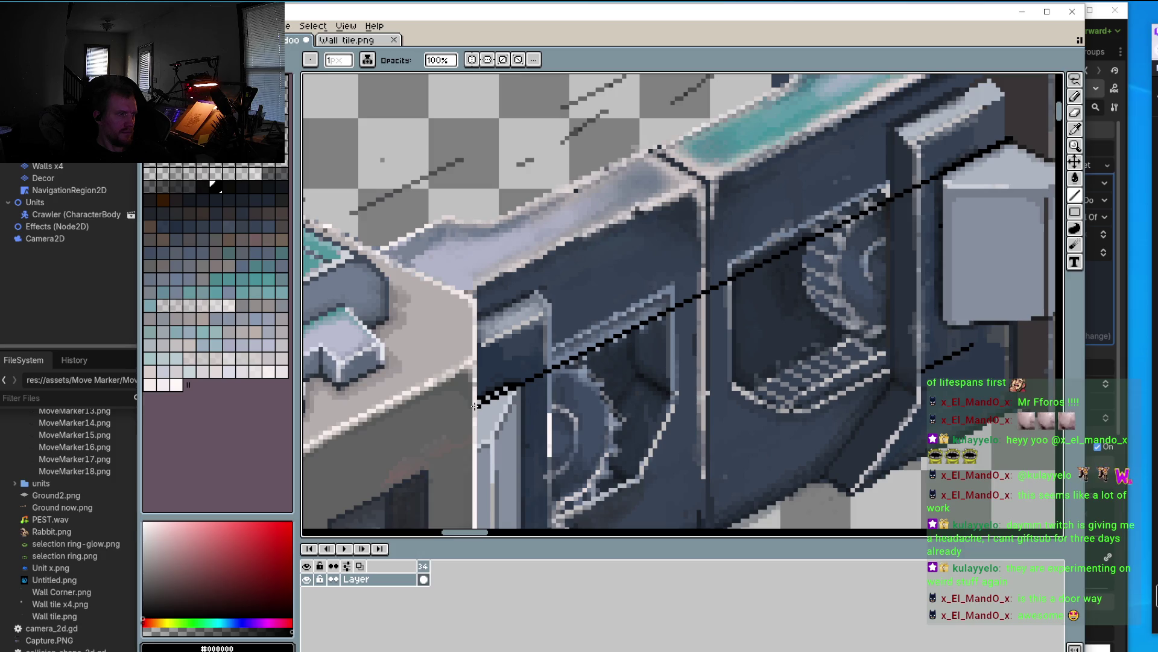
key("ctrl+z")
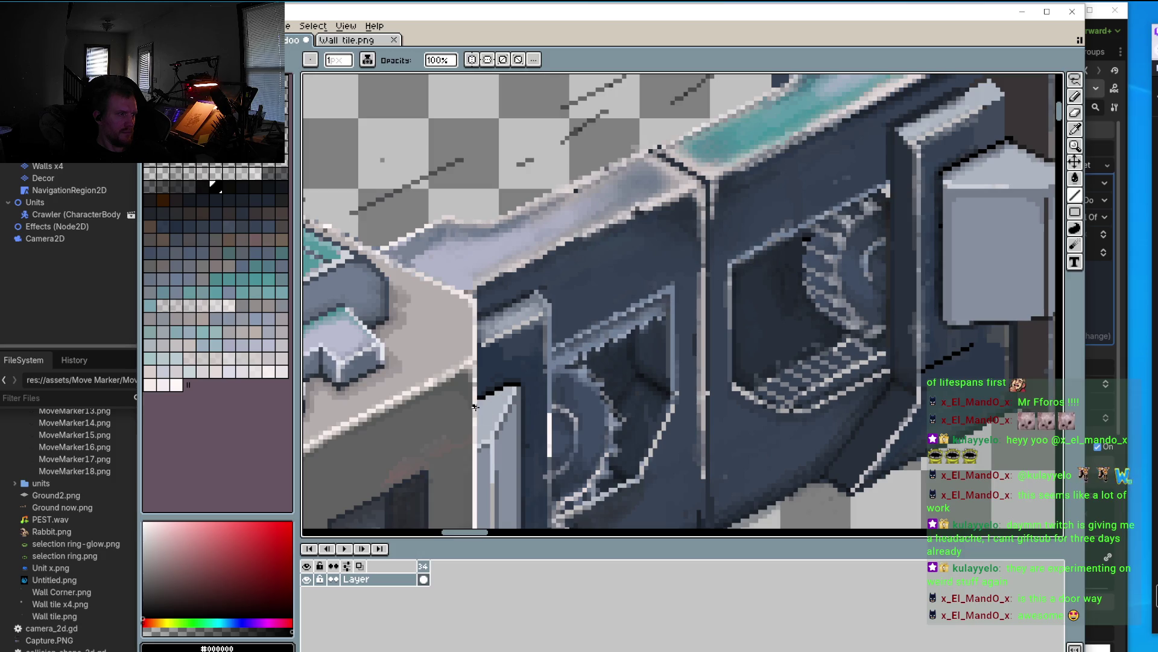
left_click_drag(475, 407, 507, 391)
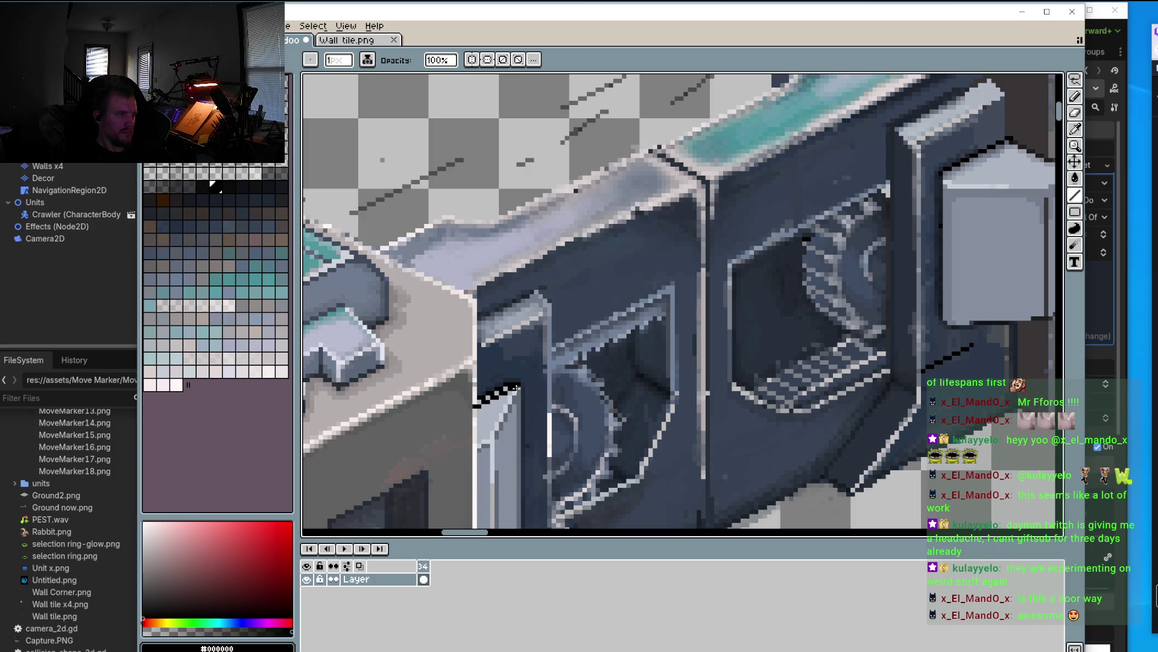
Step: Recolour some outline pixels dark blue and fix the light highlight pixels at the panel top
scroll(500, 407, "up", 3)
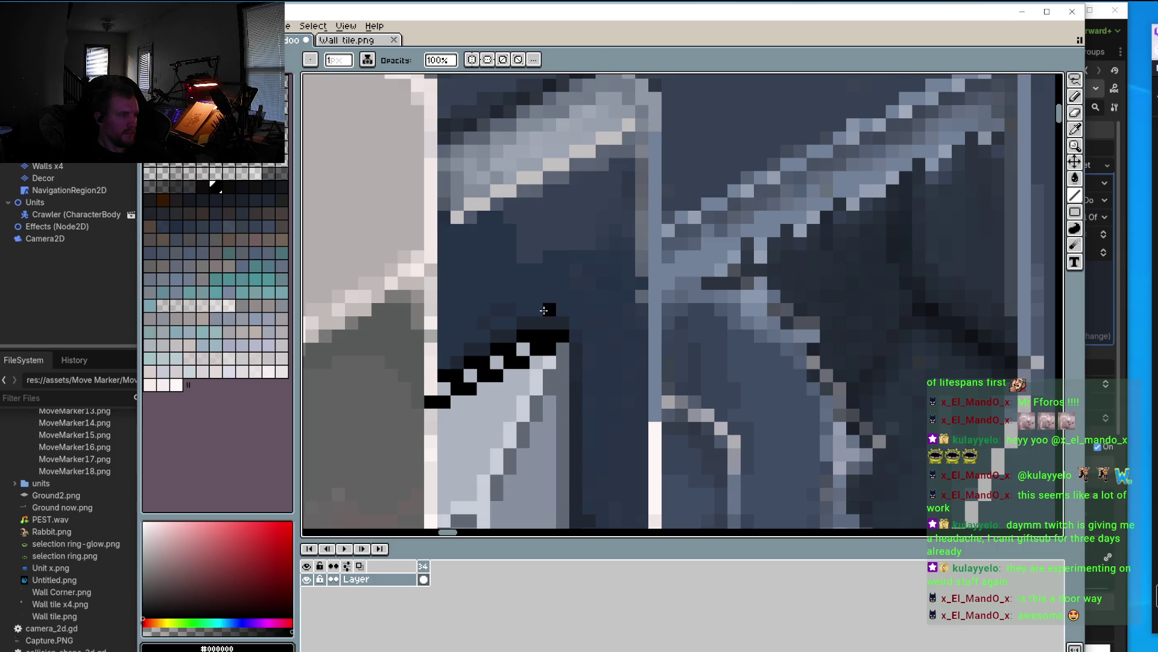
key("i")
left_click(544, 315)
key("b")
mouse_move(525, 326)
left_mouse_down()
mouse_move(464, 370)
mouse_move(524, 337)
mouse_move(523, 352)
left_mouse_up()
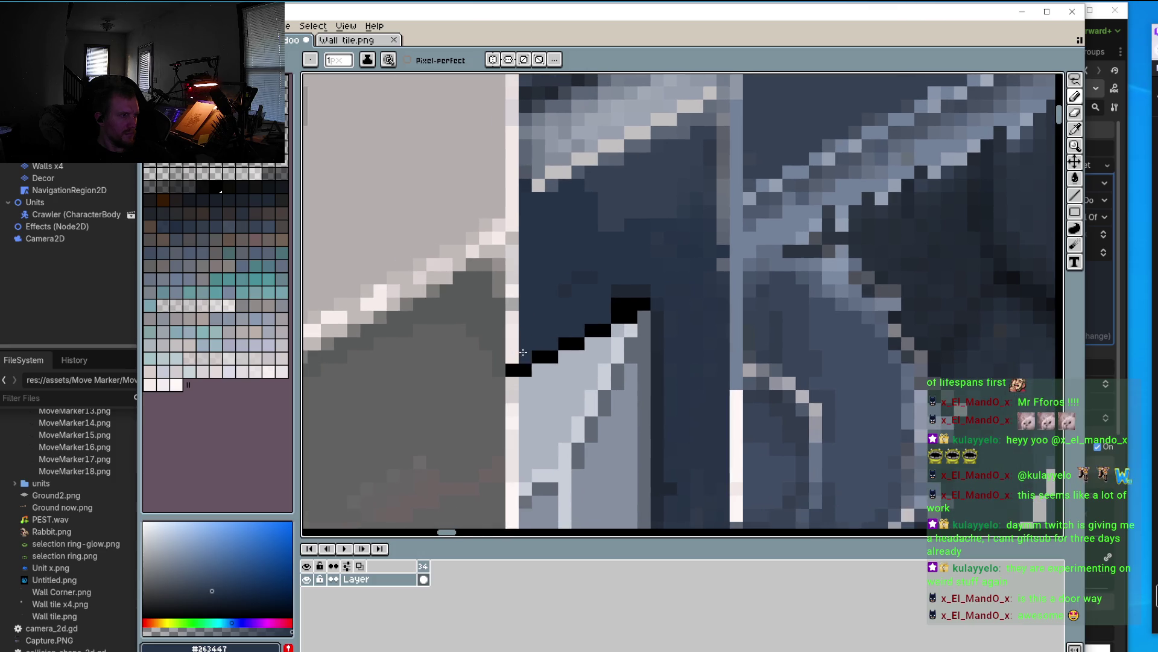
left_click(512, 356, "alt")
left_click(512, 370)
left_click(618, 291)
left_click(606, 302, "alt")
left_click(617, 304)
left_click(617, 291)
Step: Paint a pale grey bevel stripe down the panel edge and shade beside it with mid grey
key("alt")
left_click(634, 329, "alt")
mouse_move(631, 338)
left_mouse_down()
mouse_move(571, 465)
mouse_move(621, 380)
mouse_move(624, 397)
left_mouse_up()
scroll(624, 398, "down", 3)
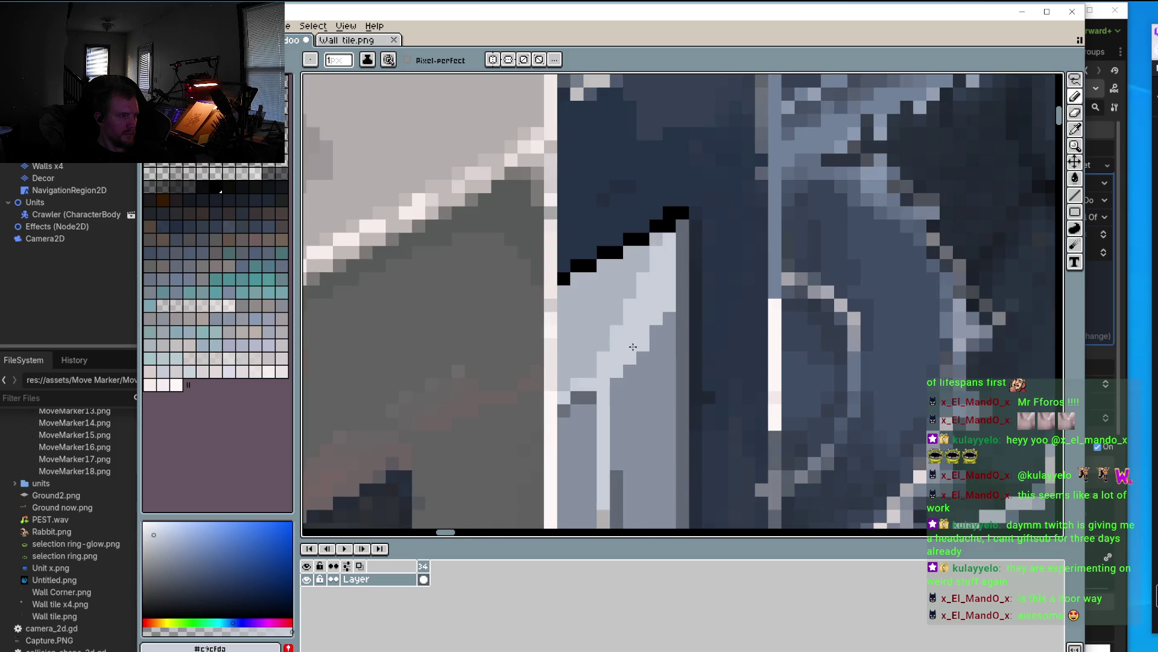
mouse_move(635, 353)
left_mouse_down()
mouse_move(577, 407)
mouse_move(569, 390)
mouse_move(660, 260)
left_mouse_up()
left_click(584, 357, "alt")
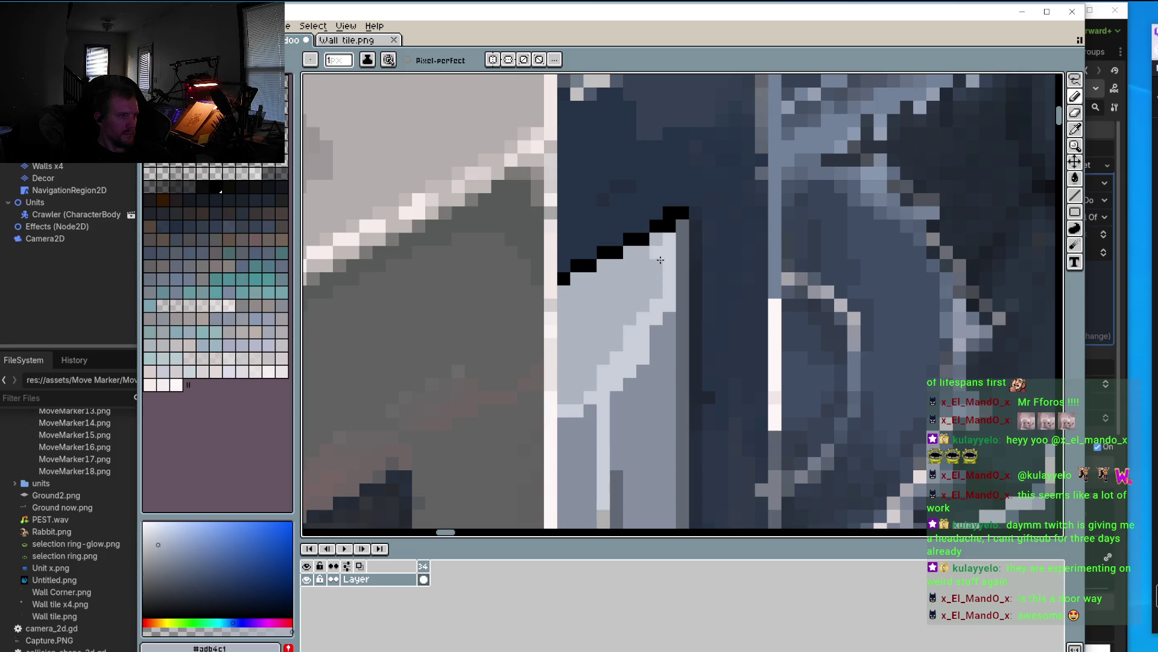
left_click_drag(642, 317, 597, 386)
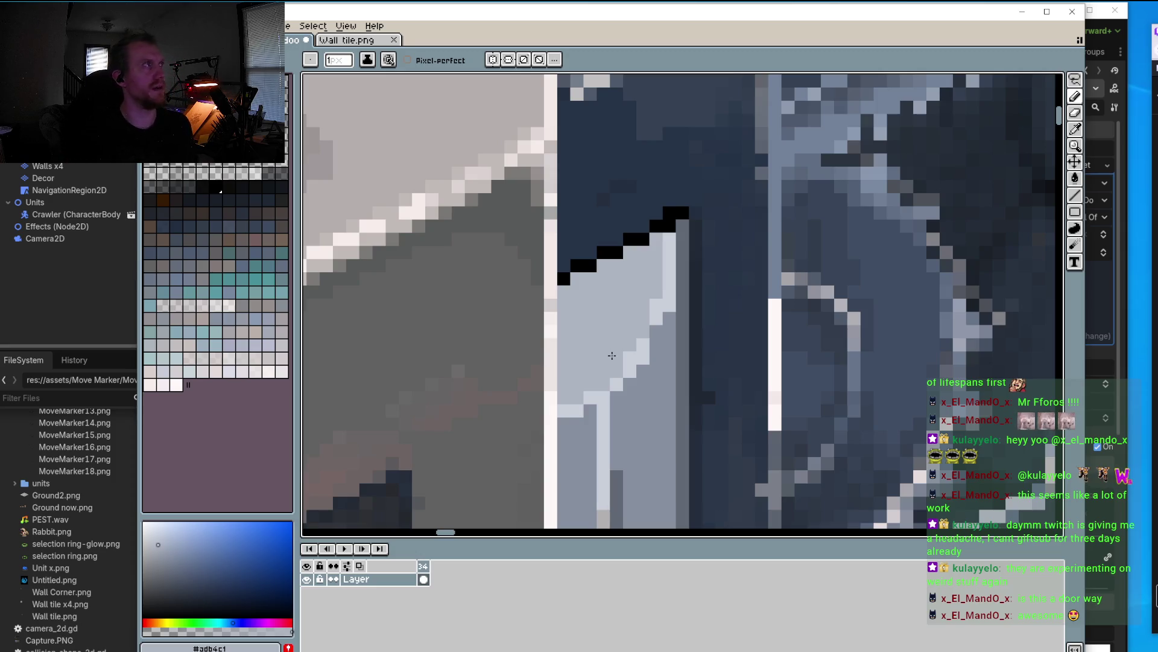
Step: Zoom the canvas view out around the door panel's bevel stripe
scroll(625, 371, "down", 3)
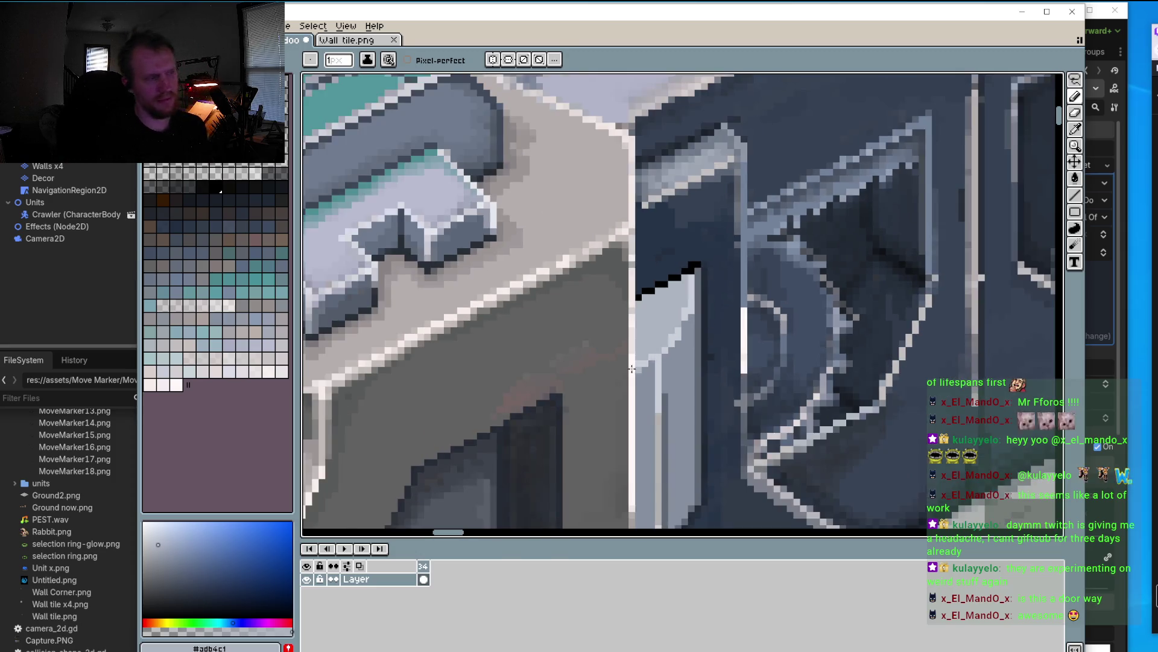
Step: Sample a dark grey from the door frame and a darker navy from the wall
scroll(625, 374, "up", 1)
scroll(625, 373, "down", 2)
scroll(628, 359, "up", 1)
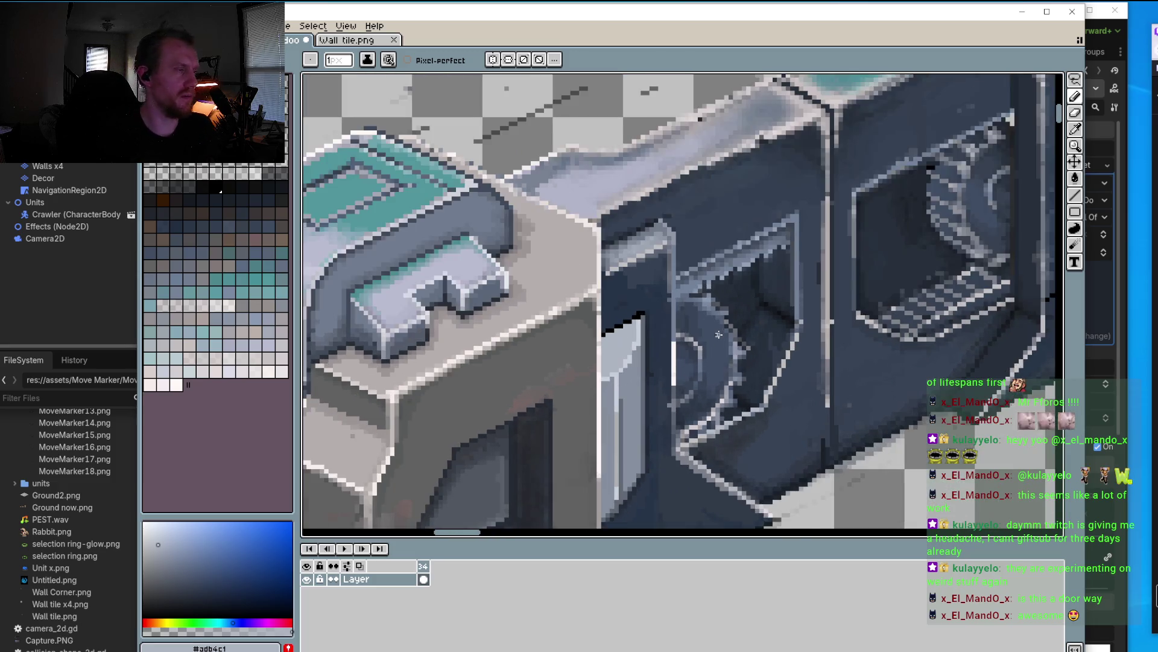
scroll(630, 342, "up", 1)
scroll(631, 342, "up", 1)
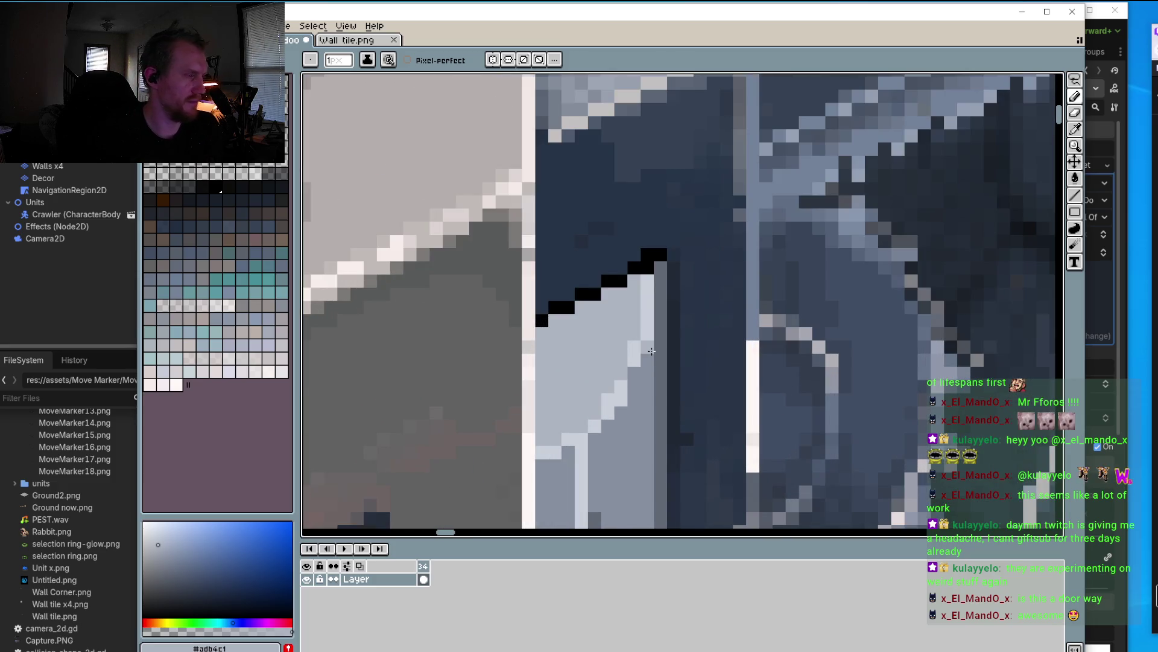
scroll(625, 383, "down", 2)
scroll(640, 362, "up", 1)
left_click_drag(646, 355, 568, 382)
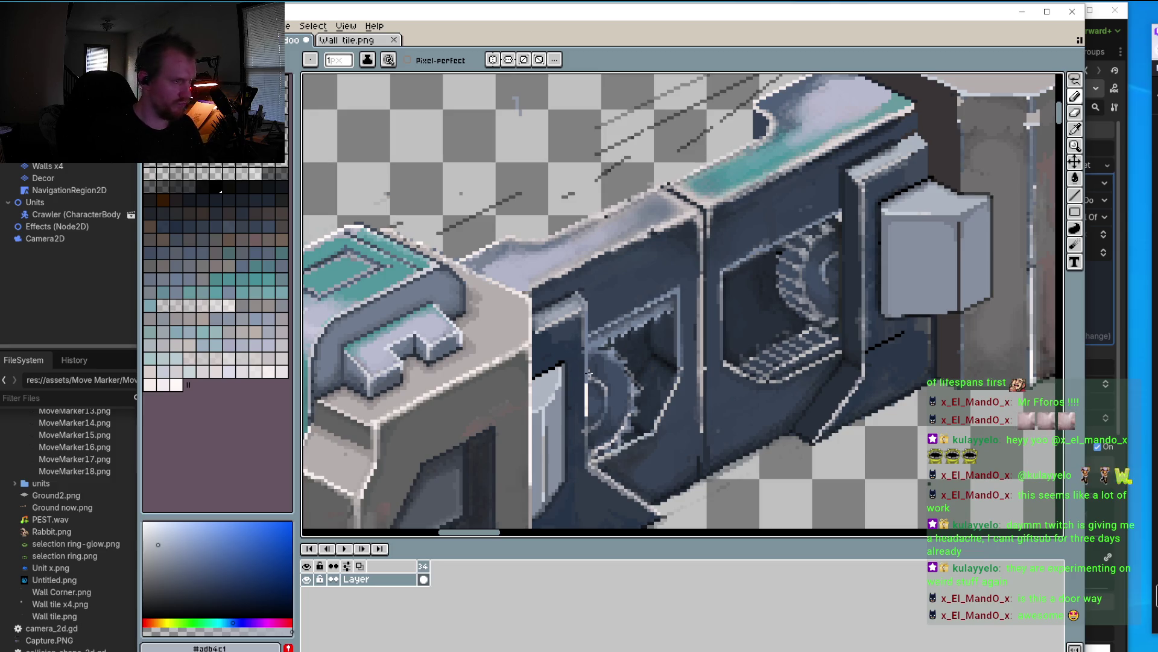
scroll(694, 412, "down", 1)
scroll(745, 331, "up", 1)
scroll(744, 330, "up", 2)
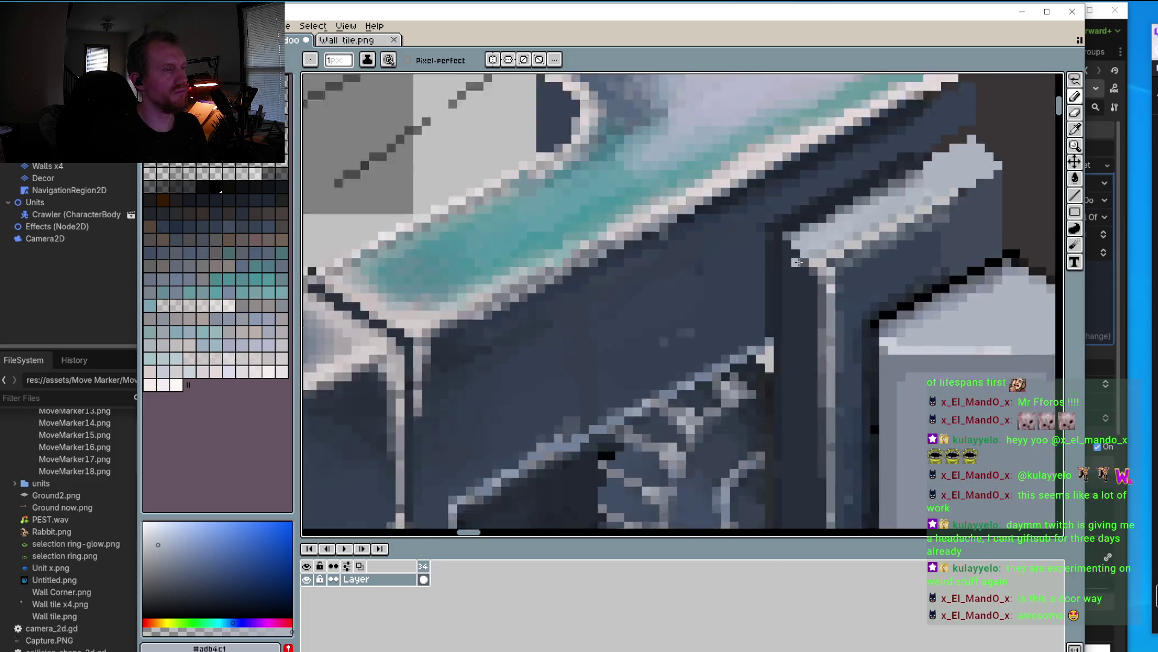
scroll(784, 259, "up", 1)
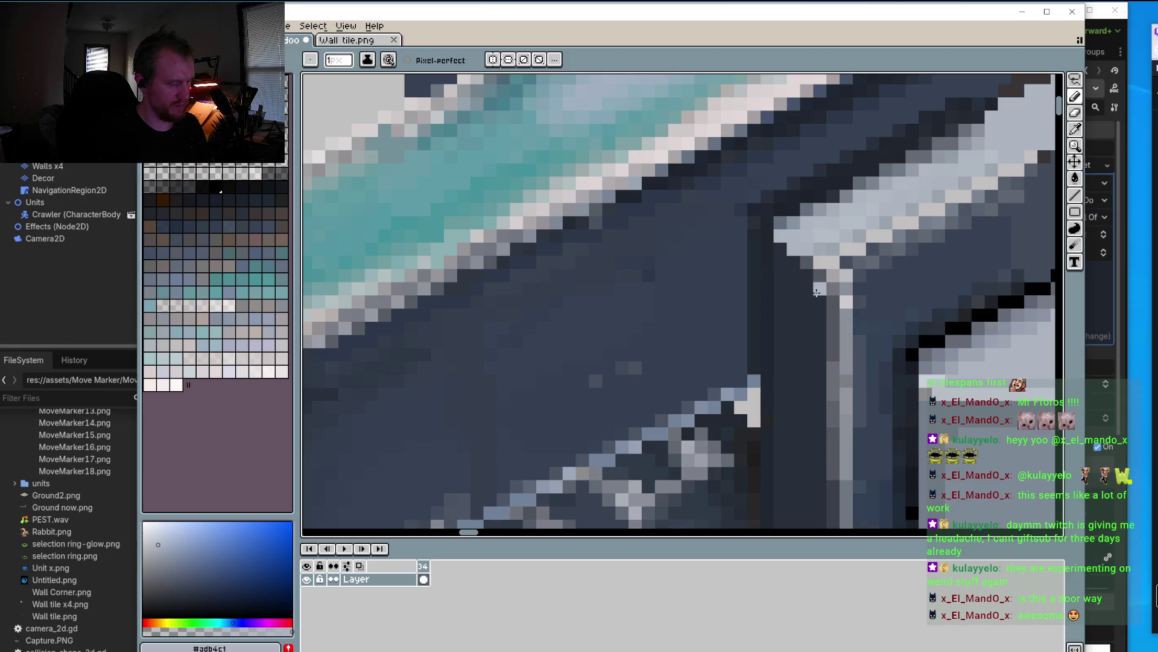
key("i")
left_click(805, 264)
key("b")
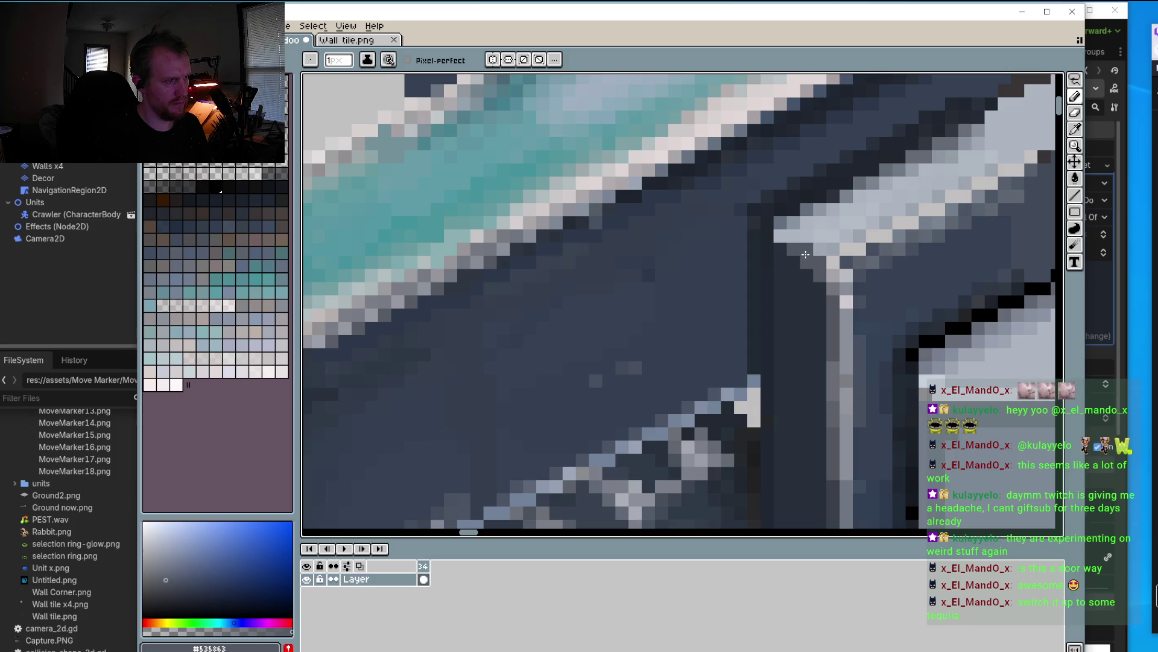
left_click(809, 296, "alt")
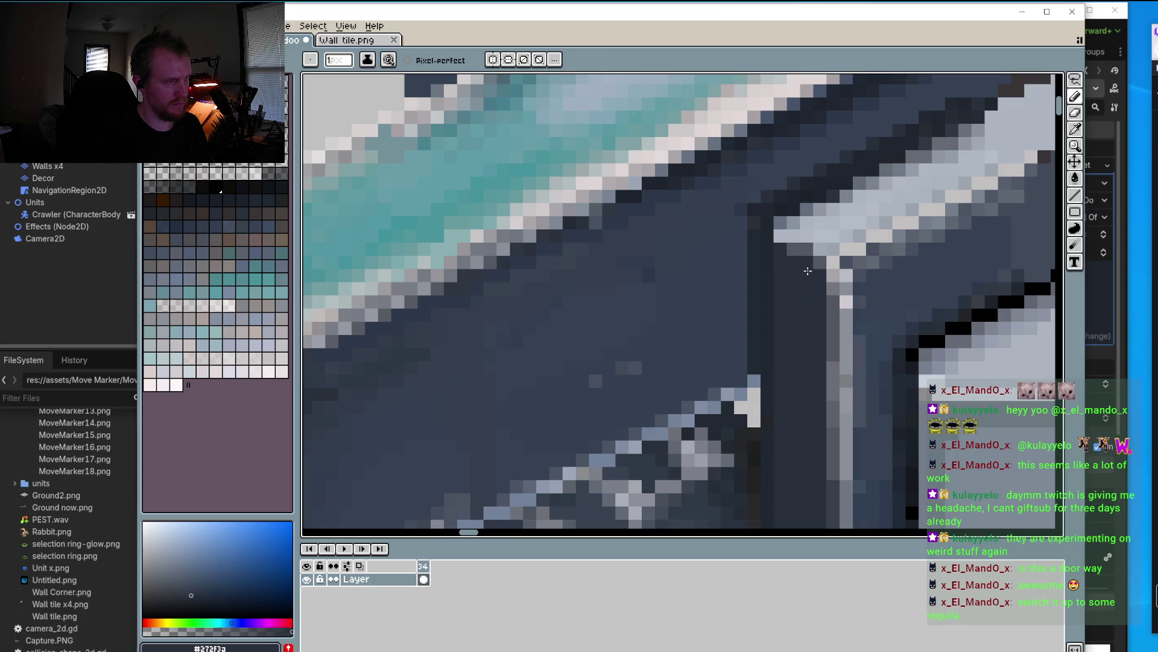
scroll(784, 314, "down", 3)
scroll(774, 329, "down", 3)
scroll(663, 350, "up", 1)
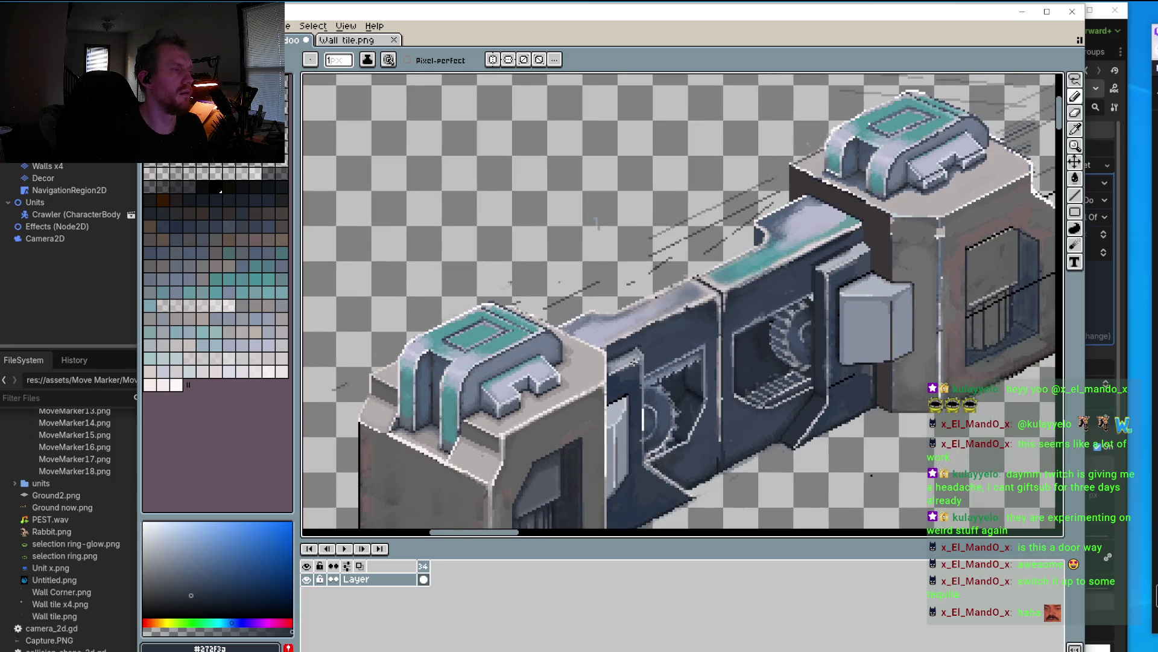
scroll(641, 353, "up", 3)
scroll(640, 353, "up", 2)
Step: Paint over the two stray light pixels at the bevel corner with the wall's dark blue
left_click(639, 250, "alt")
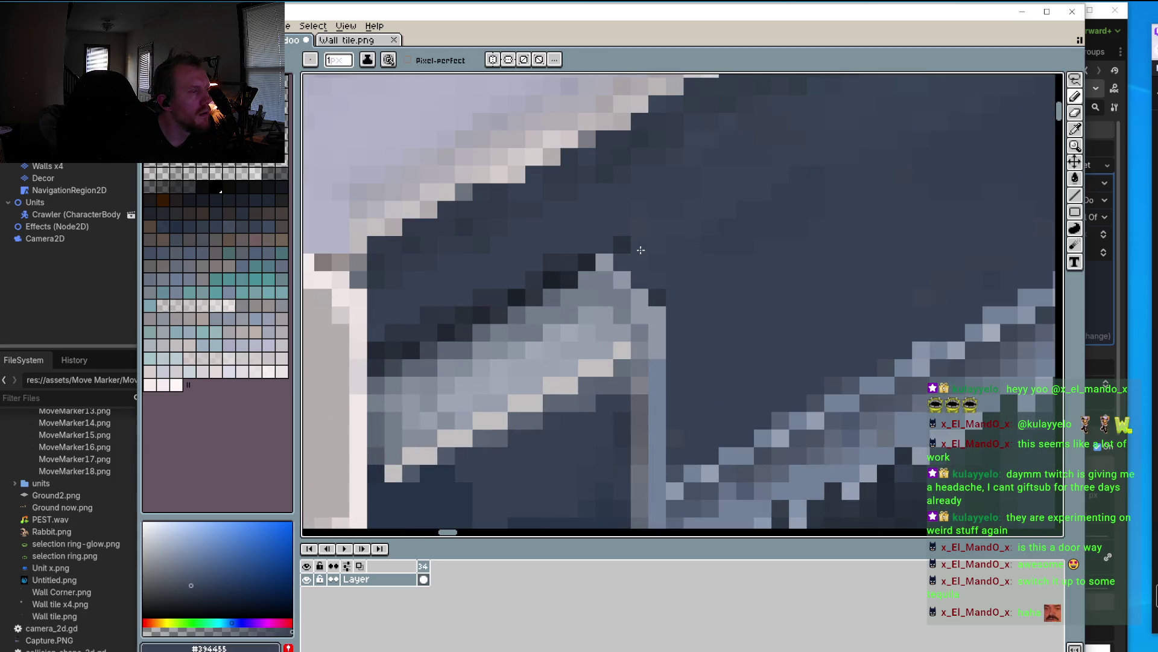
left_click(604, 262)
left_click(623, 279)
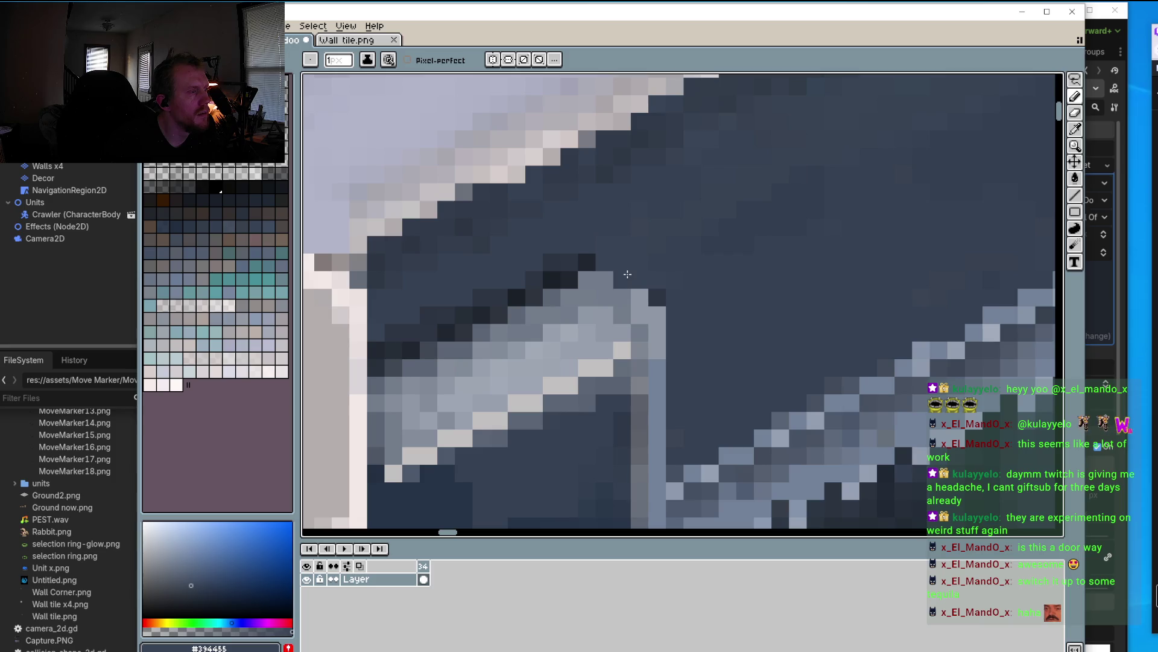
scroll(728, 289, "down", 3)
scroll(729, 289, "up", 2)
scroll(718, 287, "up", 2)
Step: Sample the wall's dark blue-grey and move the view toward the door opening
key("alt")
left_click(694, 288, "alt")
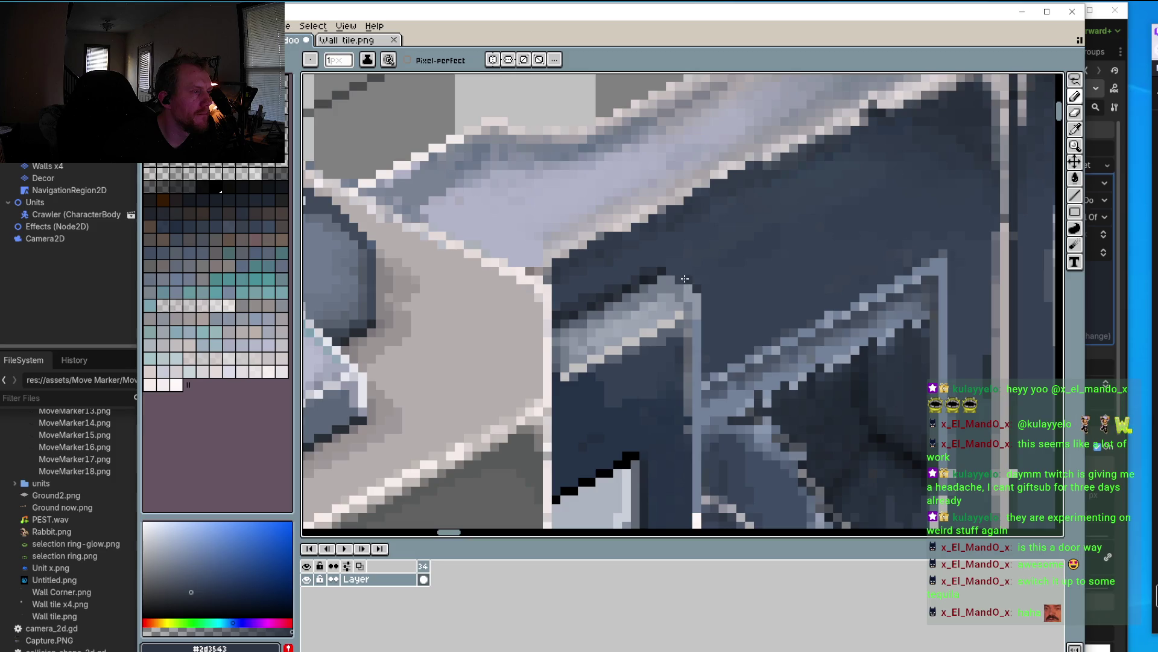
scroll(718, 325, "down", 3)
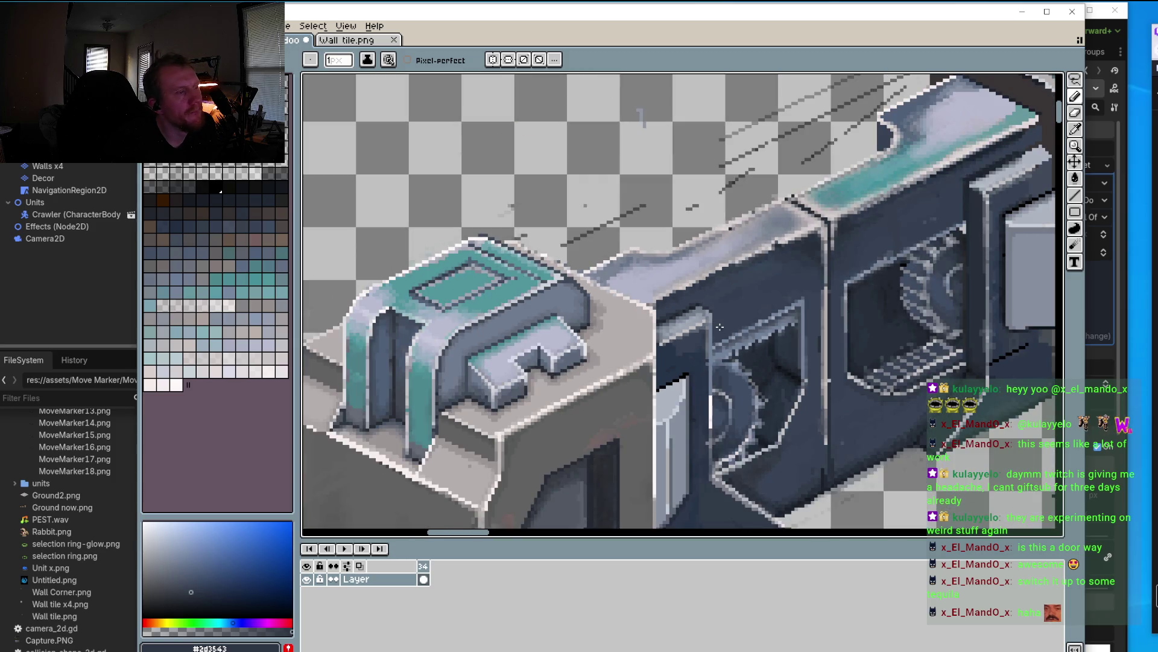
scroll(713, 332, "down", 2)
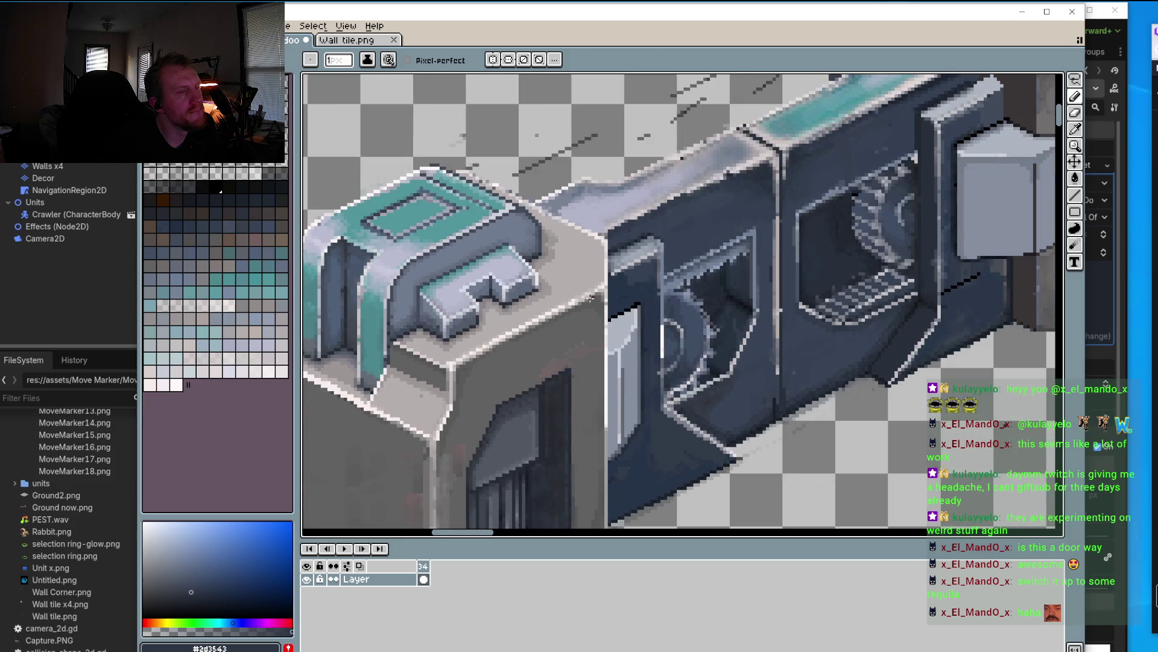
left_click_drag(618, 288, 577, 308)
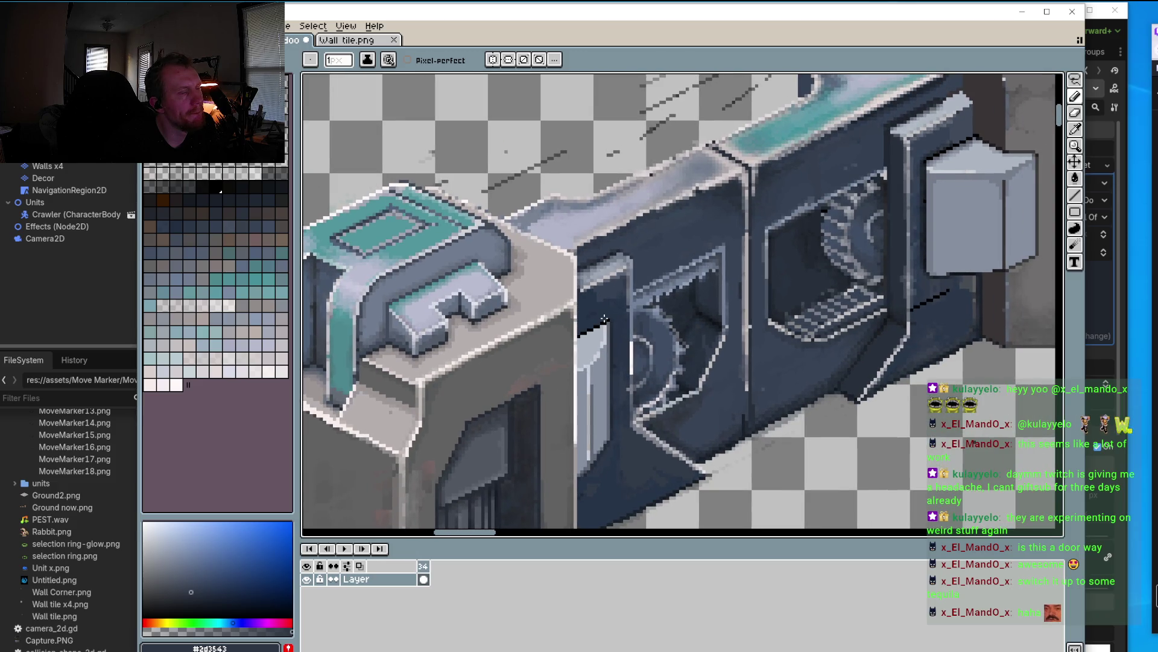
scroll(604, 318, "up", 1)
scroll(604, 308, "up", 2)
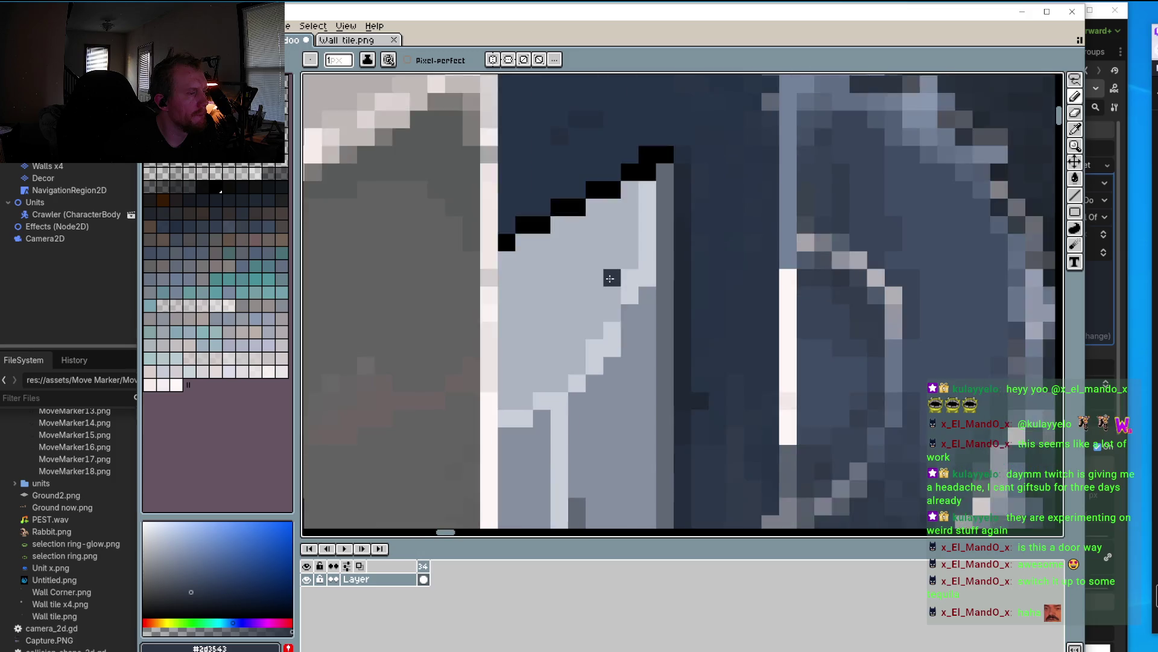
scroll(603, 284, "down", 2)
scroll(604, 284, "down", 2)
scroll(543, 406, "up", 1)
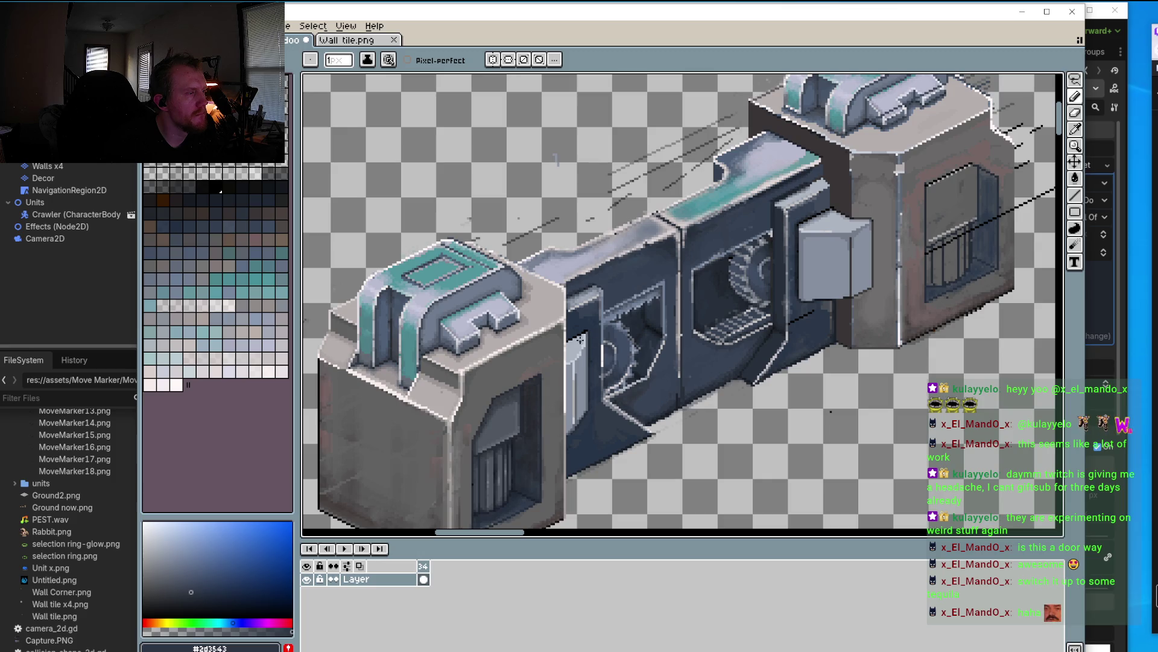
scroll(579, 340, "up", 2)
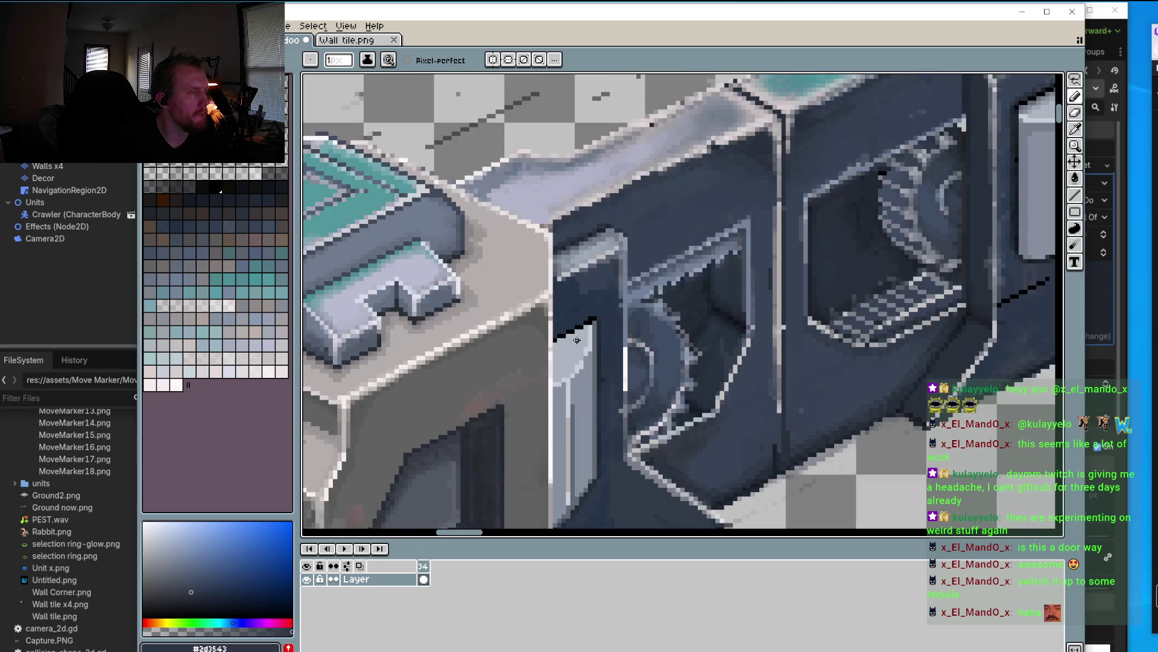
scroll(577, 340, "up", 1)
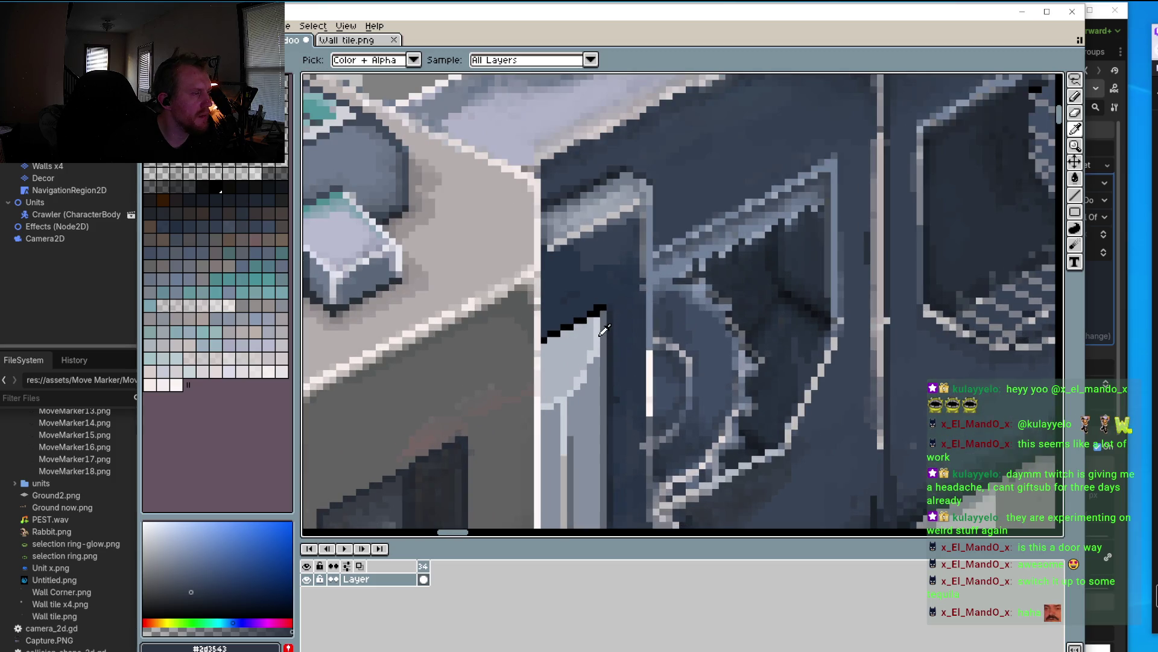
Step: Lighten pixels along the panel's diagonal edge and shade those below with #adb4c1
left_click(597, 335, "alt")
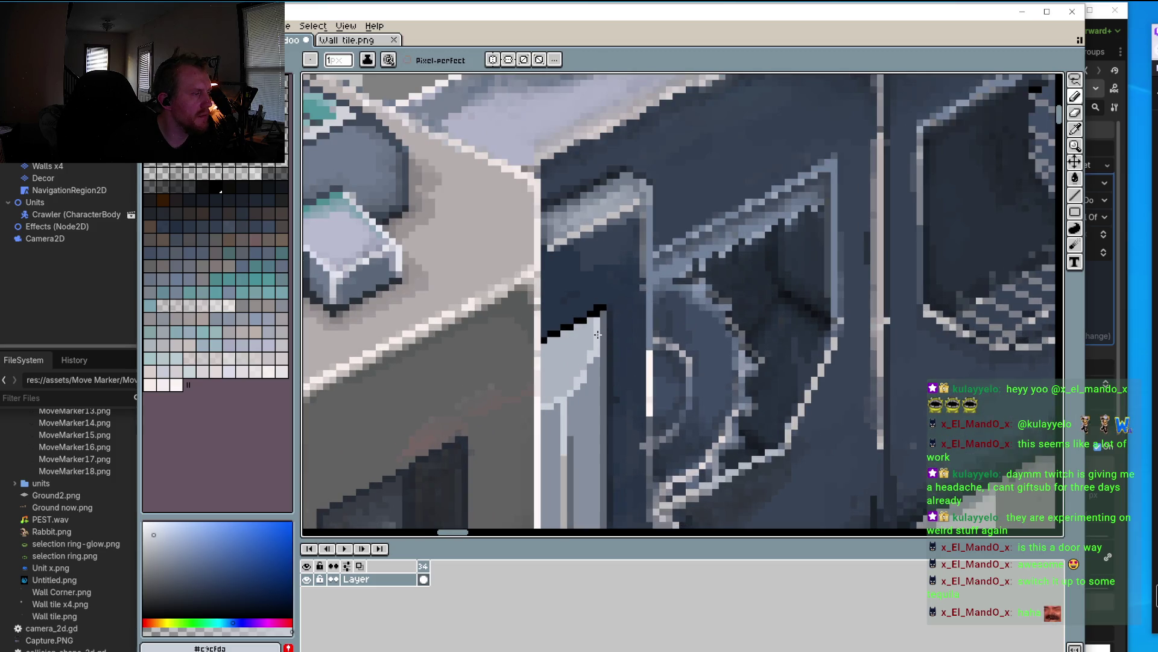
left_click(590, 365, "alt")
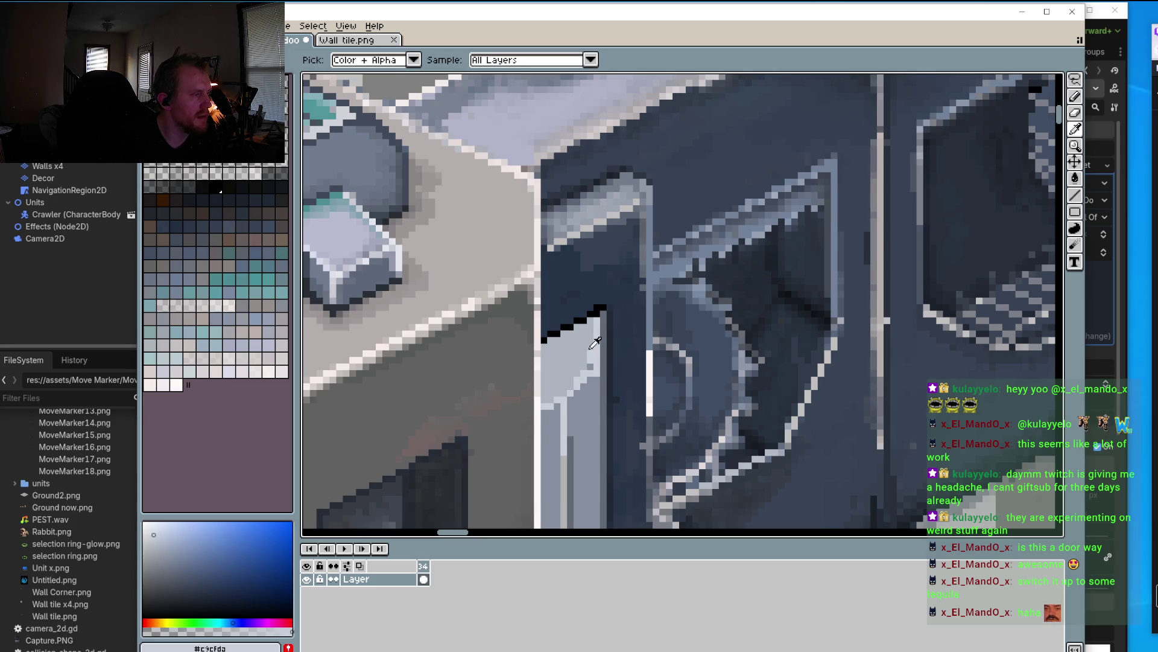
scroll(605, 336, "down", 3)
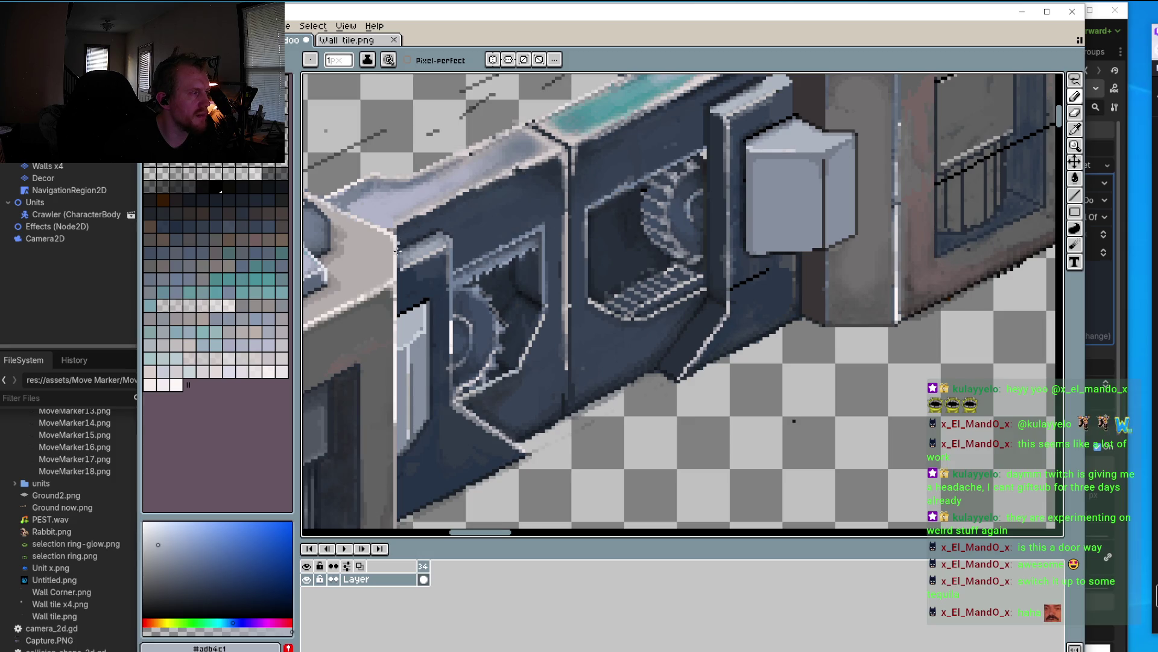
scroll(420, 326, "up", 1)
scroll(416, 327, "up", 1)
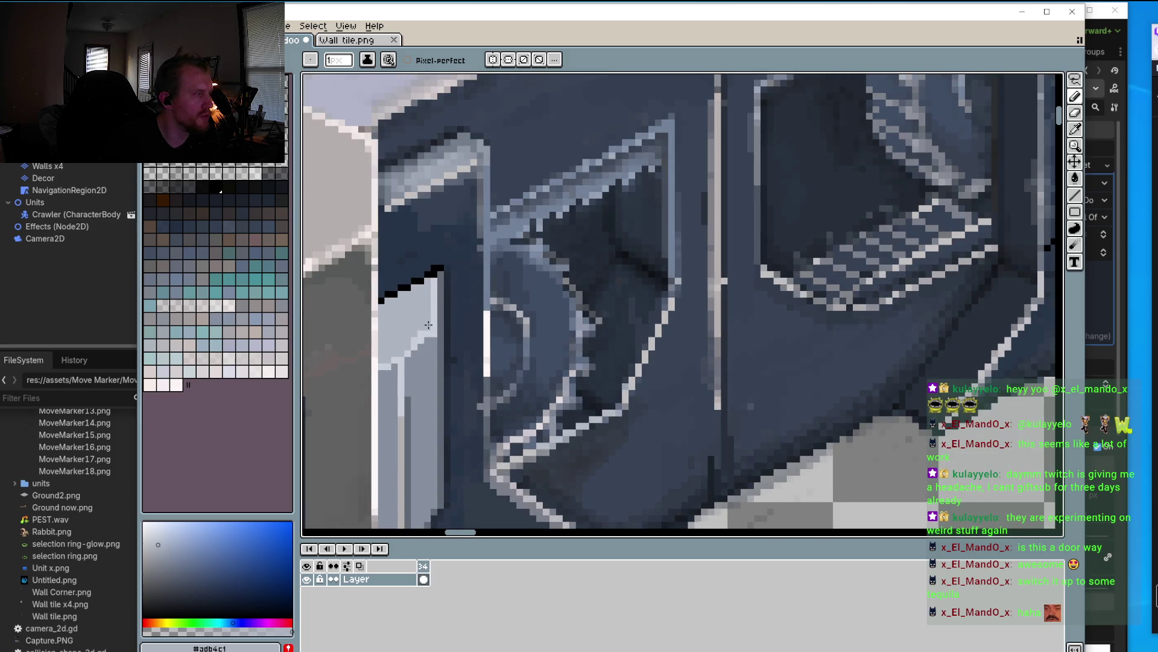
scroll(428, 329, "up", 2)
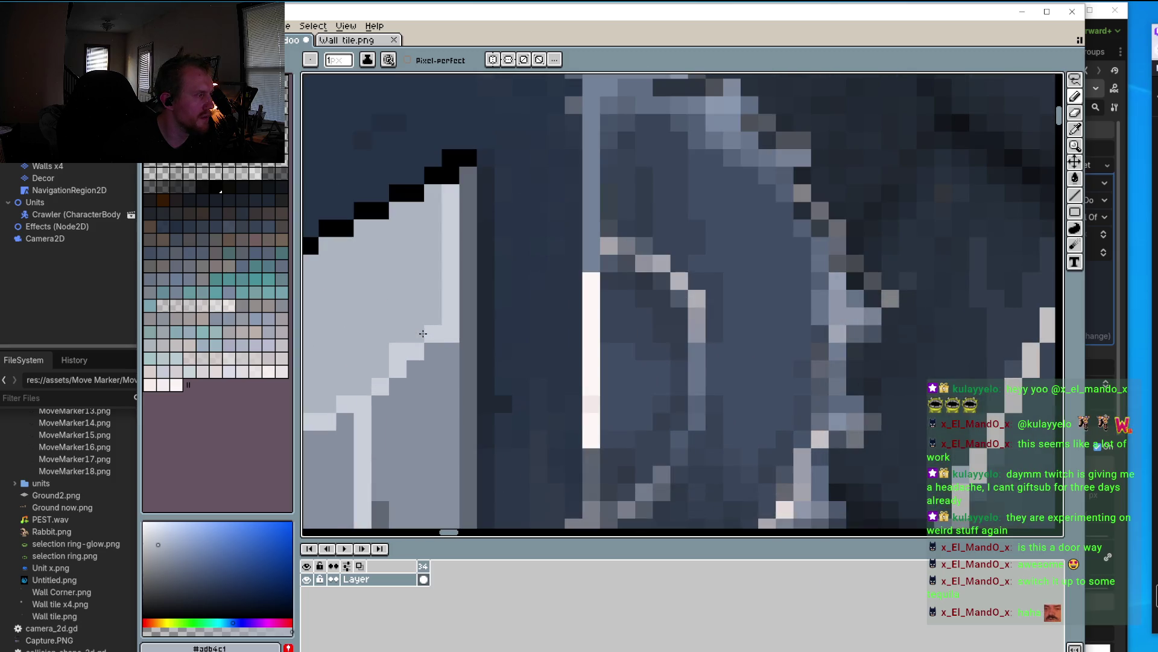
left_click(398, 353)
left_click(399, 352, "alt")
left_click(382, 366)
left_click(363, 370)
left_click(399, 369, "alt")
left_click(379, 387)
left_click(363, 403)
left_click_drag(378, 363, 483, 331)
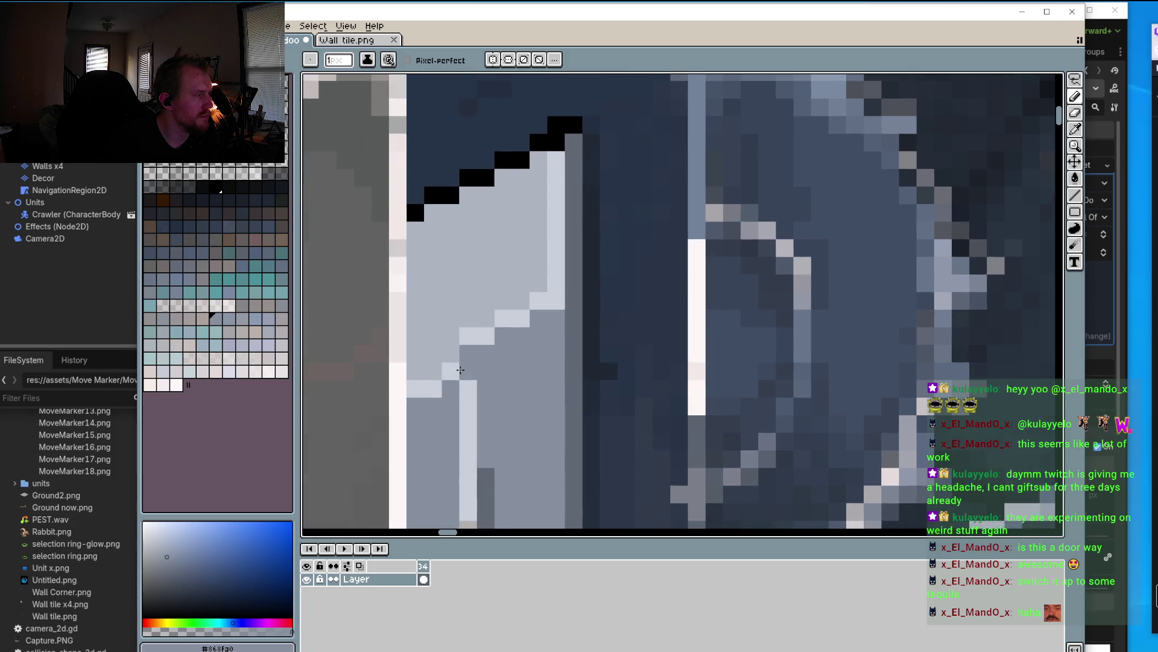
Step: Lighten the dark bevel pixels with #c3cfda further up the diagonal edge
left_click(482, 331, "alt")
left_click(452, 353)
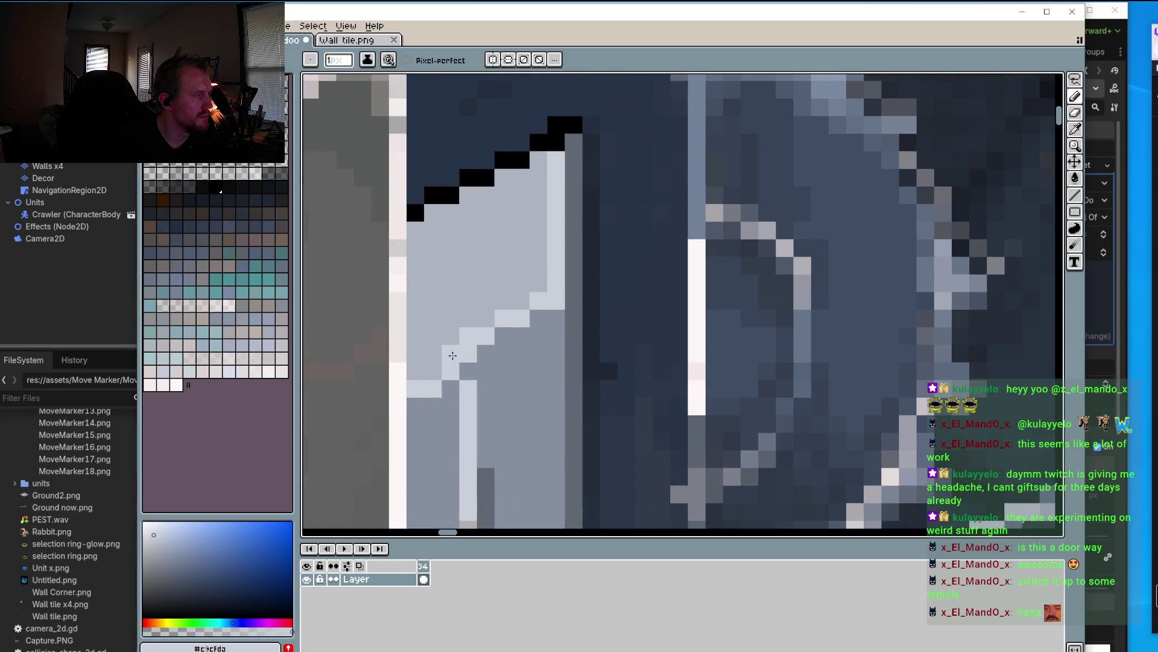
left_click(499, 354, "alt")
left_click(433, 371)
left_click(453, 350, "alt")
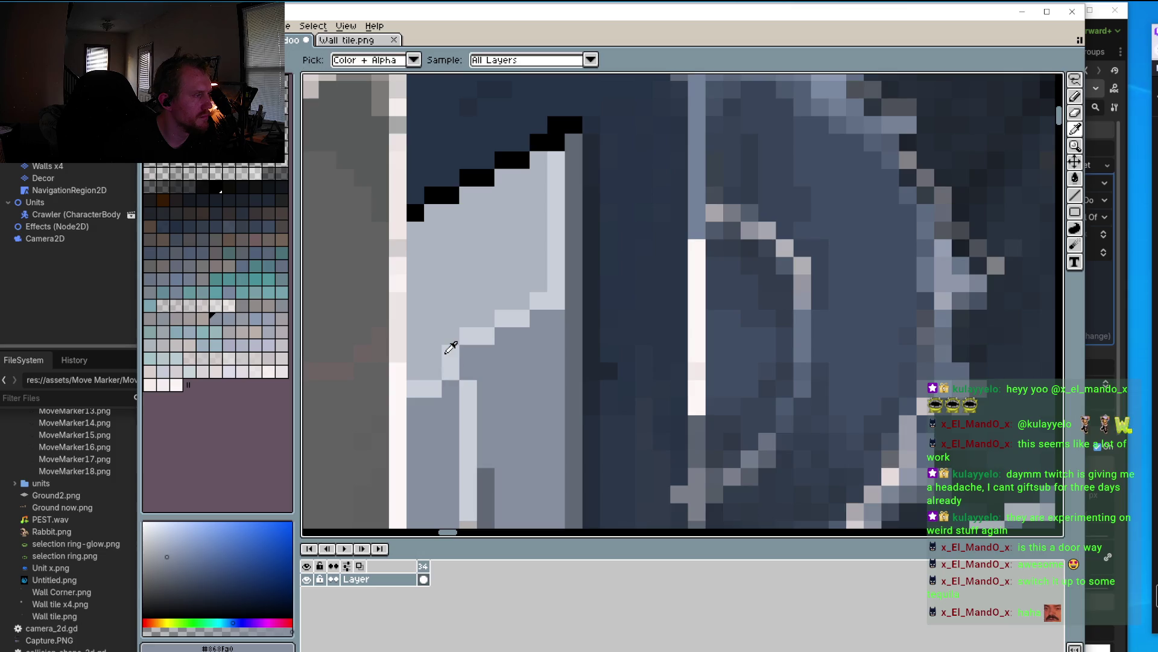
left_click(434, 371)
left_click(416, 371)
scroll(416, 377, "down", 3)
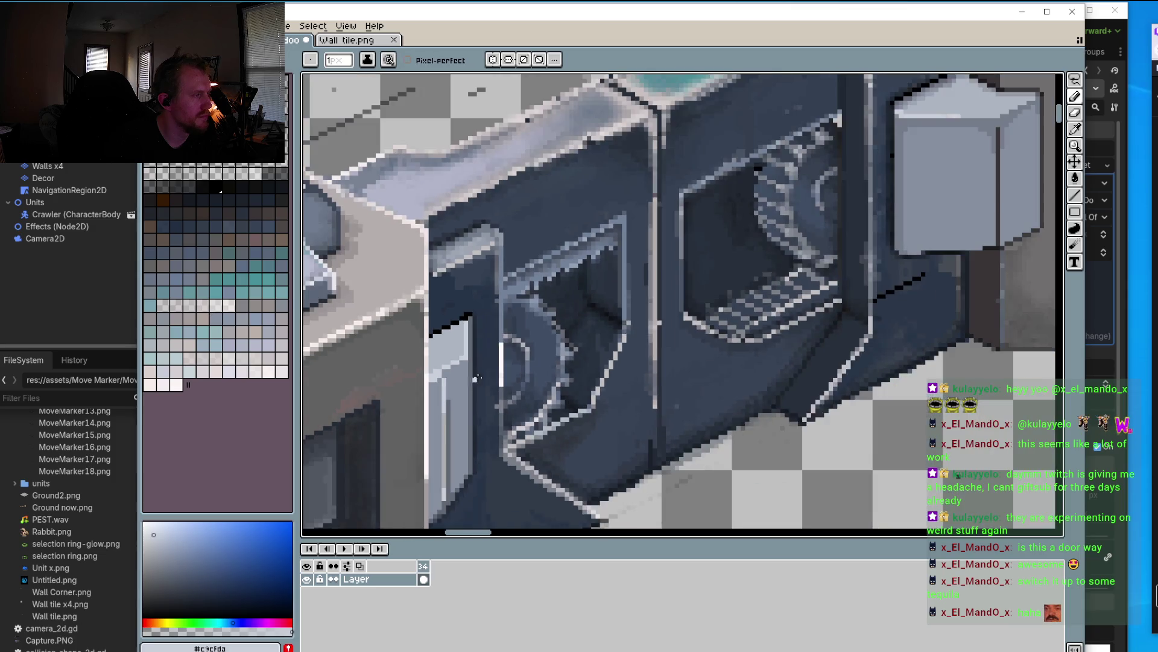
scroll(434, 374, "up", 2)
scroll(448, 372, "up", 1)
left_click(451, 352)
left_click(469, 353)
left_click(486, 335)
left_click(495, 335)
left_click(521, 317)
left_click(538, 317)
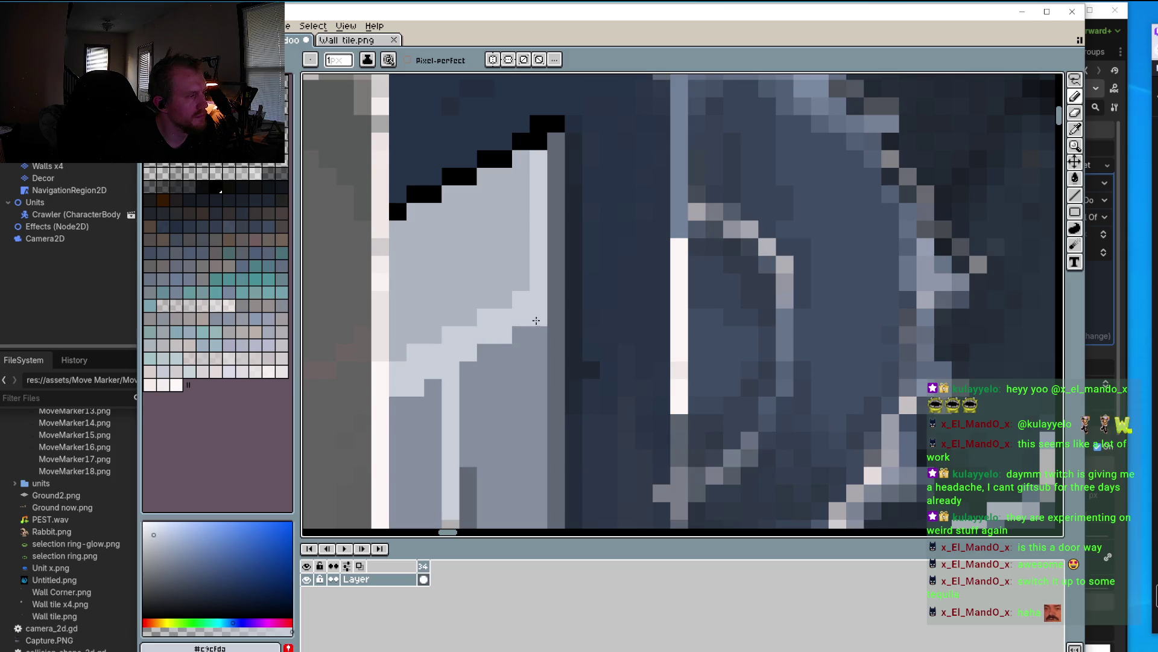
Step: Repaint the diagonal edge in #adb4c1, then sample #c3cfda, #adb4c1 and #868fa0 along it
left_click(493, 315, "alt")
left_click_drag(493, 315, 397, 369)
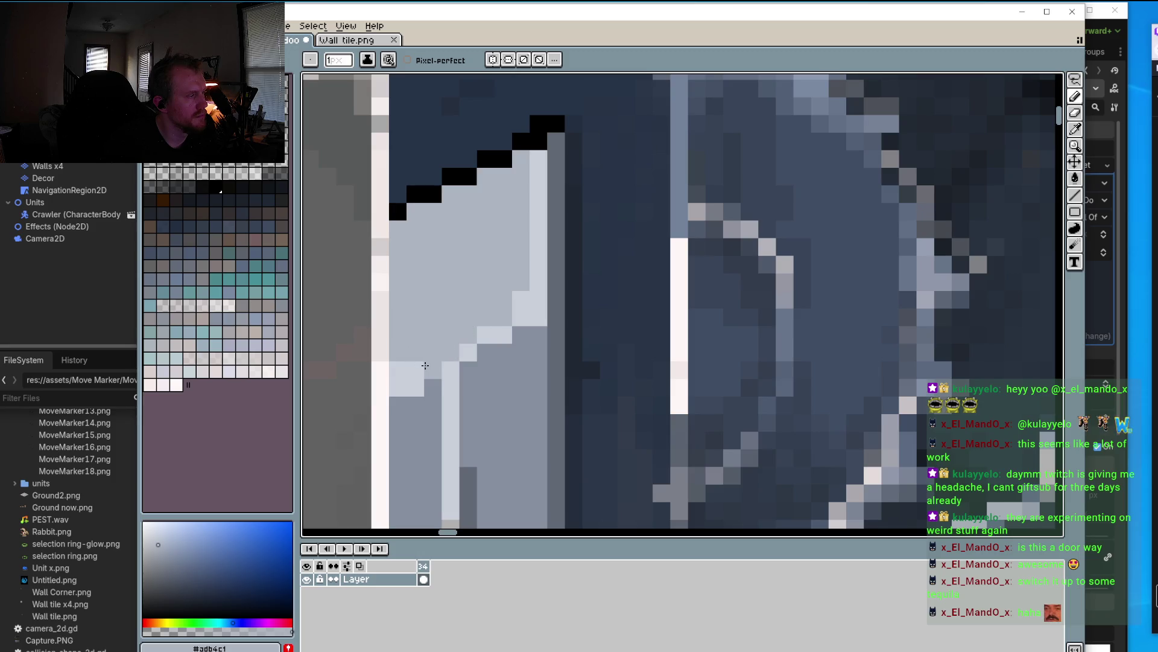
left_click(444, 369, "alt")
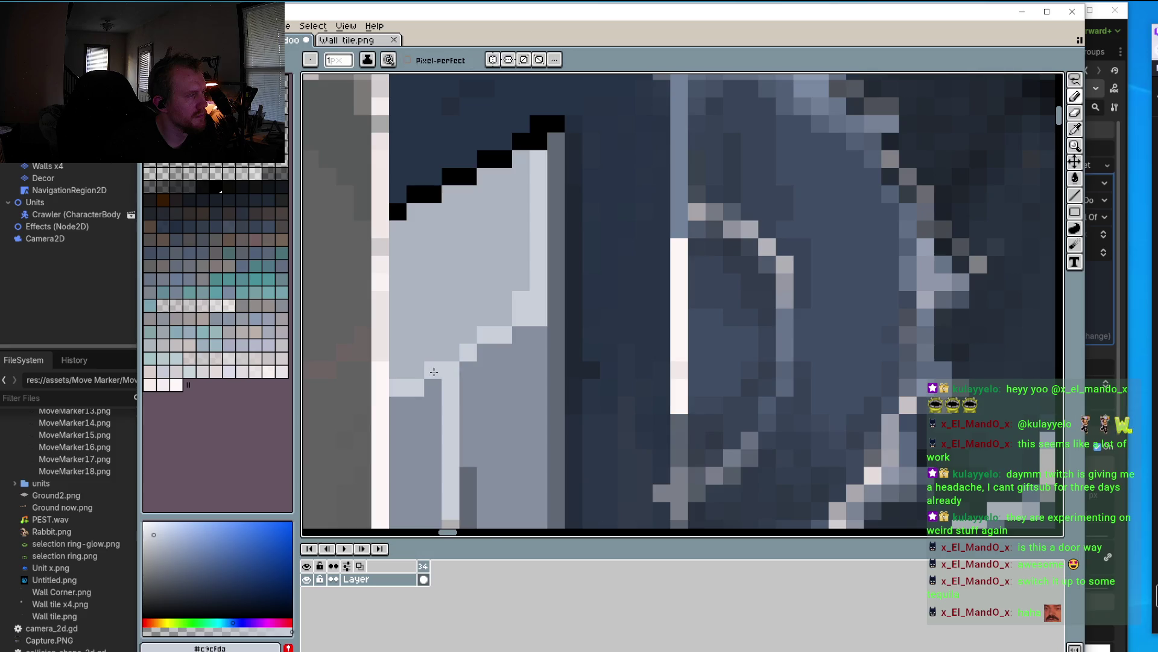
scroll(435, 370, "down", 4)
scroll(434, 371, "up", 3)
left_click(475, 329, "alt")
scroll(477, 333, "down", 4)
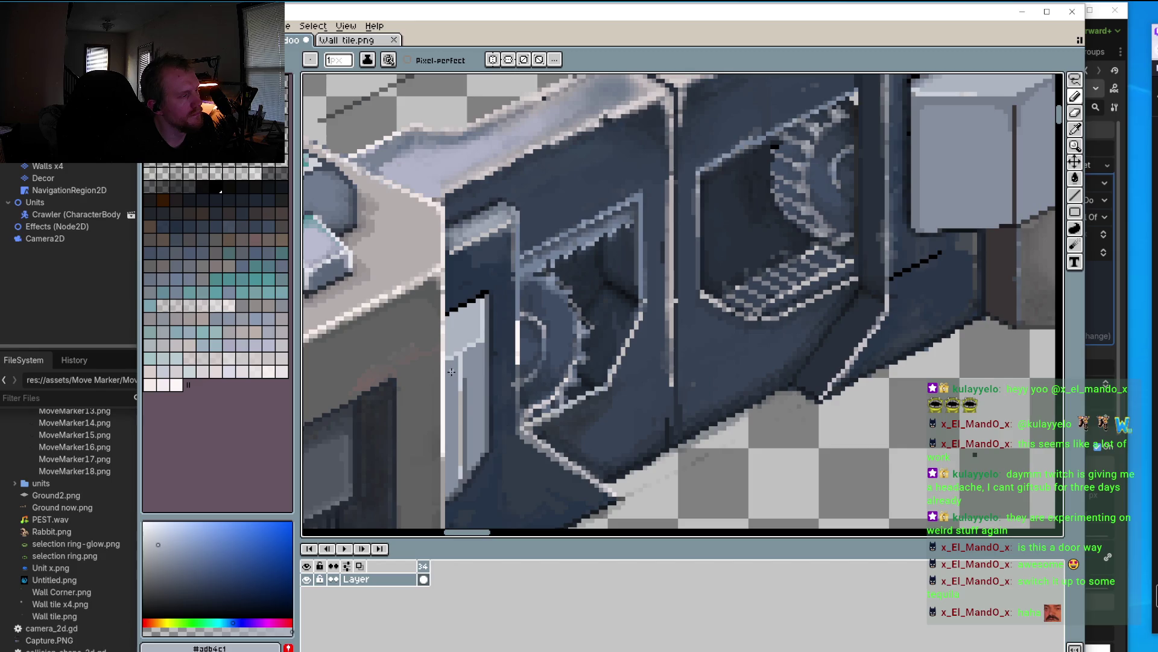
scroll(452, 370, "up", 2)
scroll(456, 362, "up", 3)
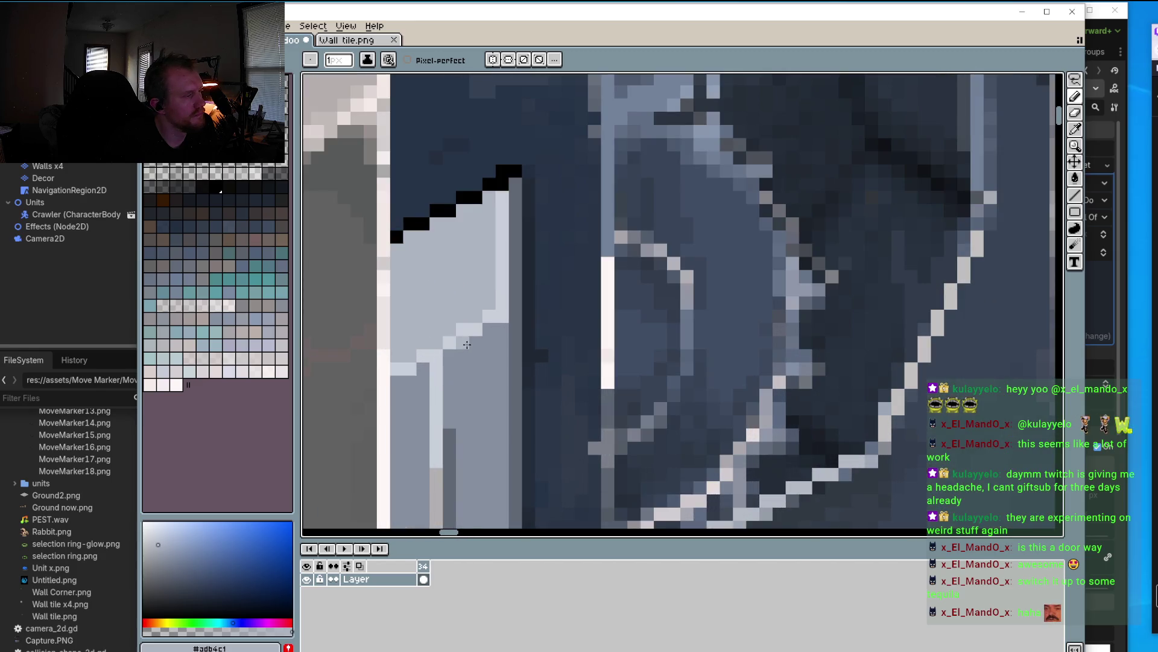
left_click(461, 334, "alt")
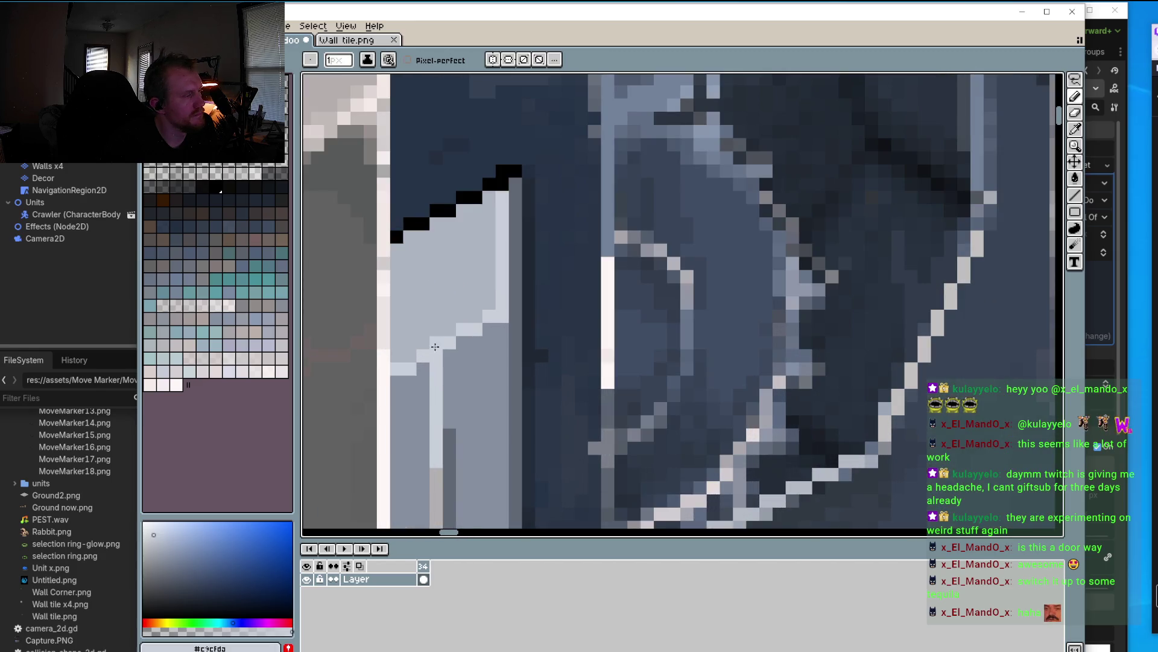
left_click(425, 352, "alt")
left_click(425, 352, "alt")
left_click(398, 367, "alt")
left_click(414, 369, "alt")
scroll(414, 369, "down", 1)
scroll(423, 371, "down", 1)
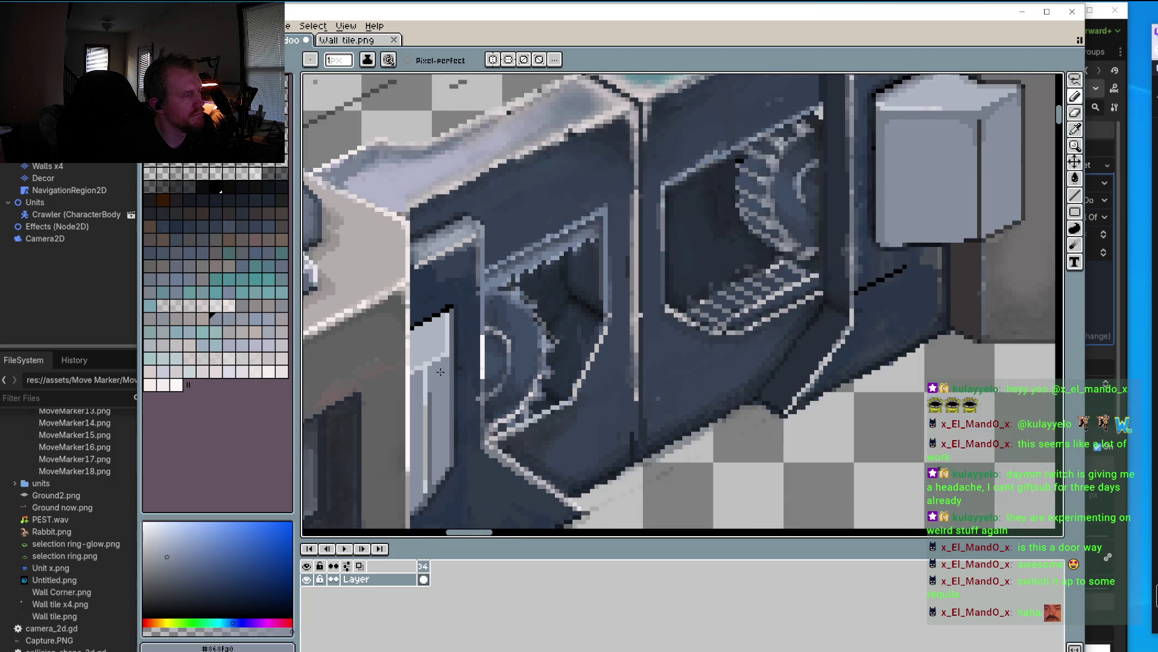
scroll(440, 372, "down", 1)
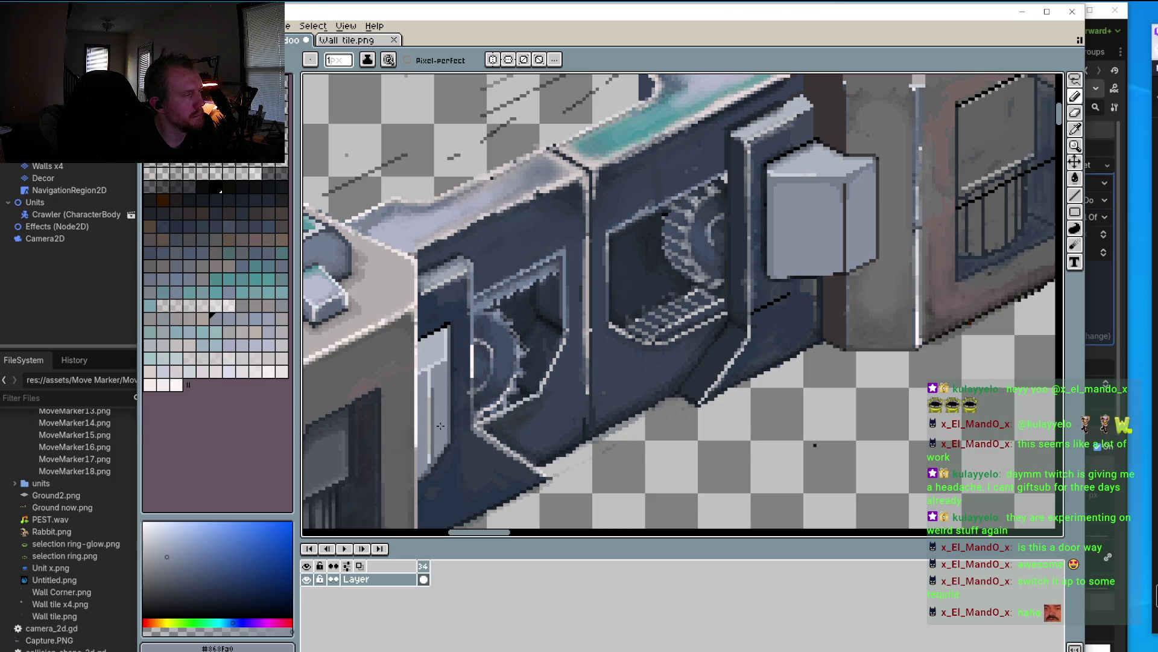
scroll(472, 459, "down", 2)
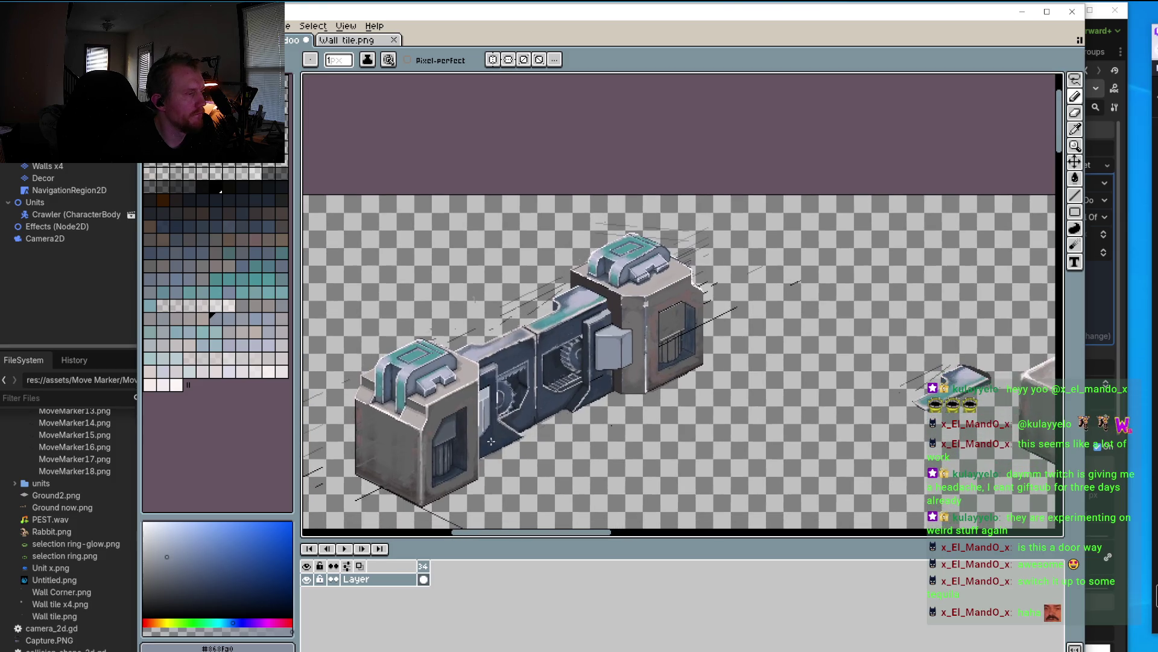
Step: Sample the near-black #1f1d1d from the grey cube's outline corner and return to the pencil
scroll(484, 435, "up", 3)
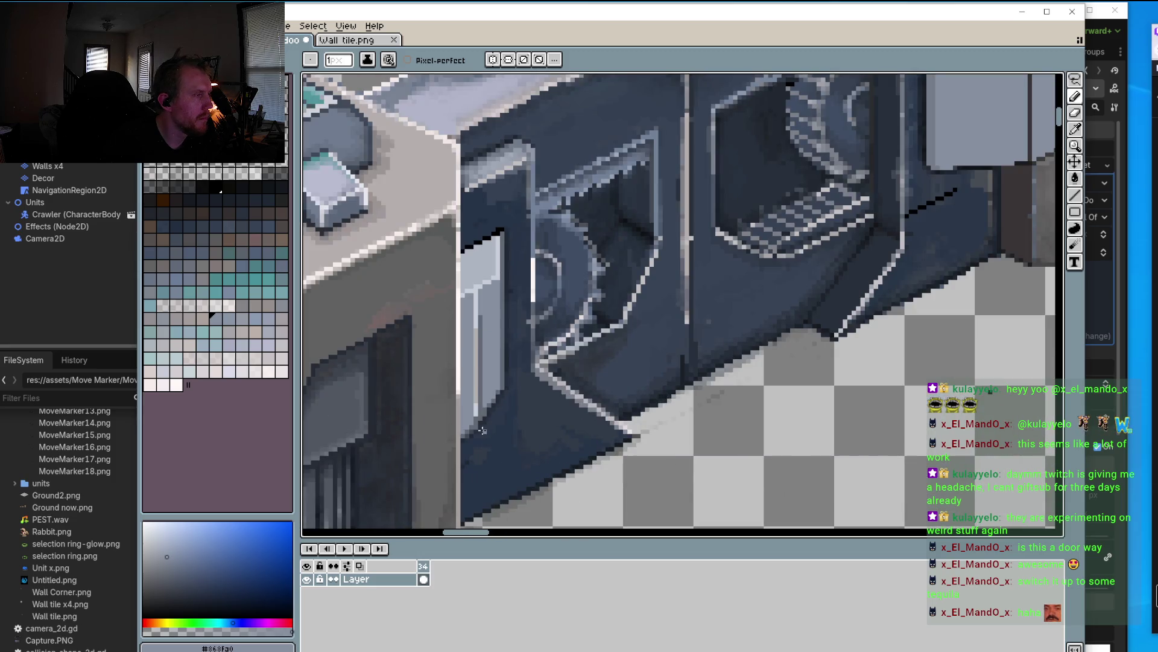
scroll(492, 435, "down", 1)
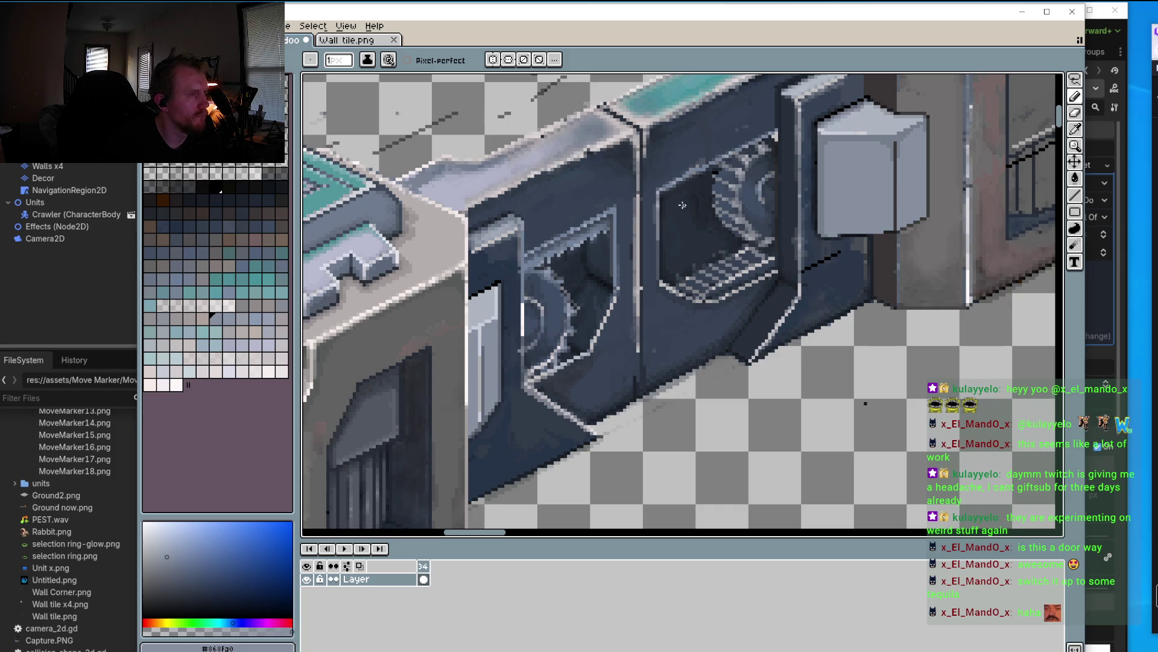
key("l")
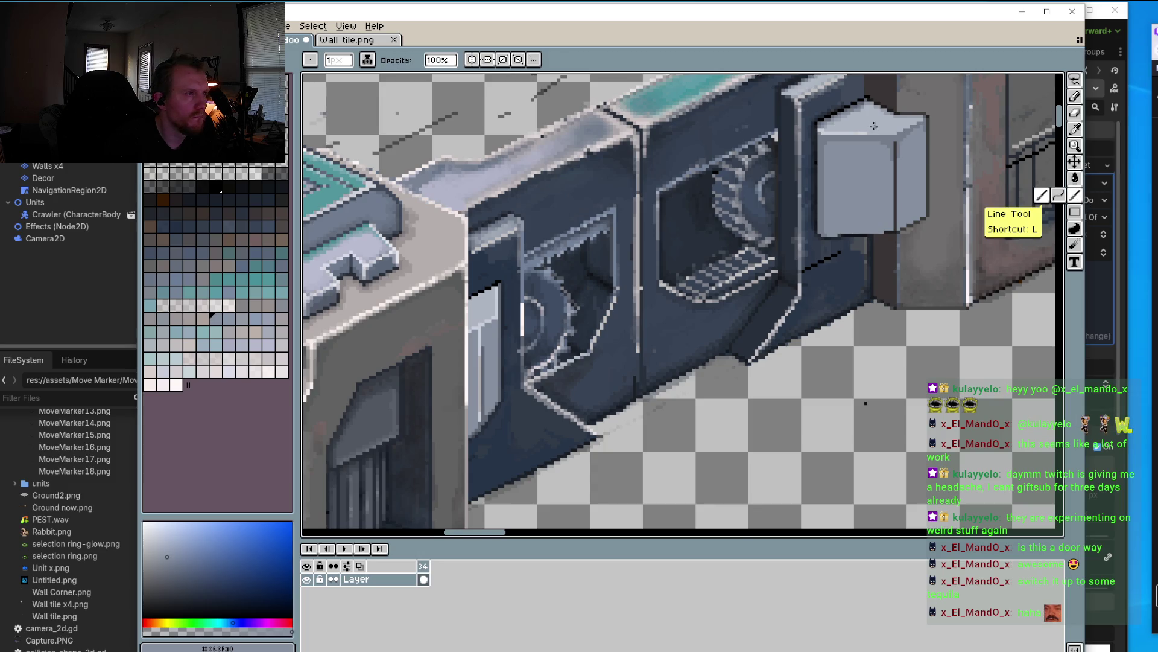
scroll(873, 125, "up", 2)
key("alt")
left_click(824, 139)
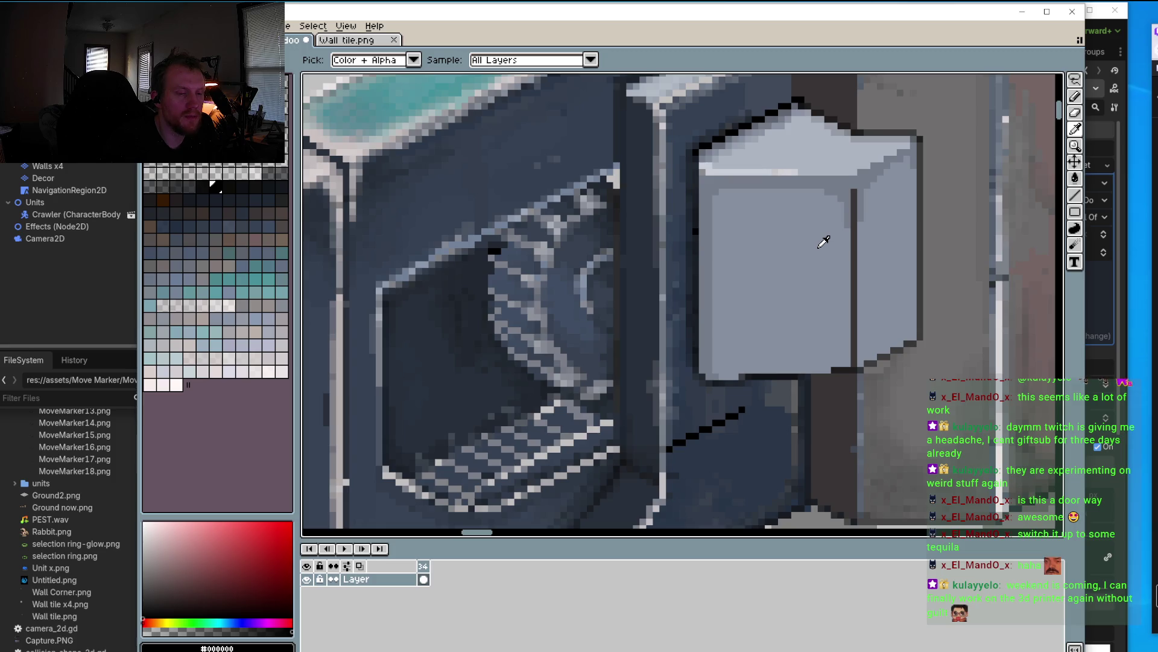
scroll(754, 349, "down", 1)
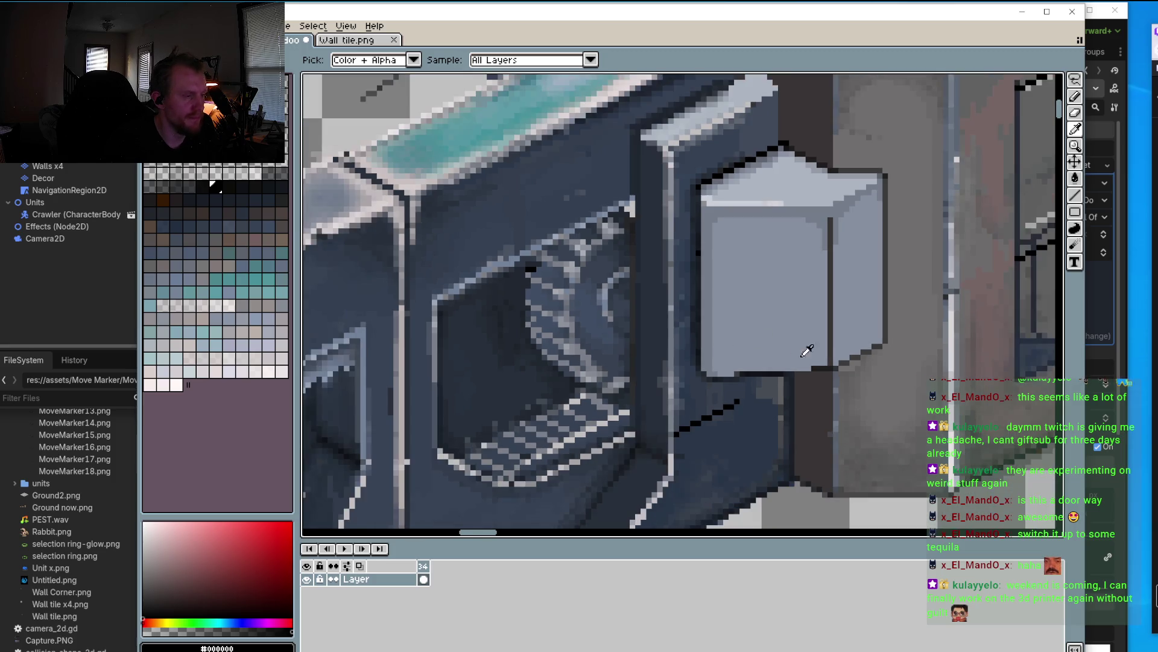
scroll(808, 350, "up", 3)
left_click(835, 378)
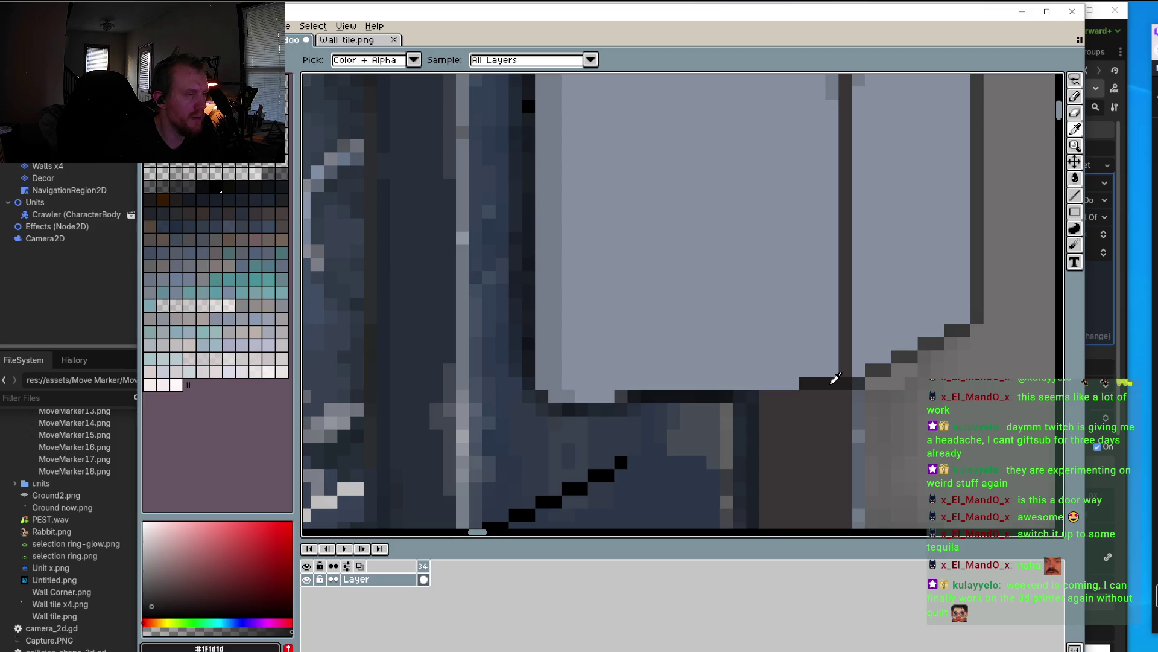
scroll(835, 378, "down", 3)
scroll(731, 275, "up", 1)
key("b")
Step: Draw a dark diagonal stroke running down-left from the wall's upper right
scroll(789, 267, "up", 2)
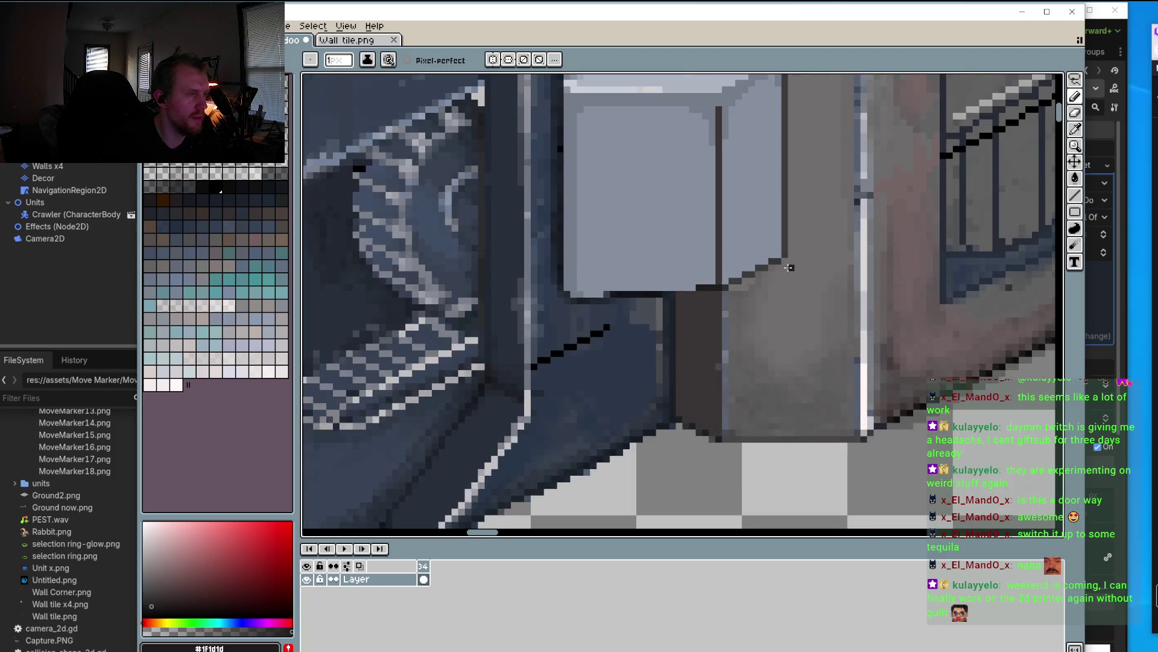
scroll(724, 296, "down", 2)
scroll(807, 230, "up", 2)
scroll(839, 209, "down", 2)
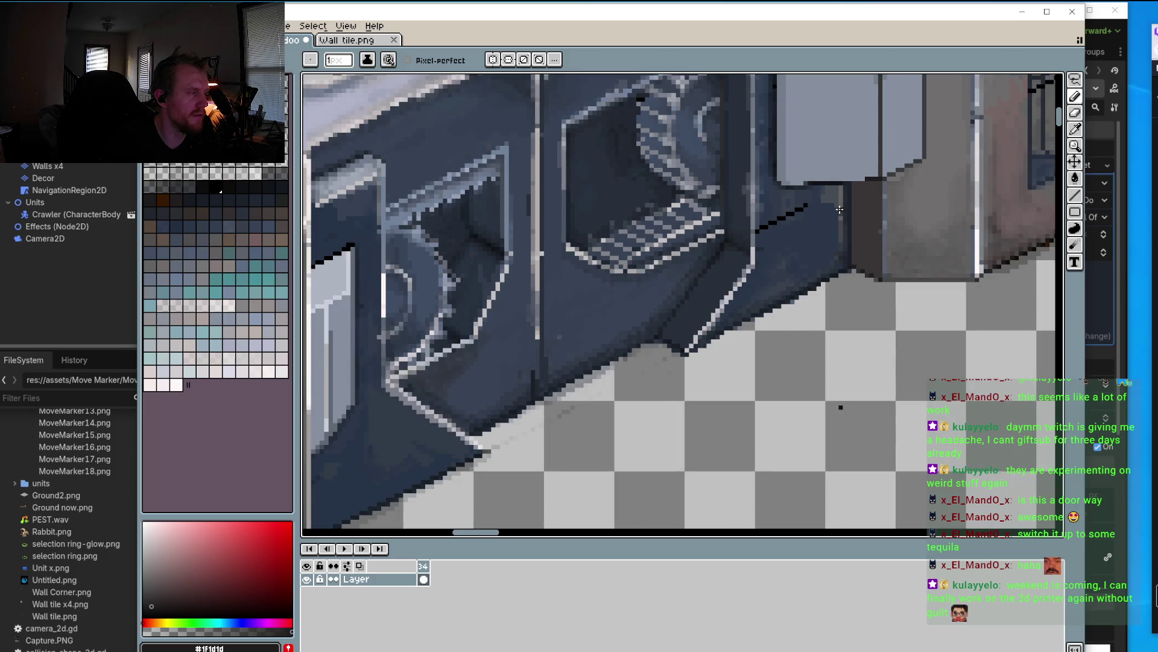
scroll(880, 192, "up", 1)
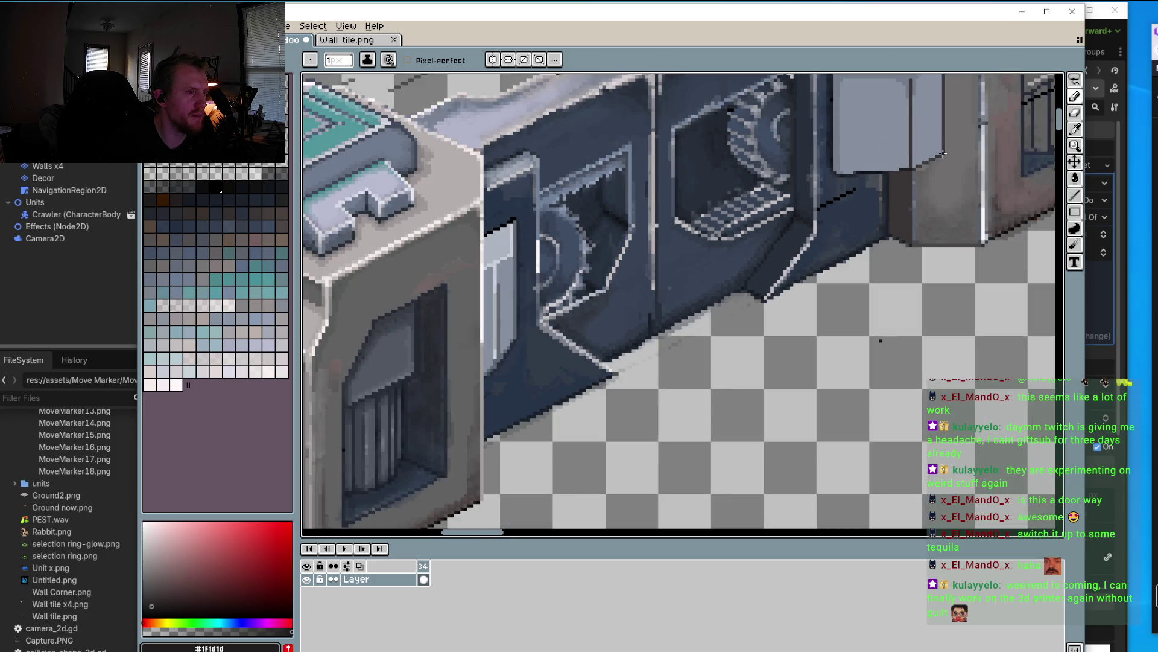
left_click_drag(944, 153, 810, 236)
Step: With the Line tool, run a dark diagonal from the upper right down-left across the machine's base, adjusting its end
key("l")
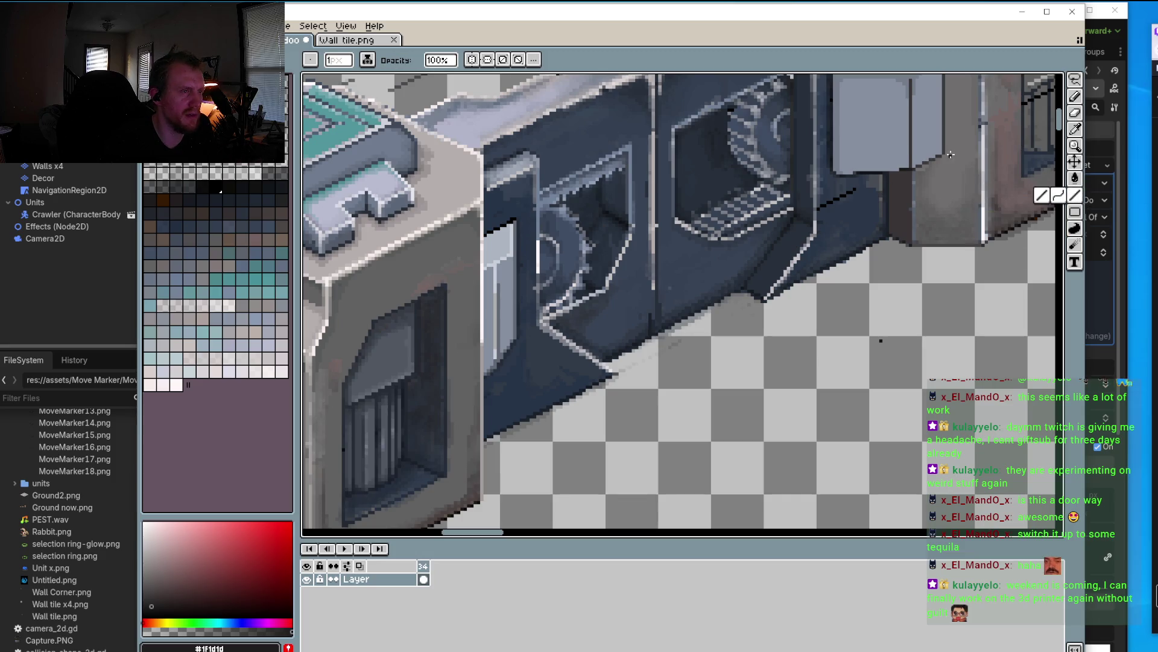
mouse_move(943, 153)
left_mouse_down()
mouse_move(630, 308)
mouse_move(612, 334)
left_mouse_up()
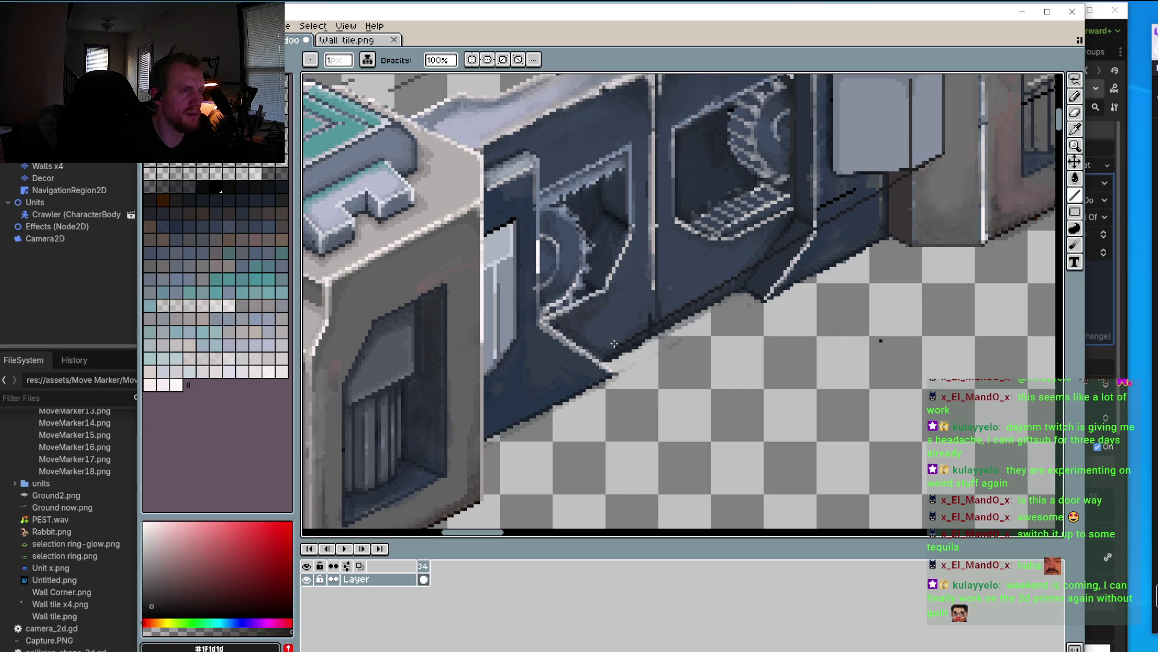
mouse_move(612, 334)
left_mouse_down()
mouse_move(471, 412)
mouse_move(473, 384)
left_mouse_up()
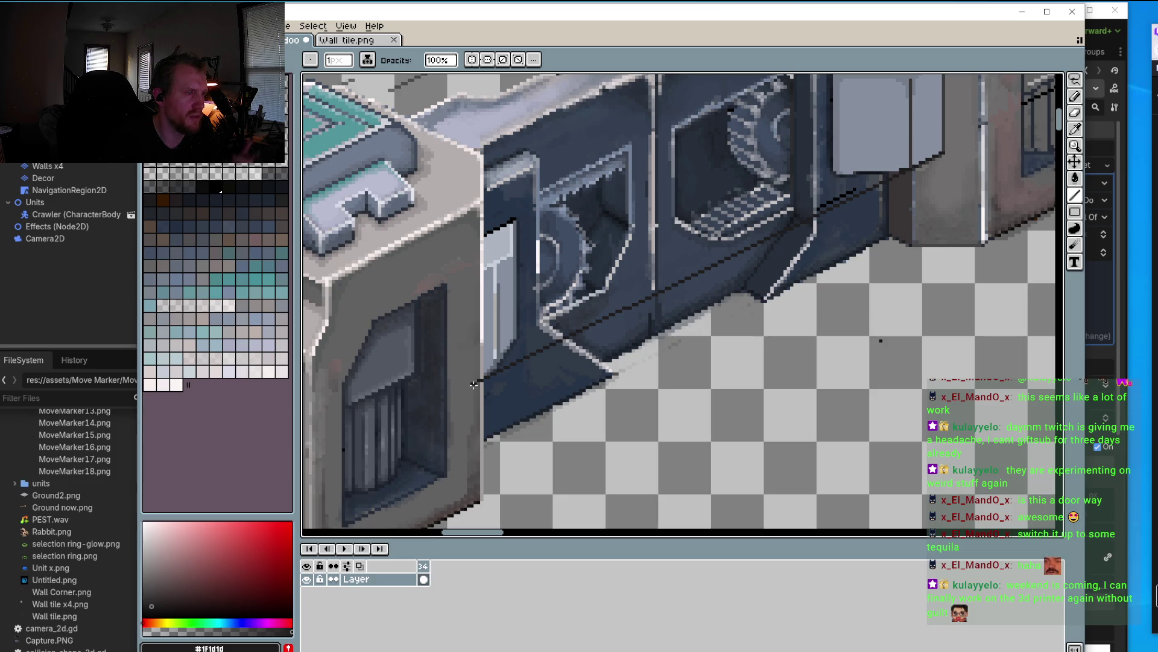
left_click_drag(474, 384, 487, 378)
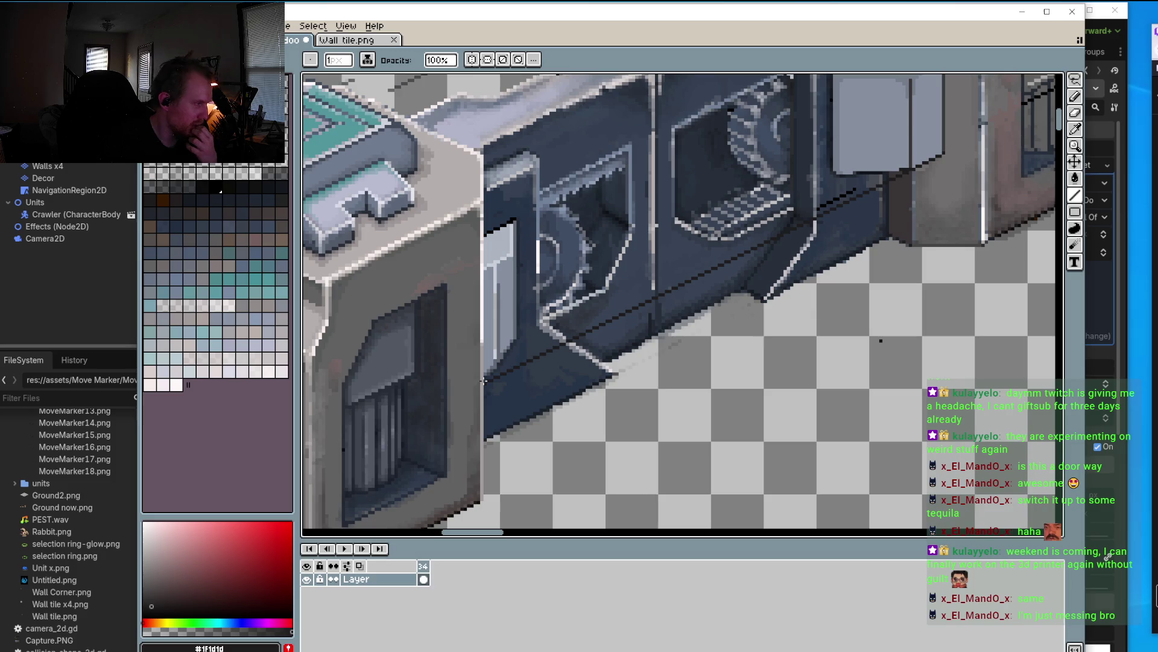
scroll(560, 332, "down", 2)
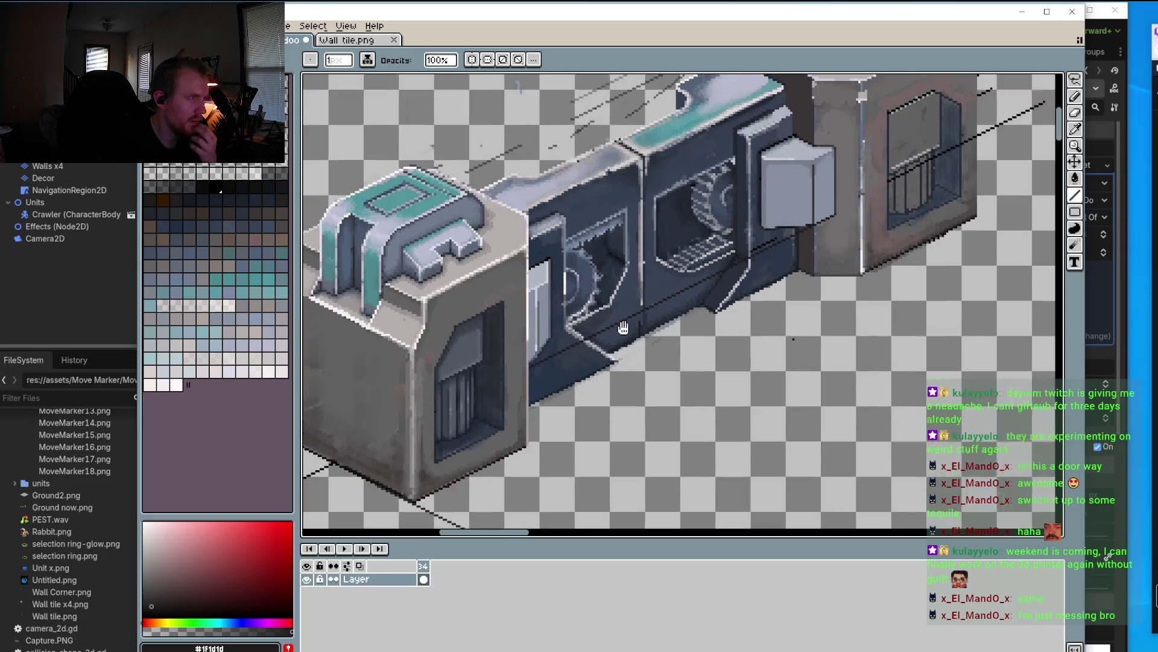
Step: Darken the light vertical door-frame stripe with sampled grey-blue and lighten pixels at the frame's bottom
scroll(564, 350, "down", 1)
scroll(560, 356, "up", 3)
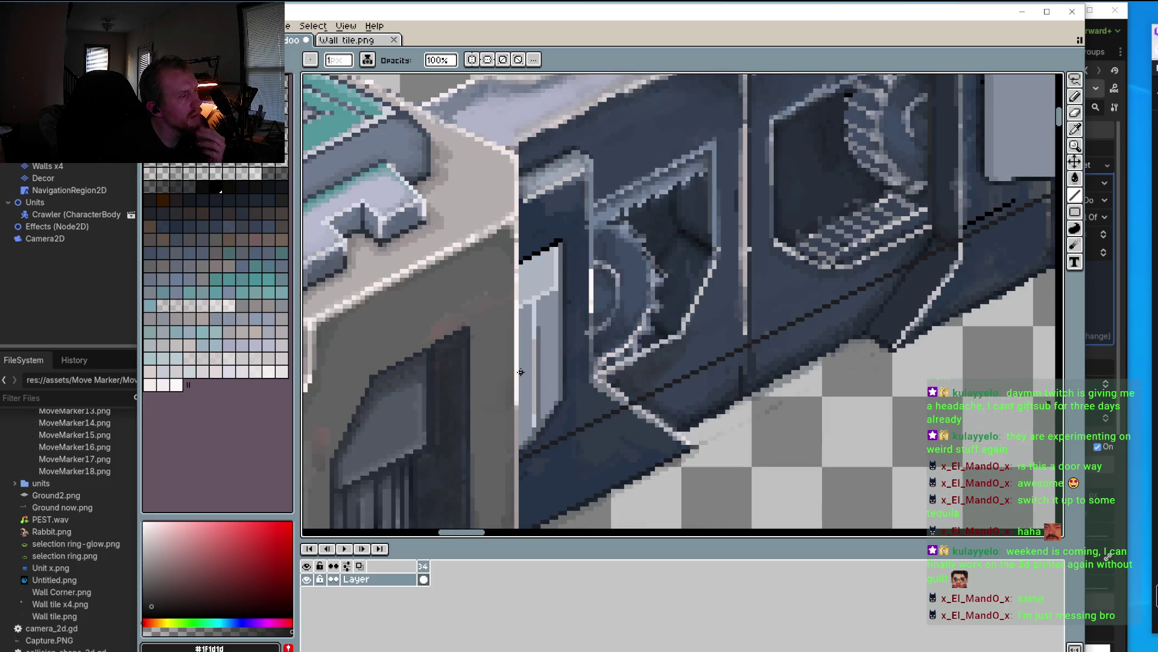
left_click(560, 356, "alt")
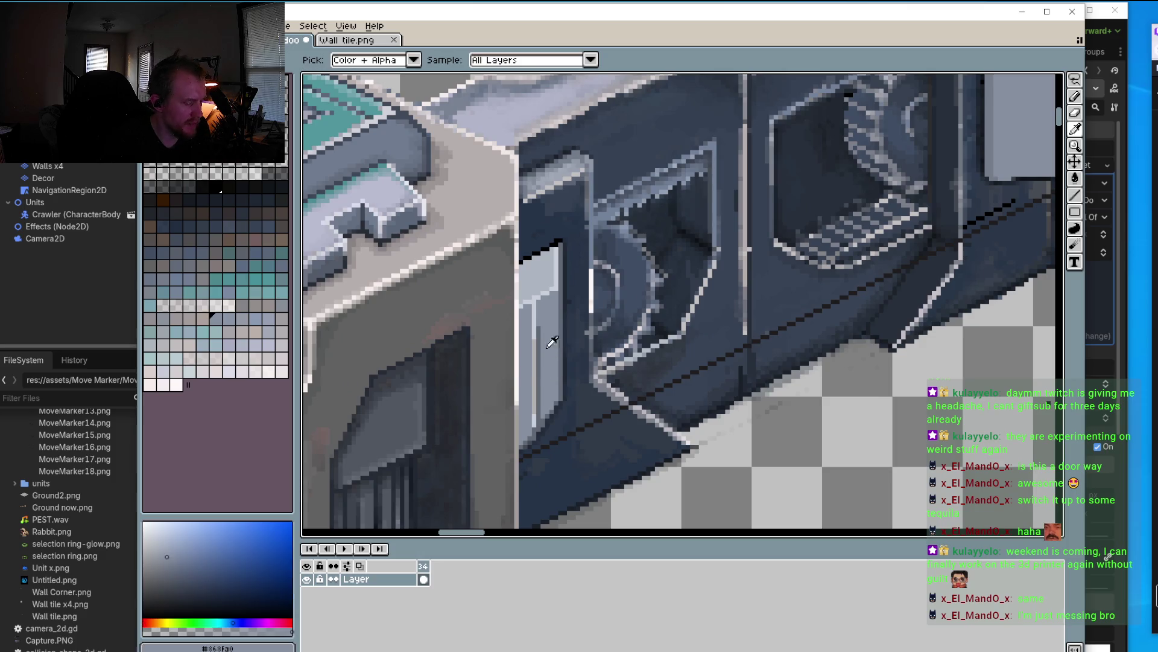
left_click_drag(534, 315, 538, 373)
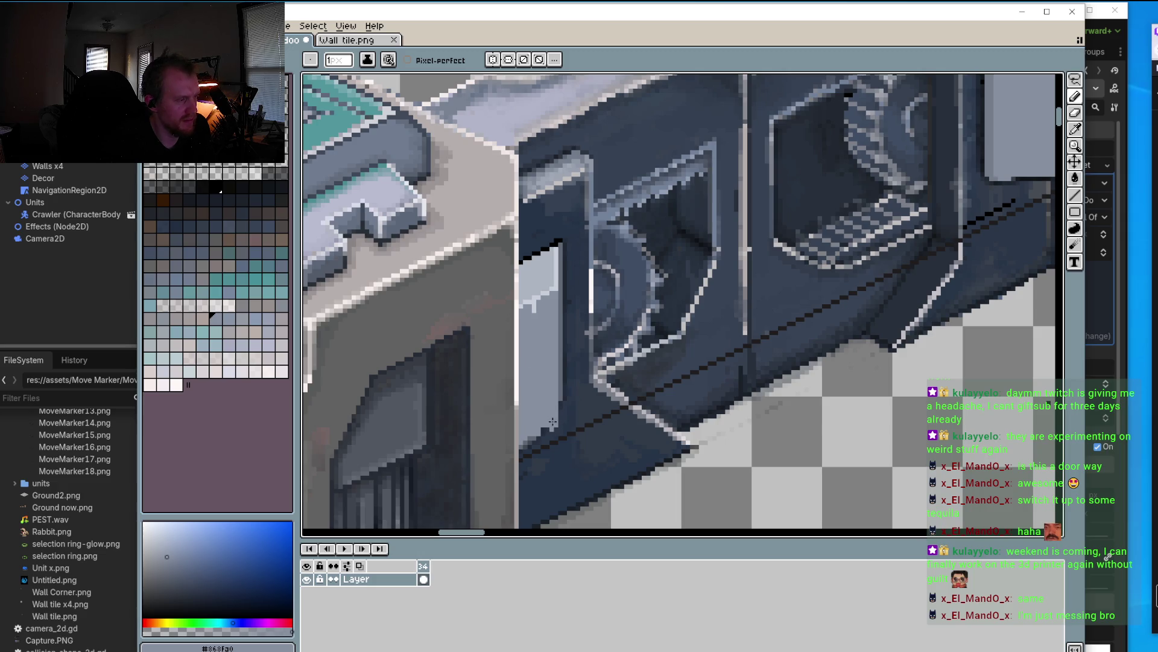
scroll(555, 417, "up", 1)
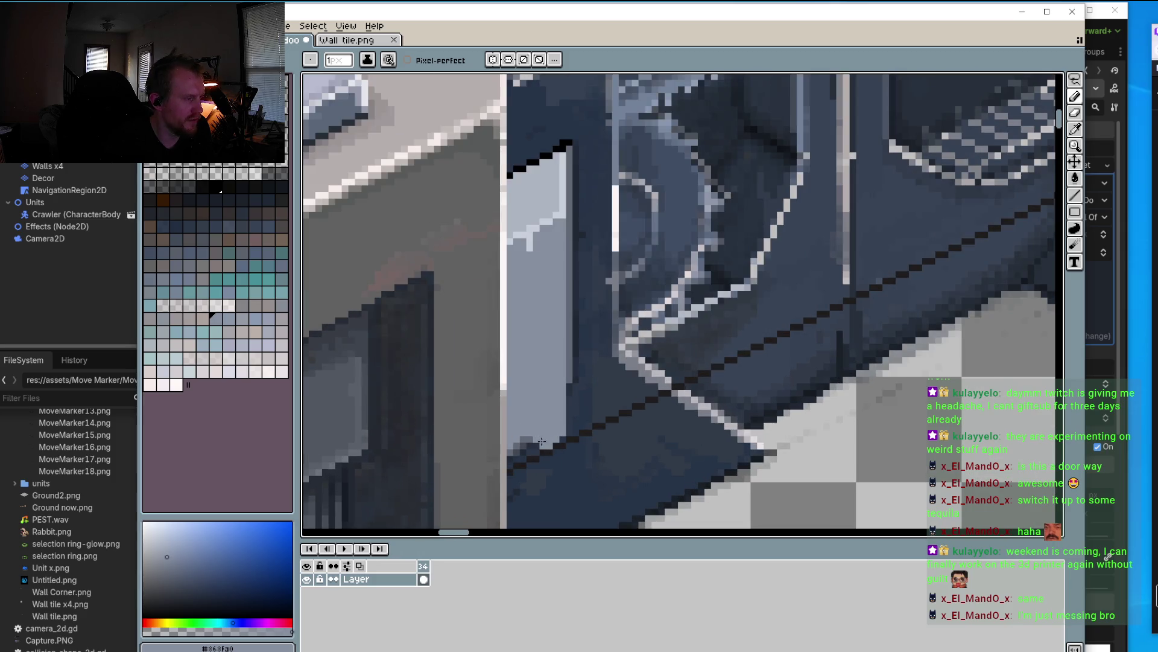
left_click_drag(523, 437, 534, 444)
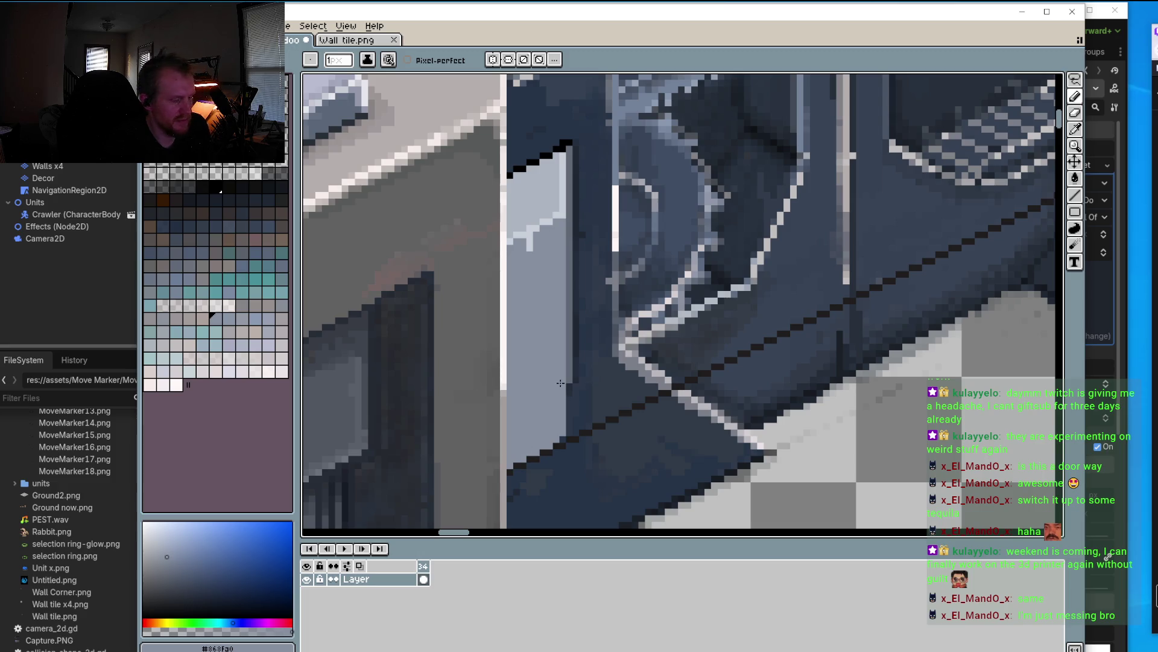
Step: Draw a dark outline stroke up the door-frame edge in the sampled outline colour
left_click(572, 356, "alt")
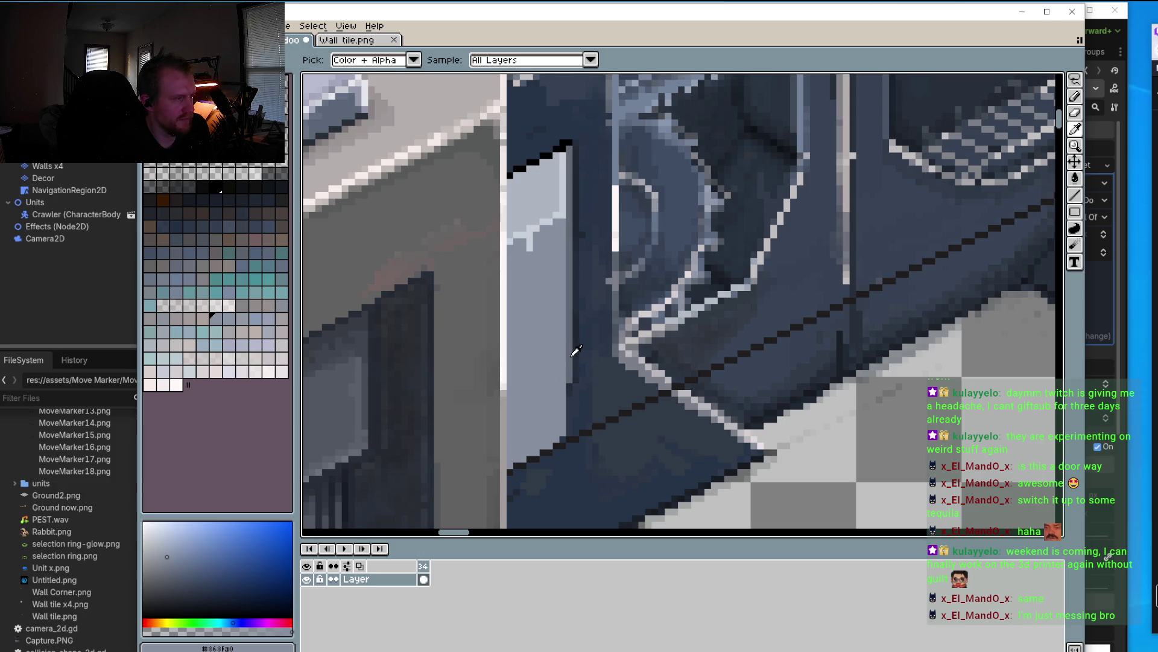
left_click(576, 427, "alt")
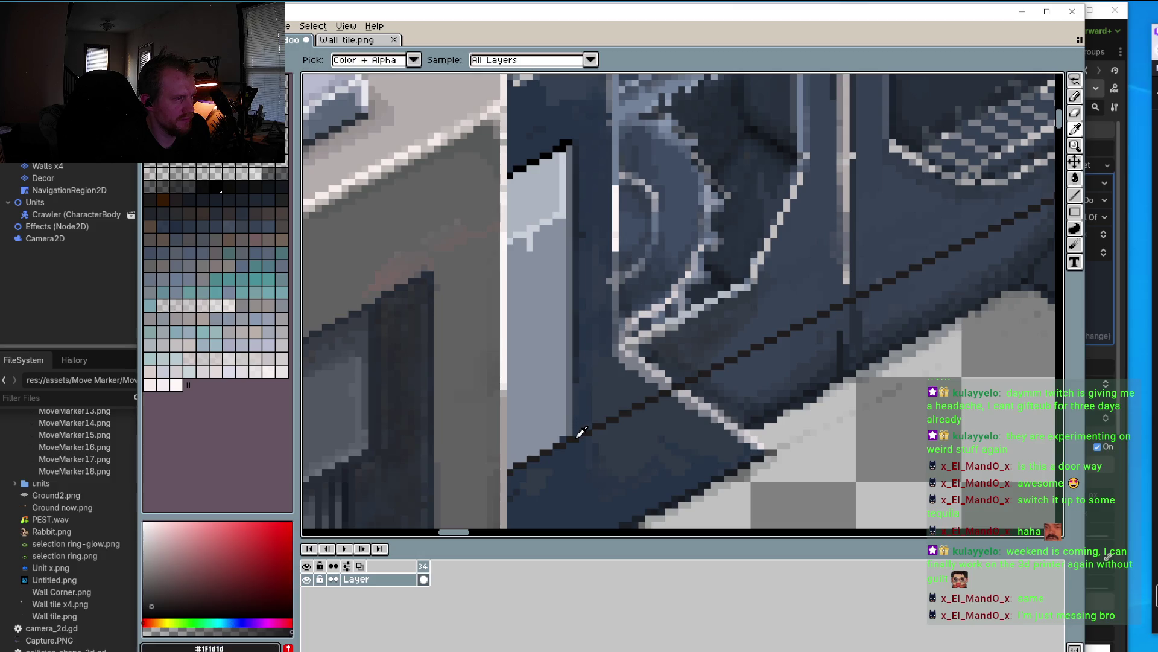
left_click_drag(574, 428, 578, 373)
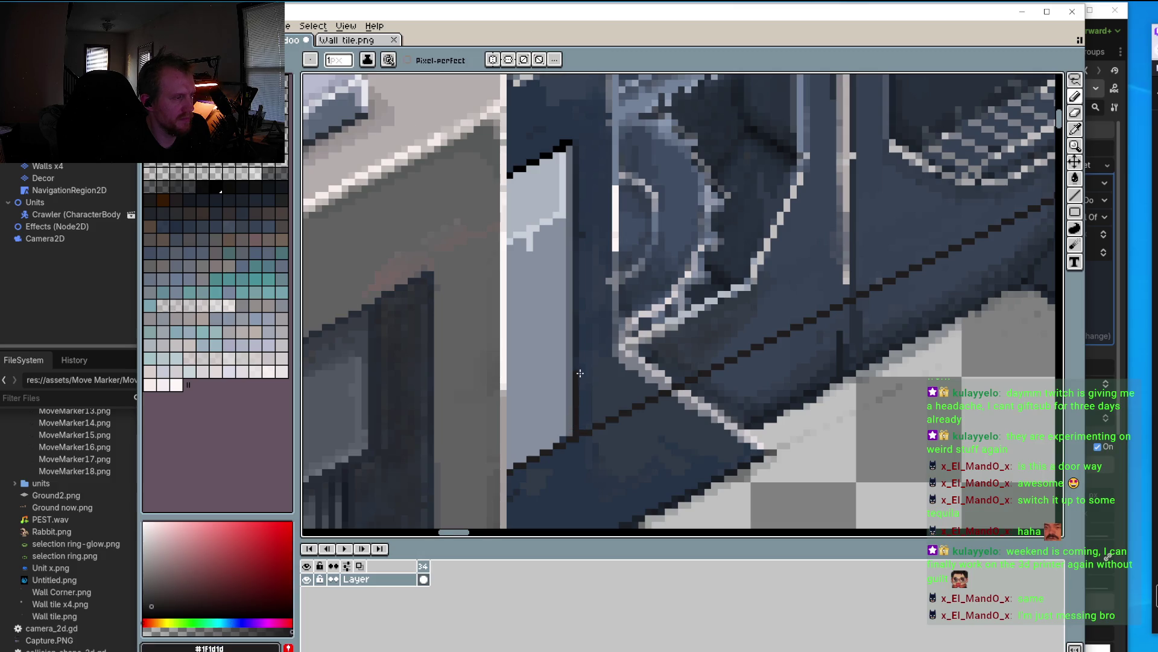
scroll(578, 373, "down", 2)
scroll(627, 404, "up", 1)
scroll(627, 404, "down", 2)
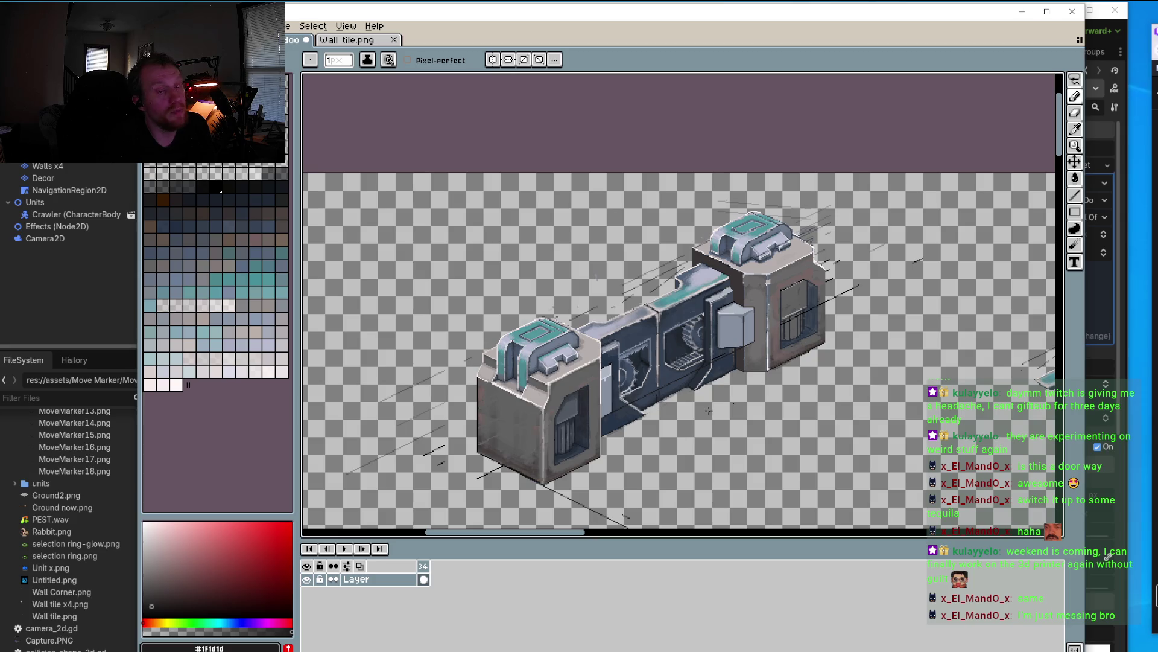
Step: Cover the dark outline pixels and stray dark pixels in the wall panel with its dark blue
scroll(551, 405, "up", 5)
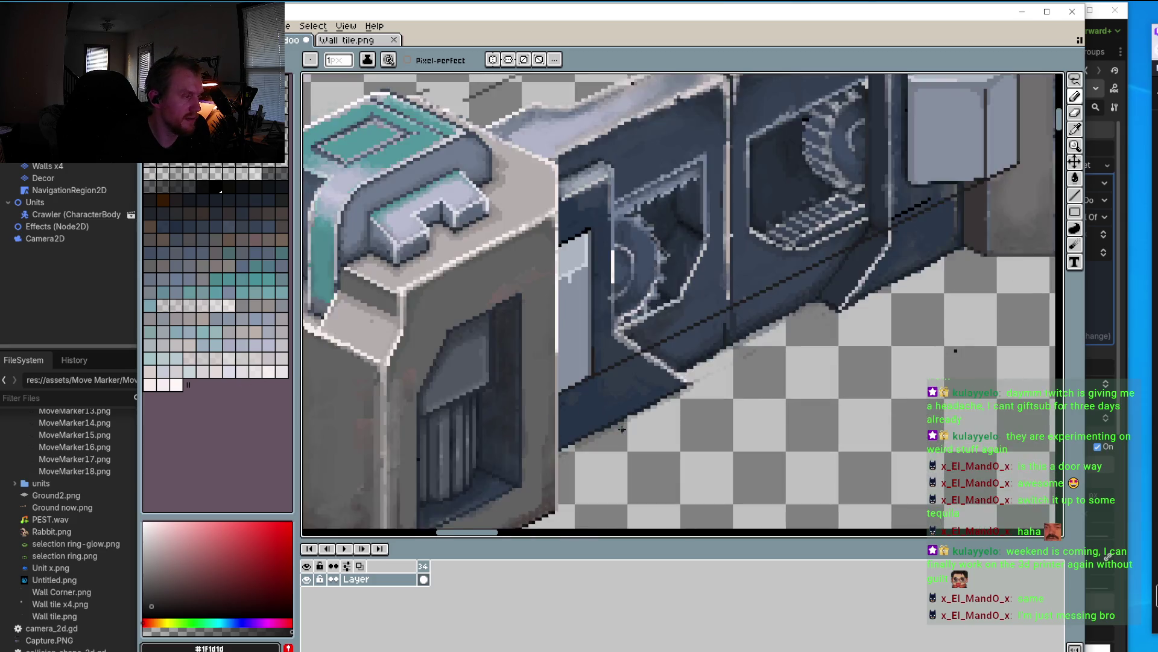
scroll(550, 405, "up", 4)
left_click(608, 313, "alt")
left_click_drag(604, 285, 663, 250)
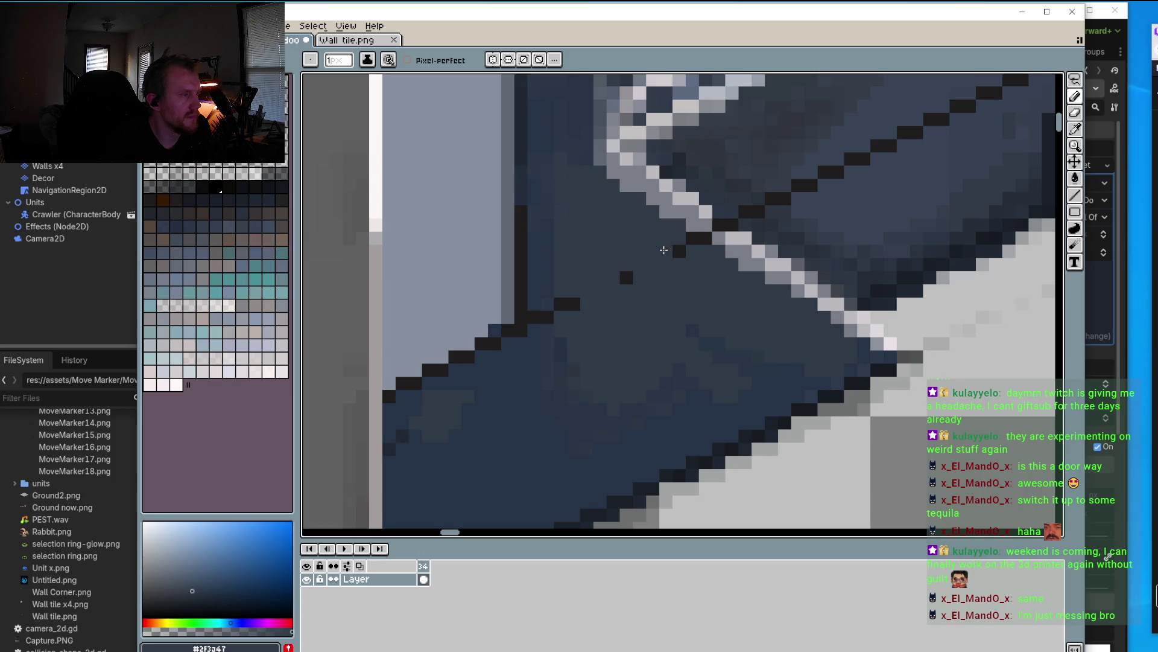
left_click(679, 251)
left_click(626, 277)
left_click(567, 303)
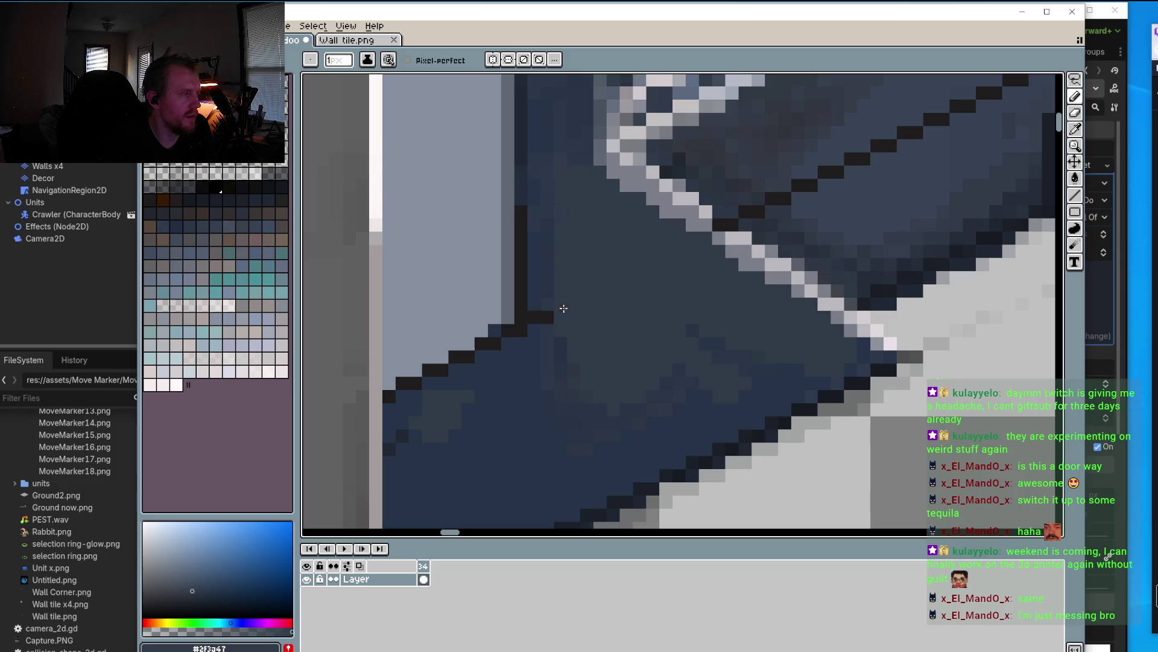
left_click(555, 306, "alt")
left_click(541, 317)
left_click(558, 308, "alt")
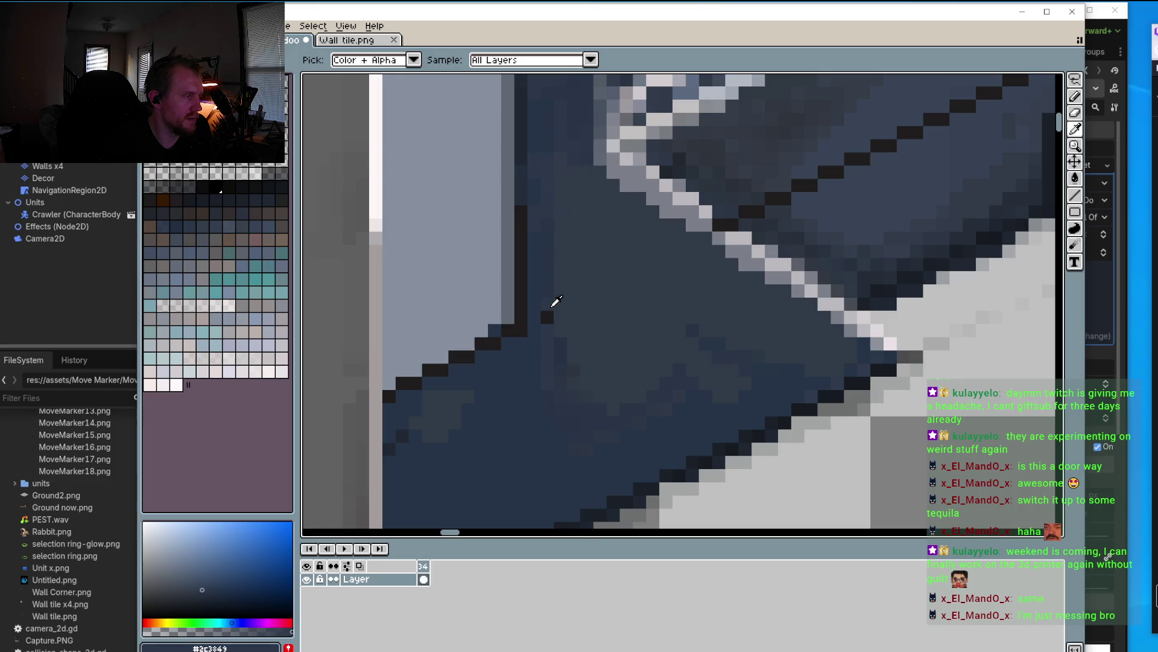
Step: Paint the dark diagonal line and its lower-end pixels out in panel blue
left_click_drag(506, 399, 551, 336)
left_click_drag(558, 383, 553, 434)
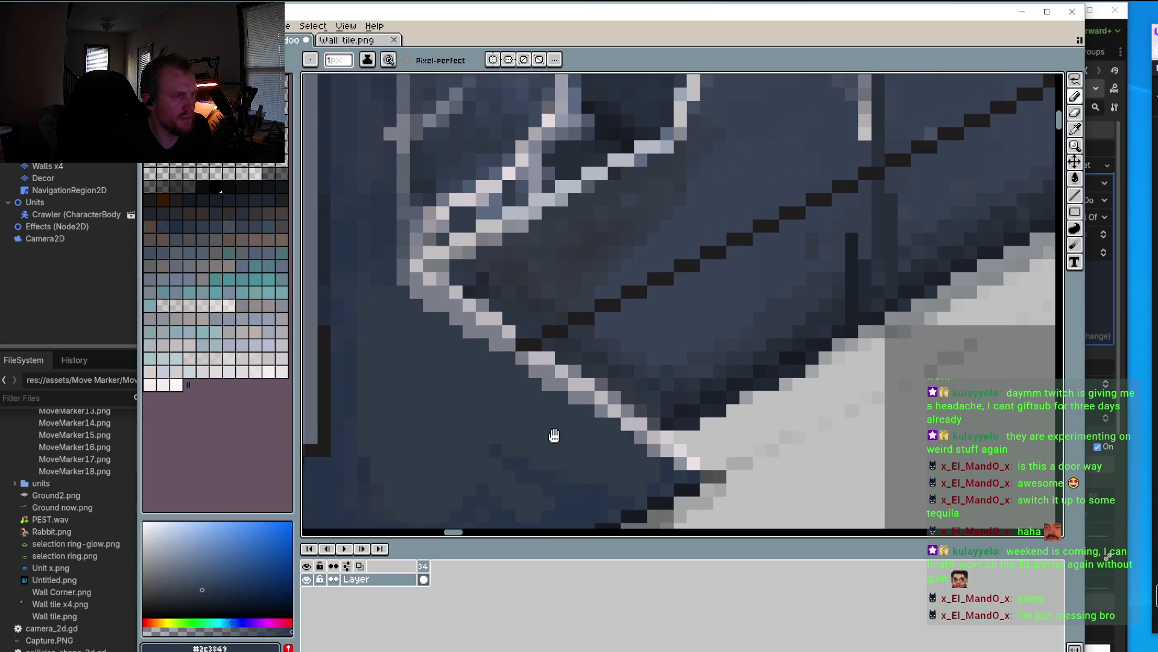
left_click_drag(700, 334, 659, 364)
left_click_drag(678, 283, 653, 295)
left_click_drag(567, 335, 823, 202)
left_click(547, 349, "alt")
left_click_drag(548, 348, 531, 348)
left_click(525, 344, "alt")
left_click(513, 360)
left_click(489, 374)
left_click(592, 322, "alt")
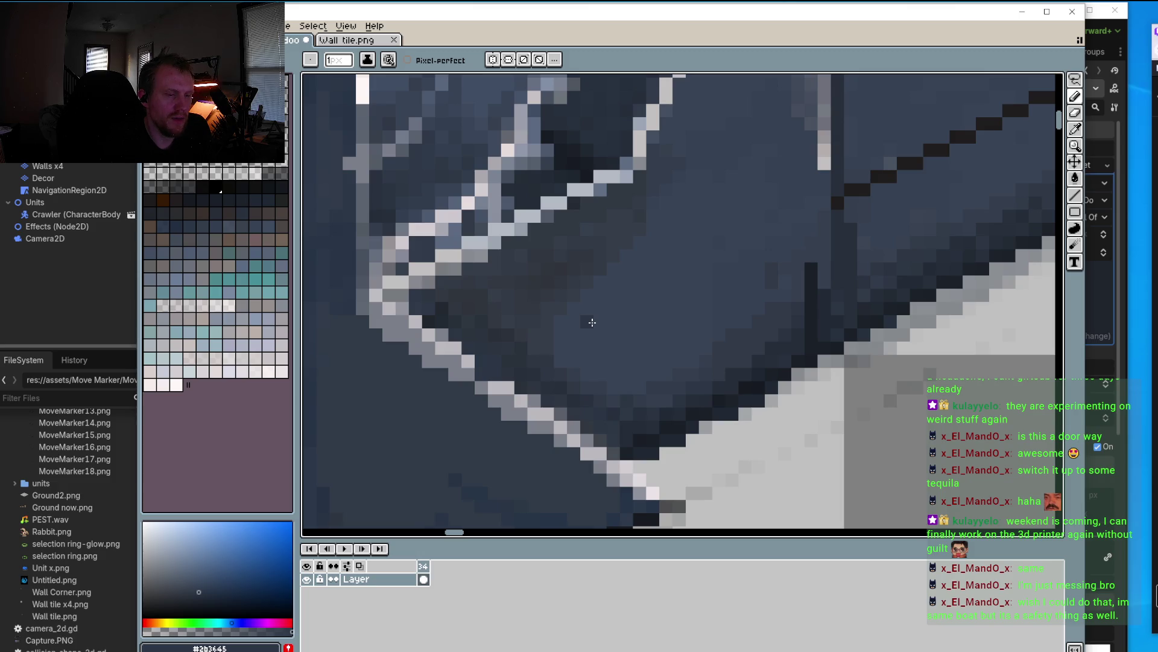
Step: Paint over the dark vertical pixel column with panel blues, lightening it
scroll(592, 323, "down", 2)
scroll(664, 329, "up", 1)
scroll(650, 408, "up", 2)
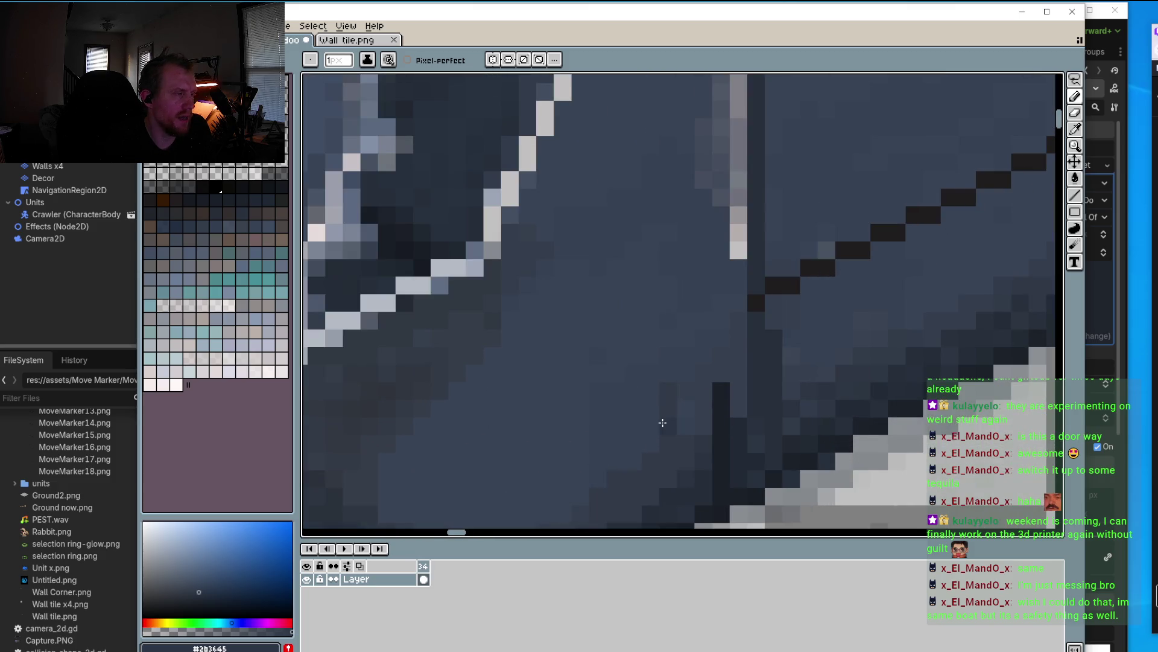
scroll(663, 422, "down", 2)
left_click(694, 366, "alt")
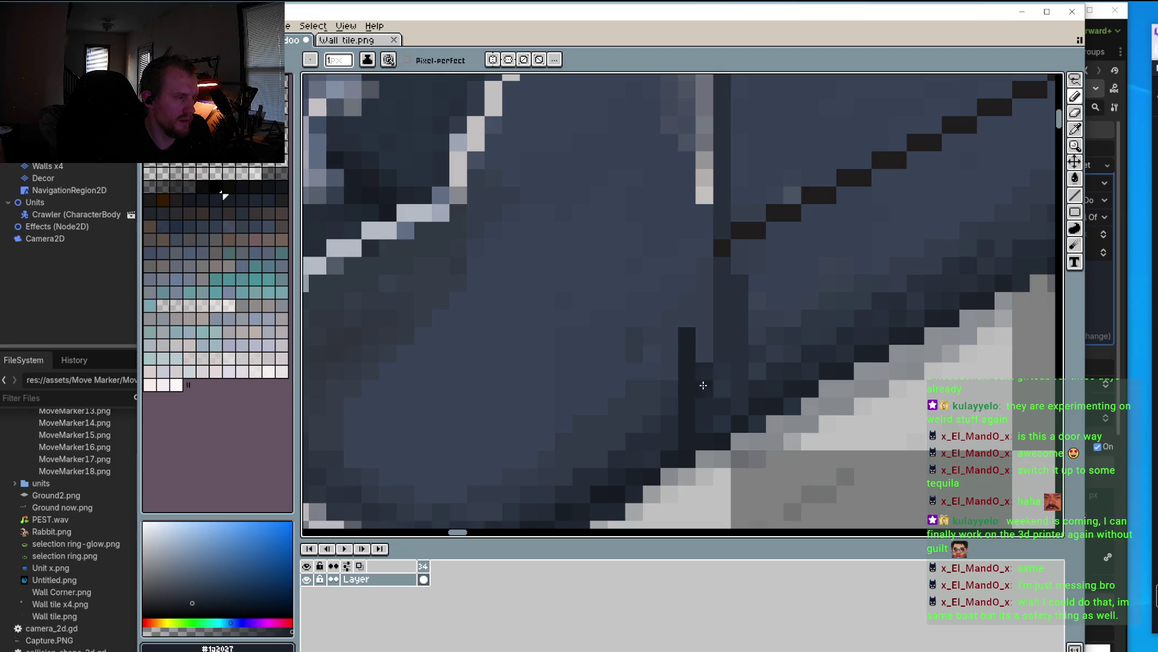
left_click(677, 401, "alt")
left_click_drag(687, 343, 686, 431)
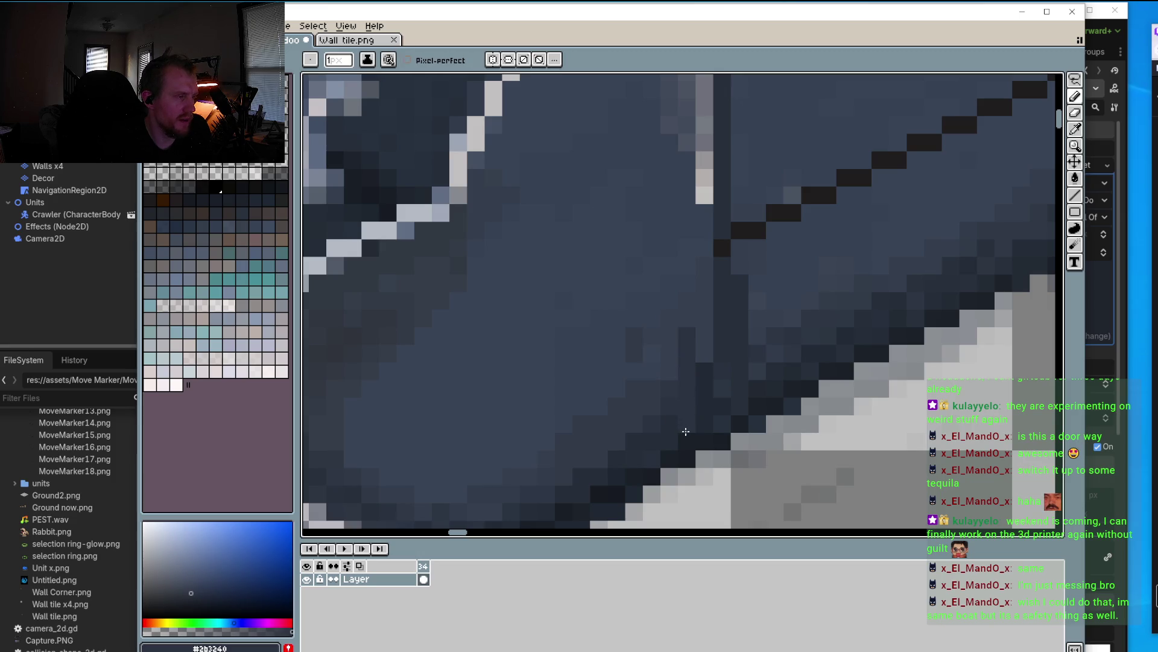
left_click(685, 311, "alt")
left_click_drag(687, 320, 659, 376)
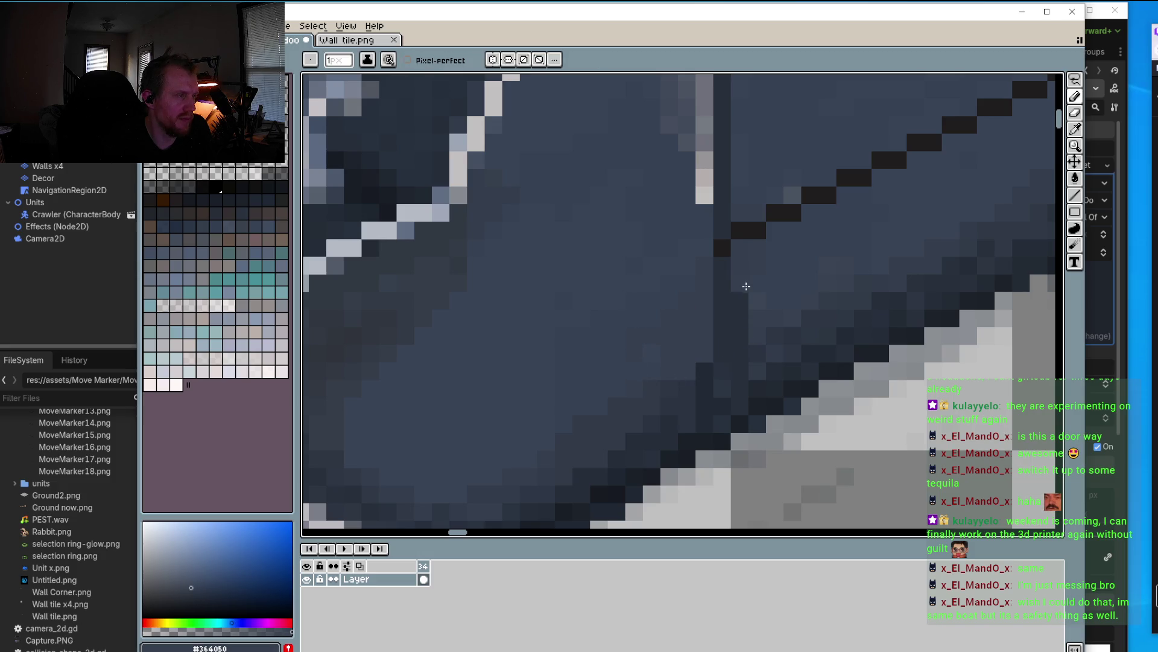
Step: Repaint the remaining dark diagonal pixels in the adjacent wall blue
scroll(746, 286, "down", 5)
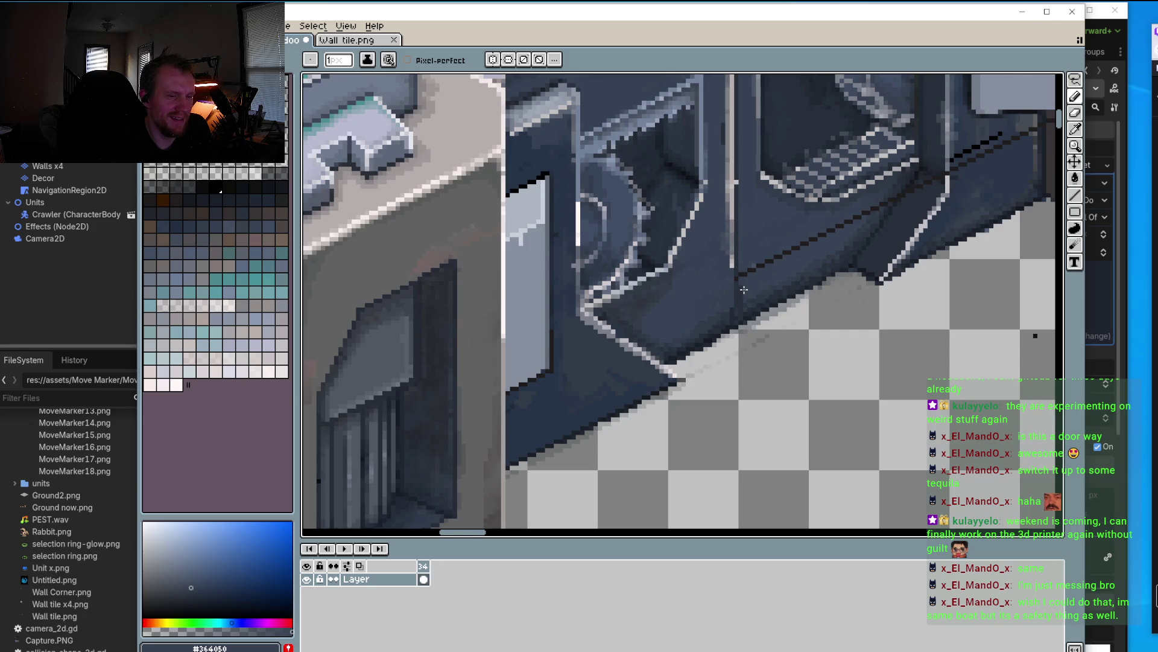
scroll(744, 289, "up", 2)
scroll(736, 294, "up", 2)
scroll(724, 298, "up", 2)
left_click(718, 301, "alt")
left_click(683, 292)
left_click(701, 275)
left_click(719, 275)
left_click(666, 292)
left_click(754, 257)
left_click(736, 257)
scroll(739, 265, "down", 2)
scroll(722, 277, "down", 2)
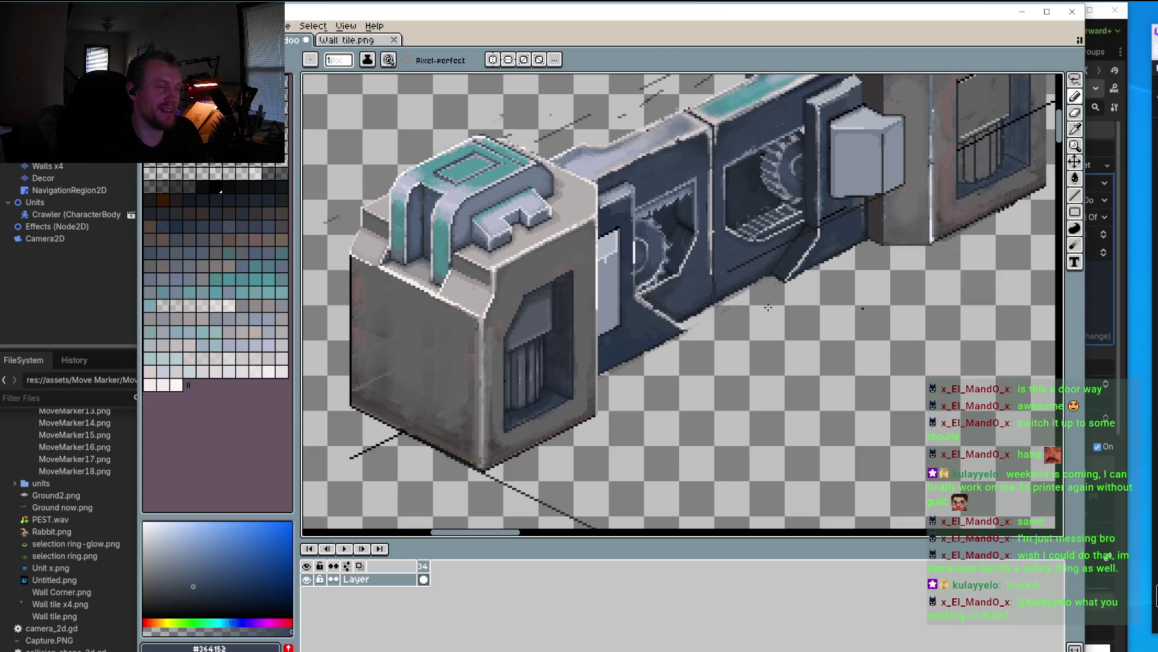
scroll(707, 314, "up", 2)
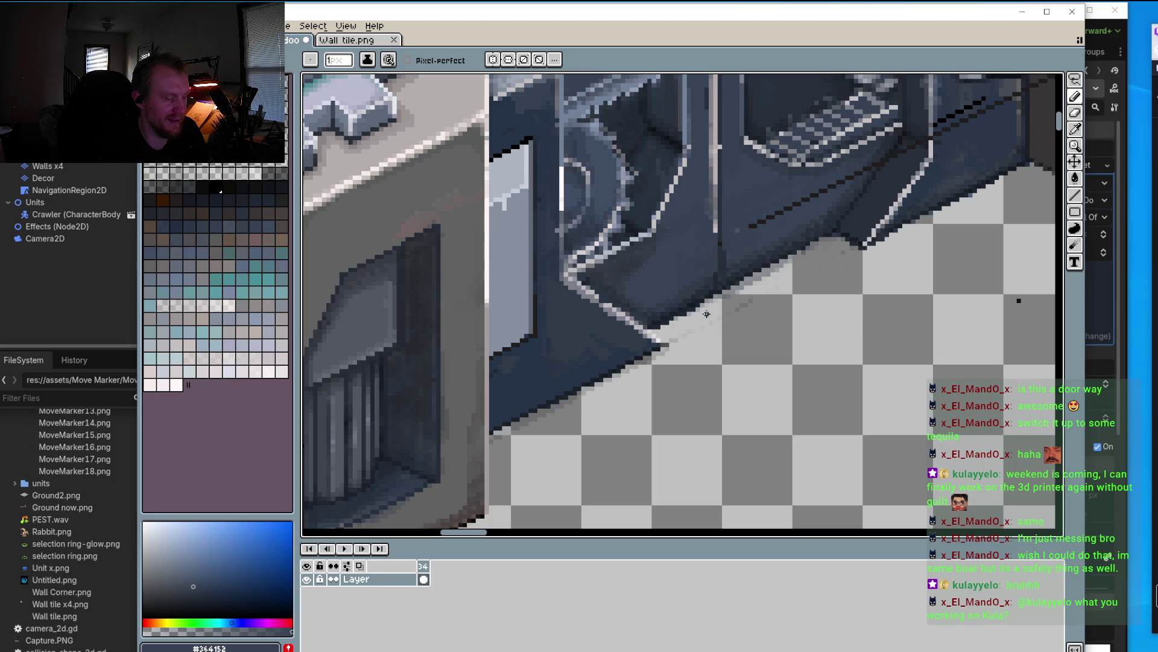
Step: Darken a grey pixel along the ledge edge with the sampled dark edge colour, undoing a misplaced one
scroll(736, 330, "up", 2)
scroll(736, 330, "up", 3)
key("o")
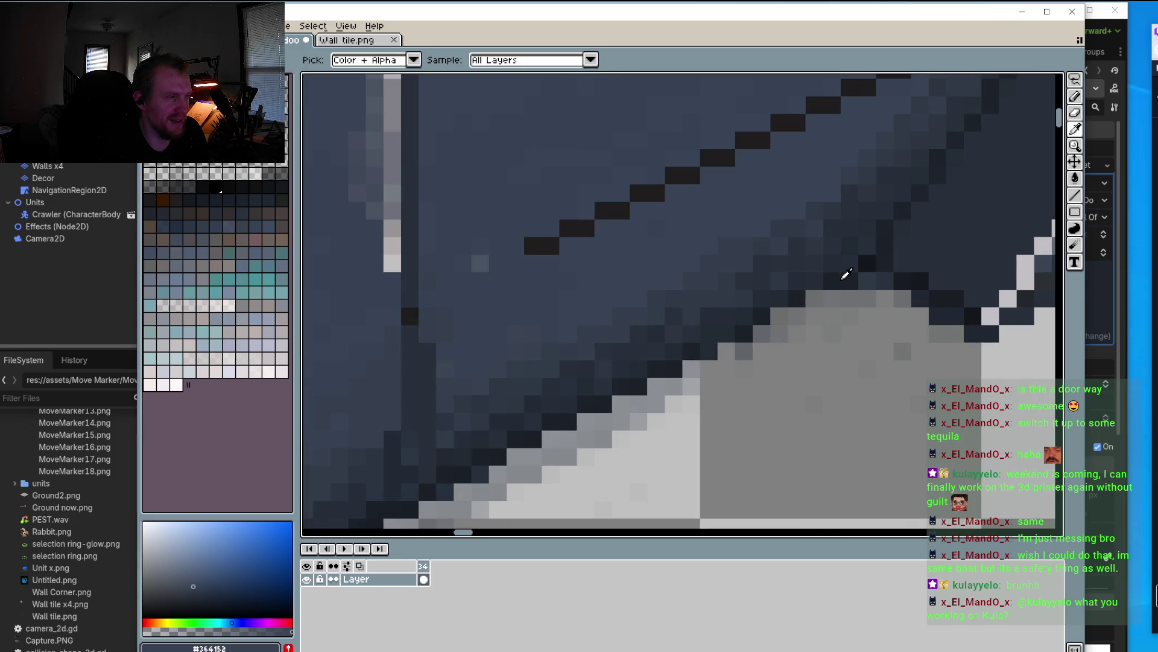
left_click(855, 279)
key("b")
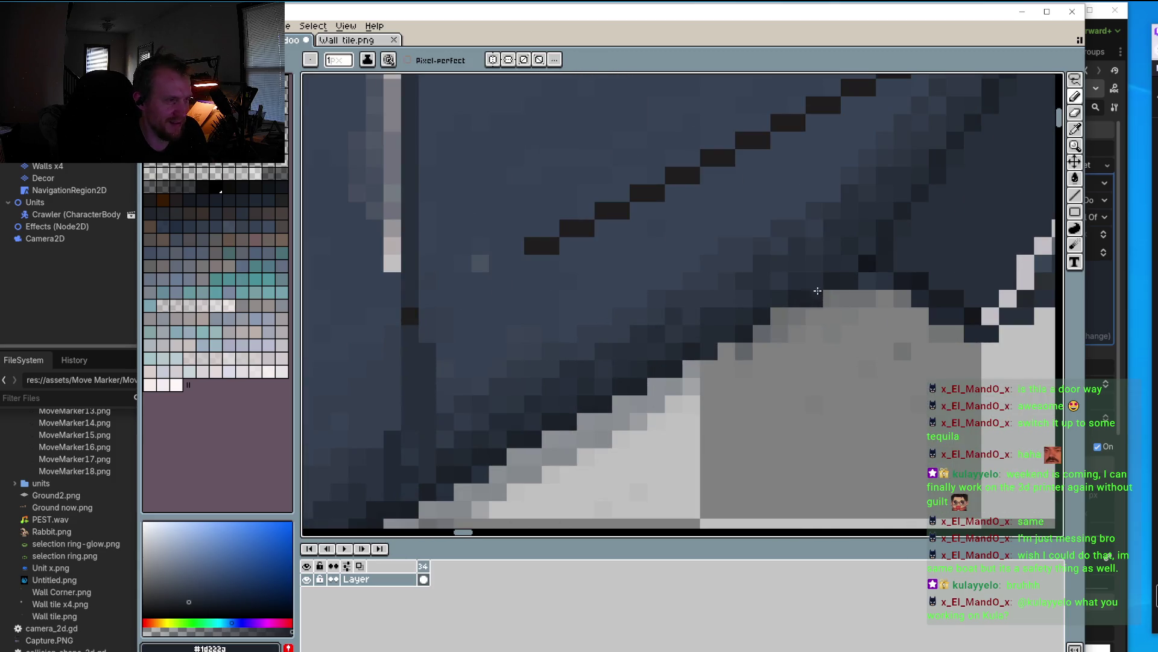
left_click_drag(777, 303, 779, 317)
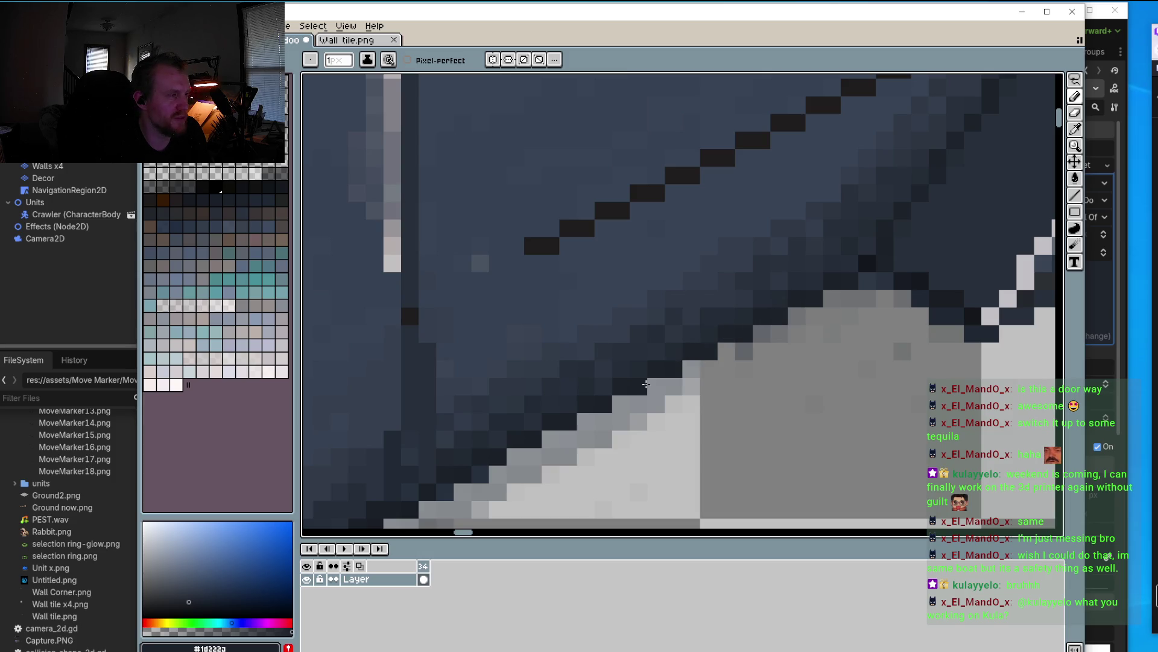
scroll(663, 422, "down", 2)
left_click(658, 442)
scroll(674, 424, "up", 2)
key("ctrl+z")
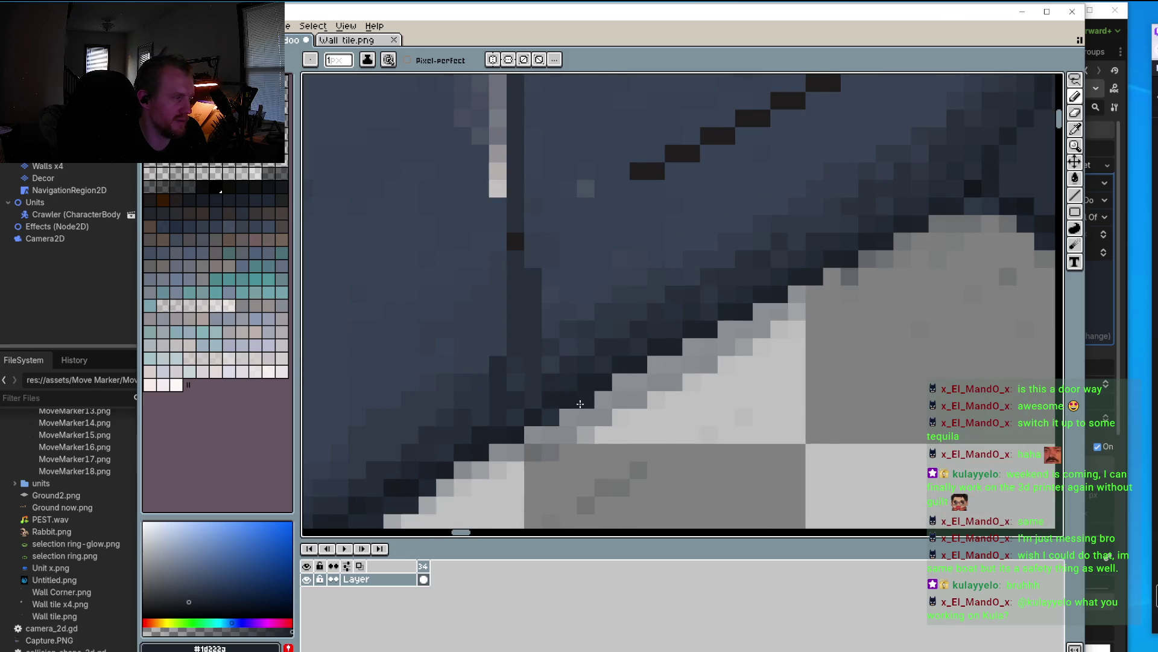
scroll(603, 410, "down", 1)
scroll(591, 407, "up", 1)
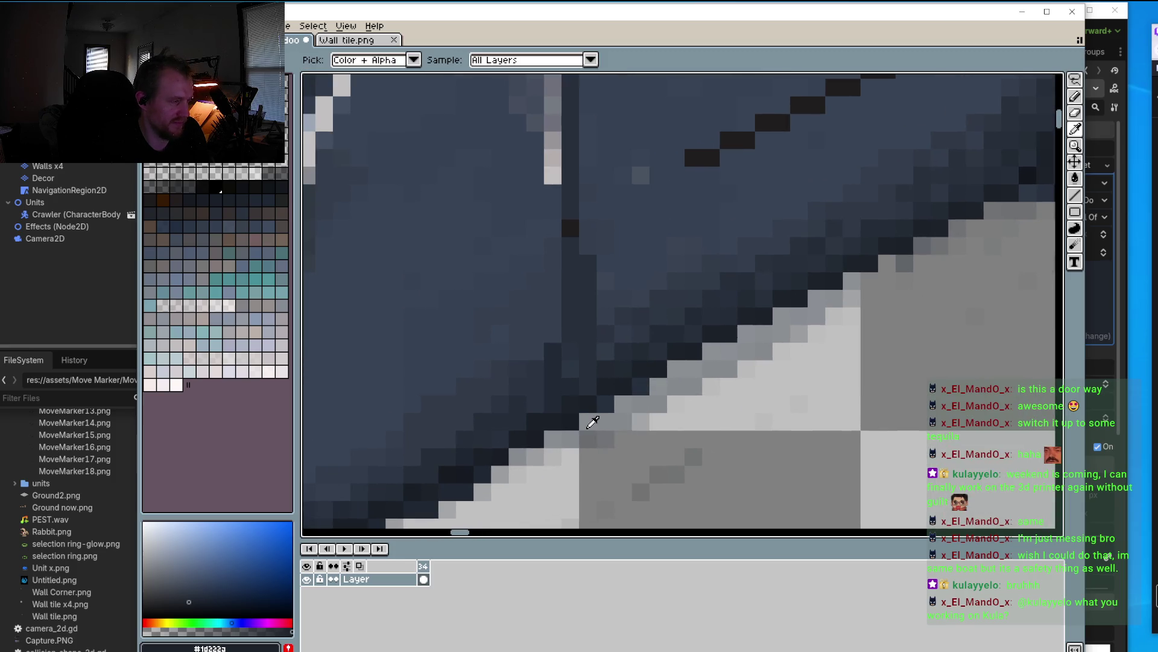
Step: Repaint the outline pixels along the lower ledge's diagonal edge with sampled dark shades
left_click(588, 416, "alt")
key("alt")
key("alt")
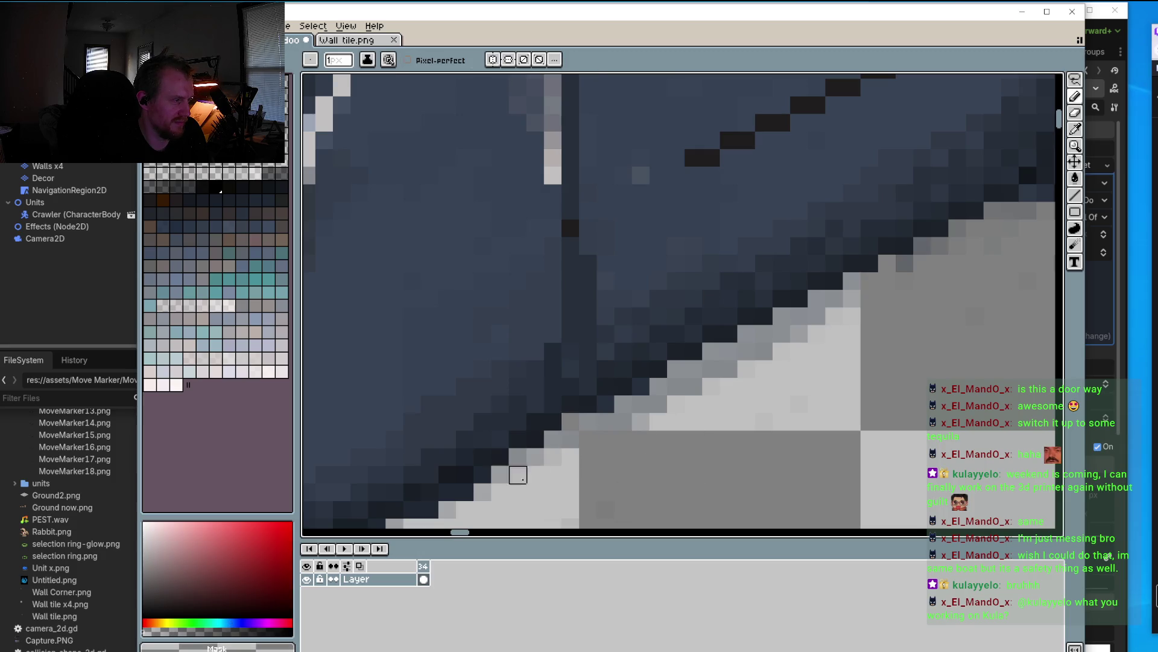
scroll(517, 473, "down", 1)
scroll(543, 446, "up", 1)
key("alt")
left_click(595, 392, "alt")
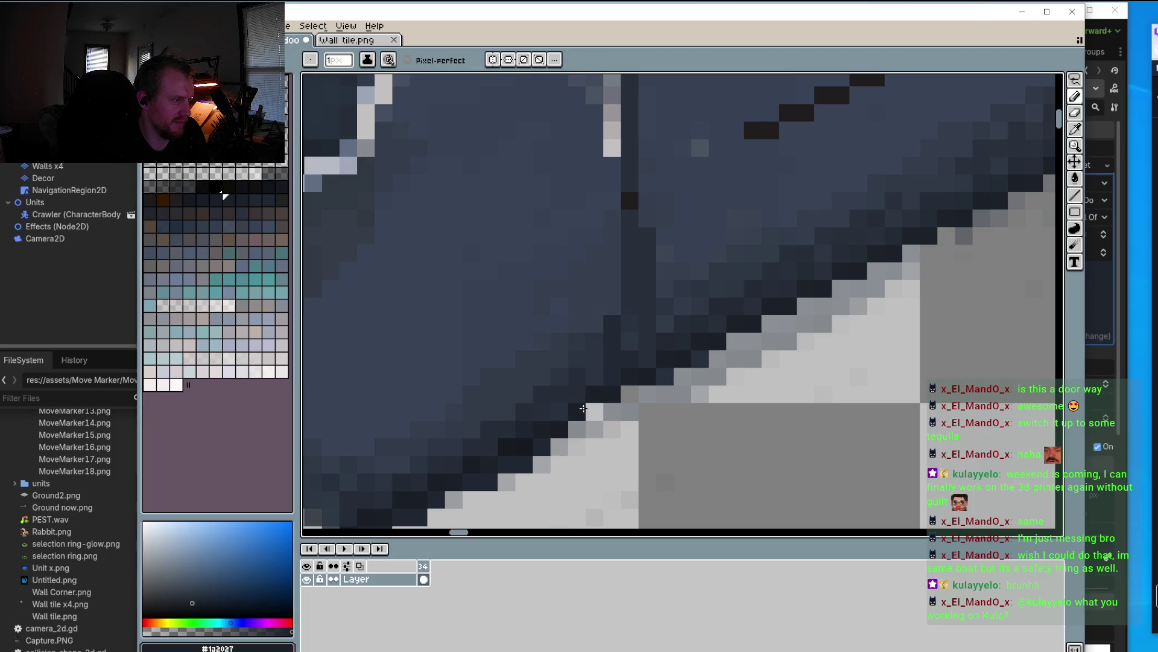
left_click(577, 412)
key("alt")
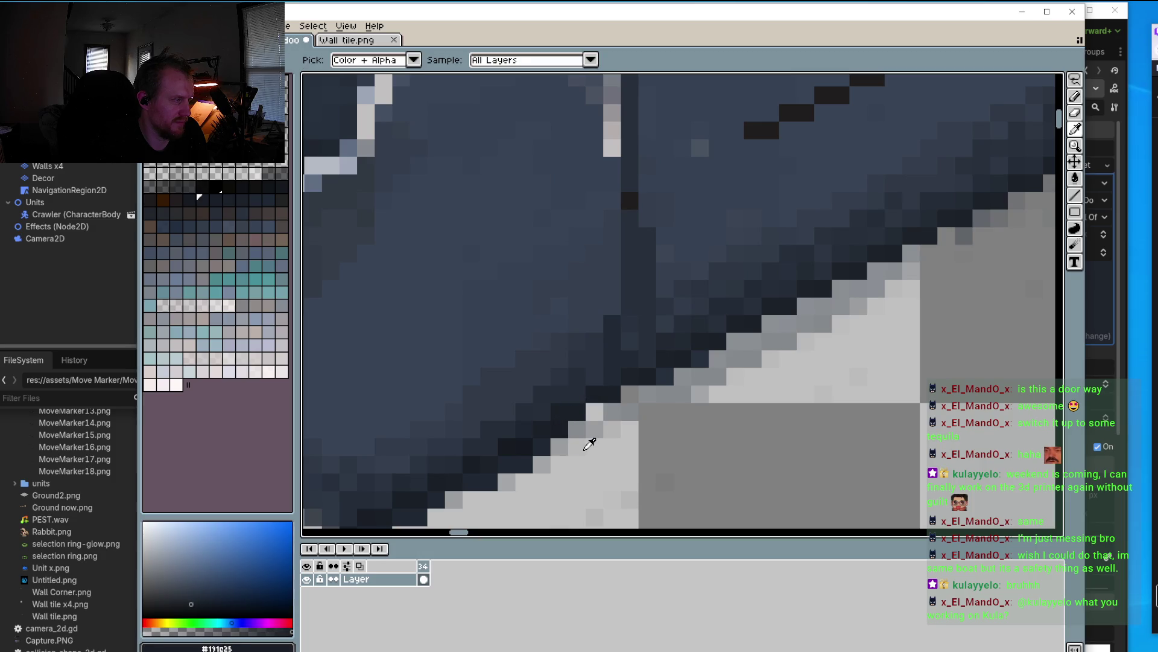
left_click(577, 430, "alt")
mouse_move(577, 430)
left_mouse_down()
mouse_move(560, 412)
mouse_move(533, 465)
left_mouse_up()
left_click(559, 409, "alt")
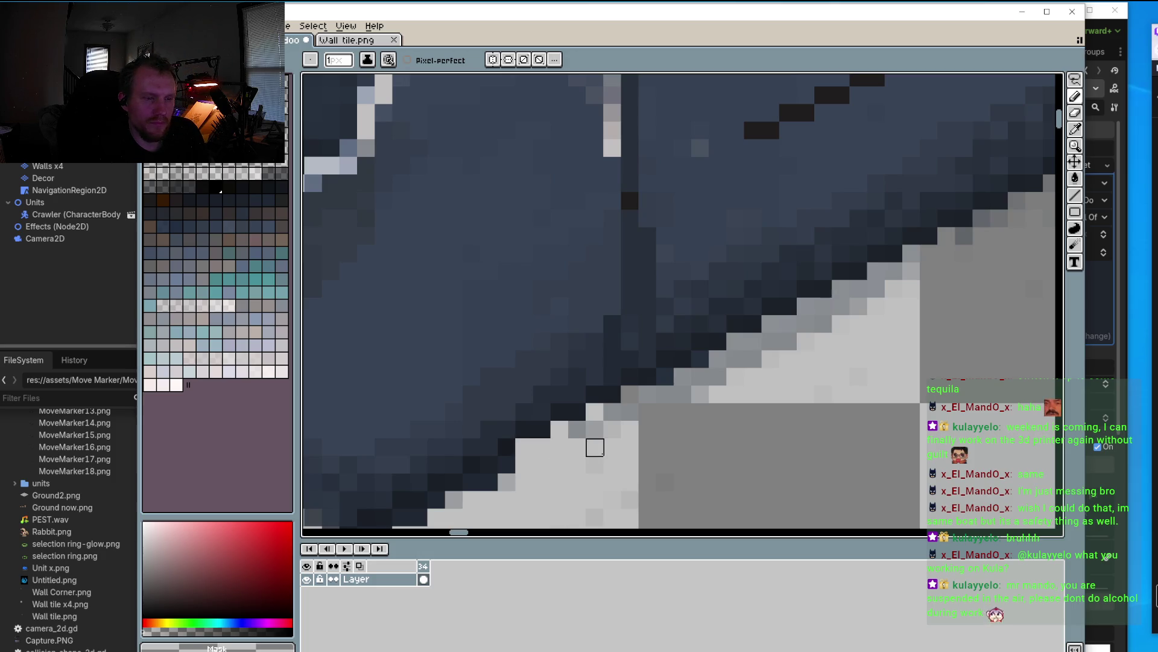
left_click_drag(595, 447, 626, 428)
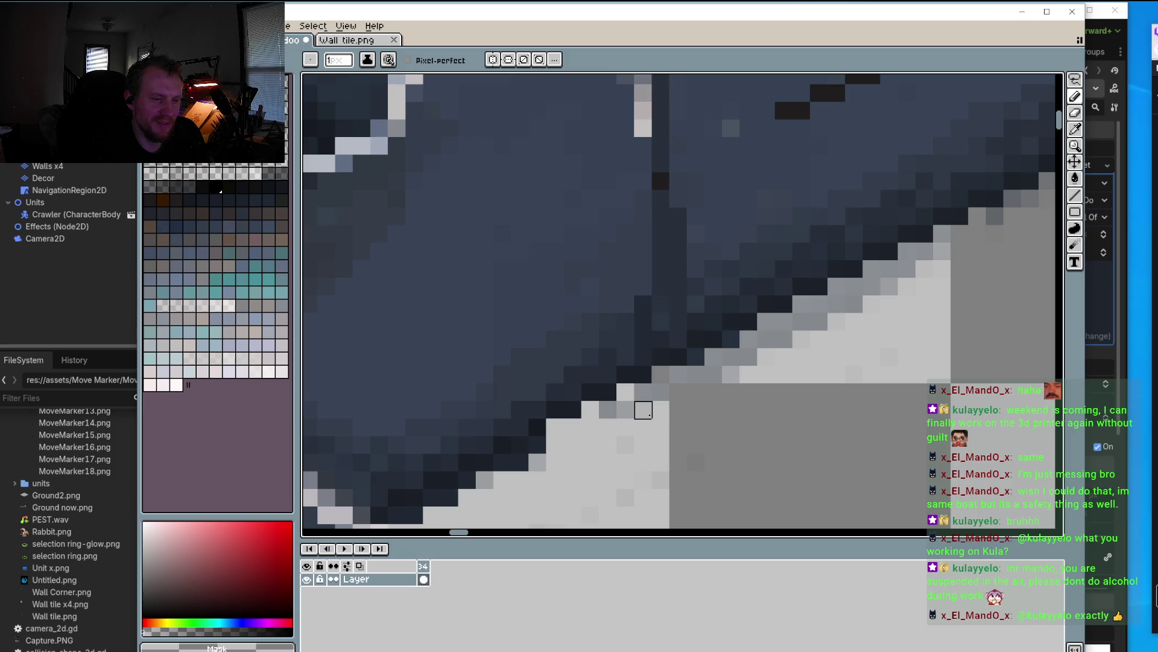
scroll(641, 406, "down", 1)
scroll(584, 401, "up", 1)
Step: Paint the stray dark edge pixels below the ledge in the light grey floor colour
key("i")
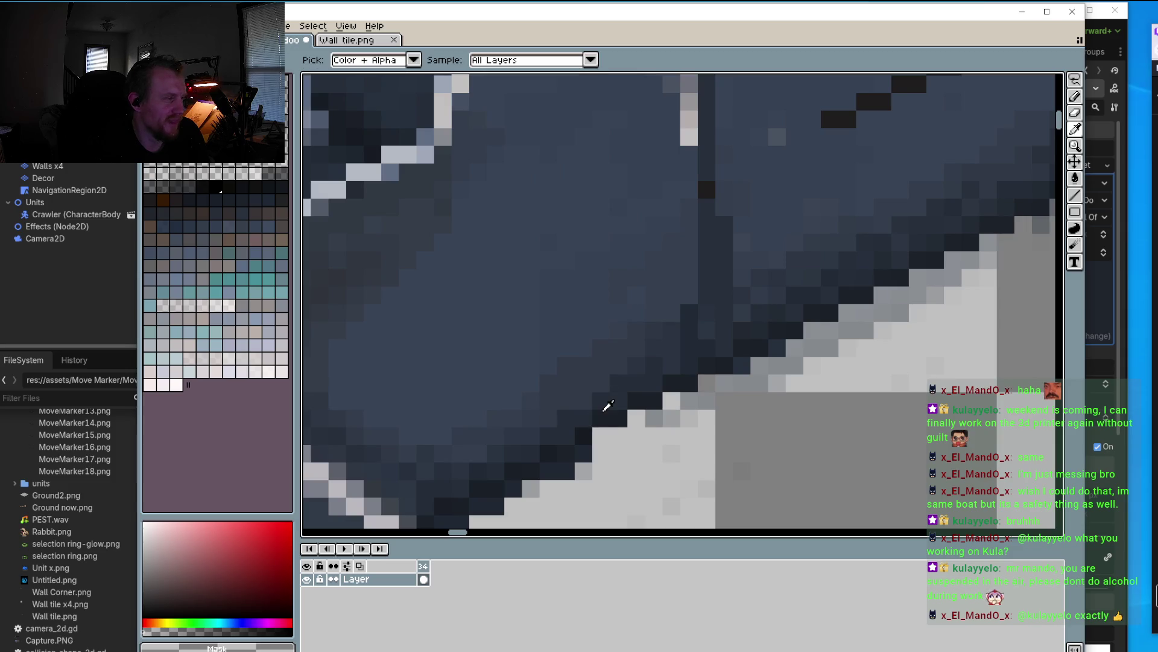
left_click(610, 408, "alt")
left_click(609, 445, "alt")
mouse_move(583, 454)
left_mouse_down()
mouse_move(565, 455)
mouse_move(583, 471)
left_mouse_up()
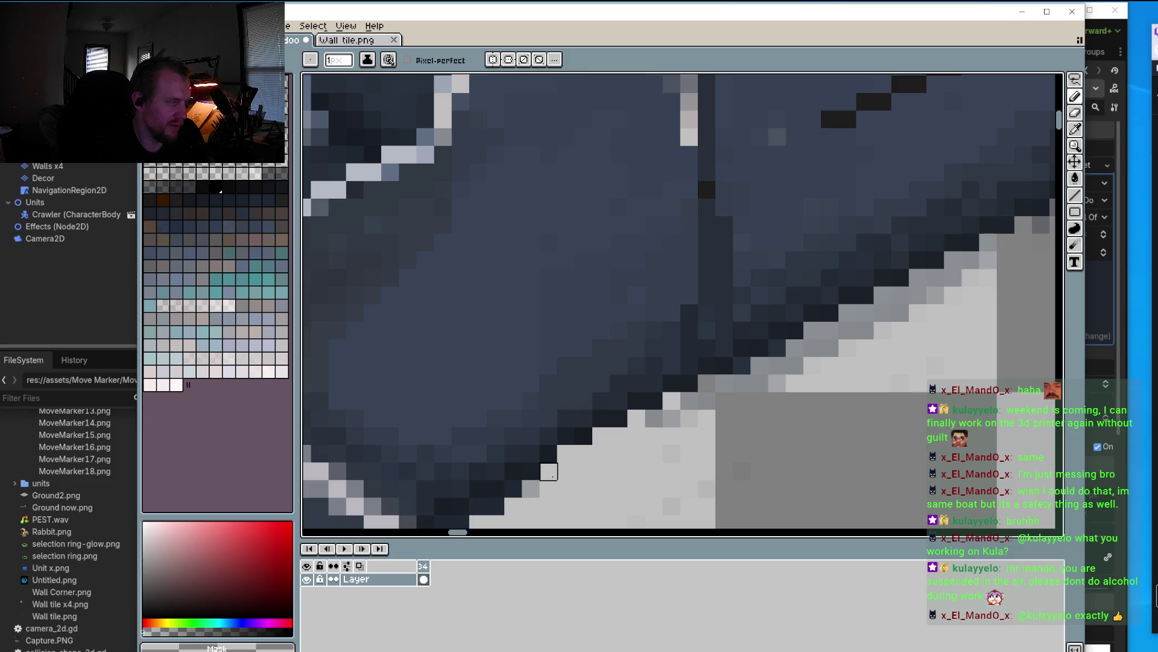
key("alt")
key("alt")
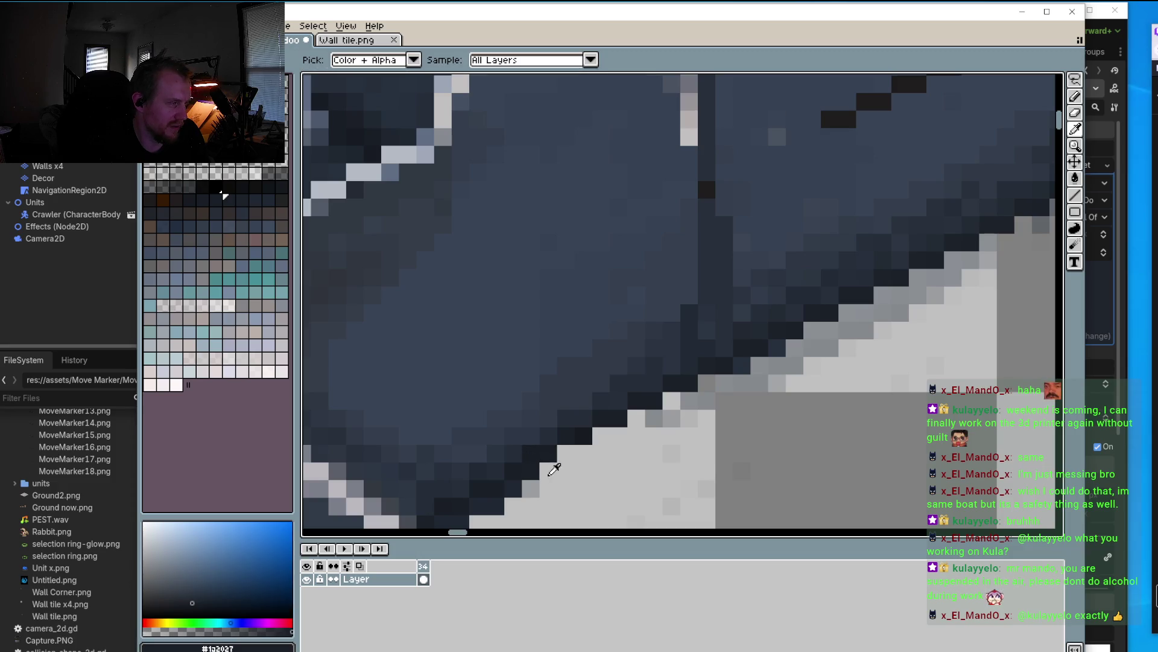
scroll(546, 470, "down", 2)
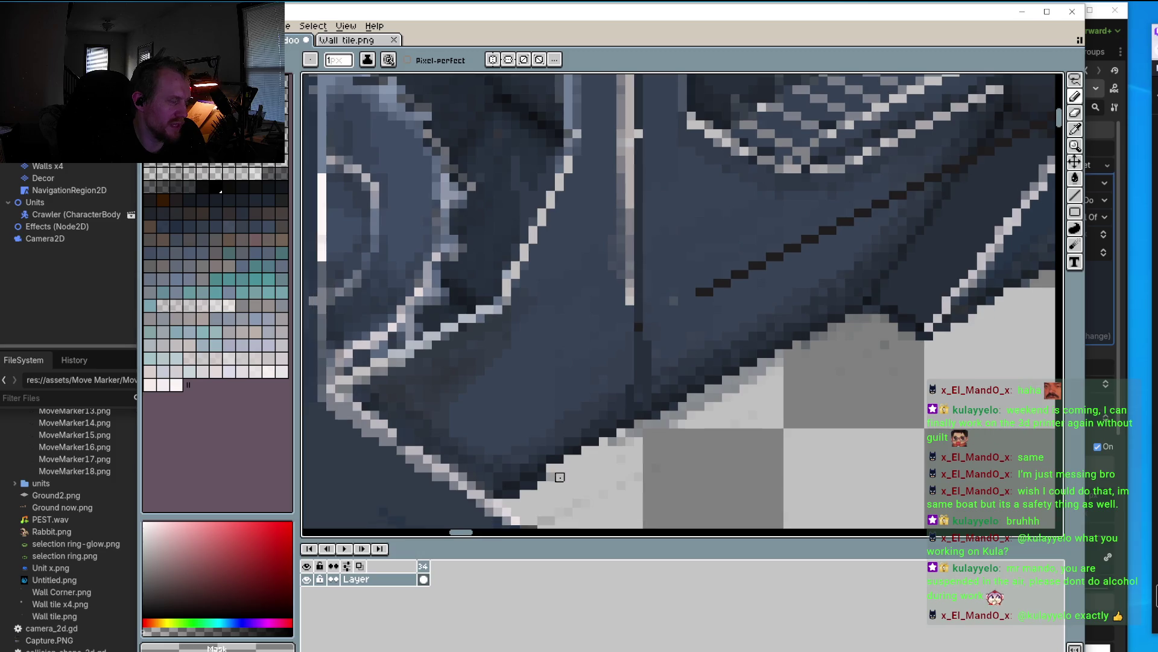
scroll(549, 475, "up", 2)
key("alt")
left_click(547, 447, "alt")
left_click(573, 471)
left_click(579, 477, "alt")
left_click_drag(573, 471, 547, 471)
scroll(548, 471, "down", 2)
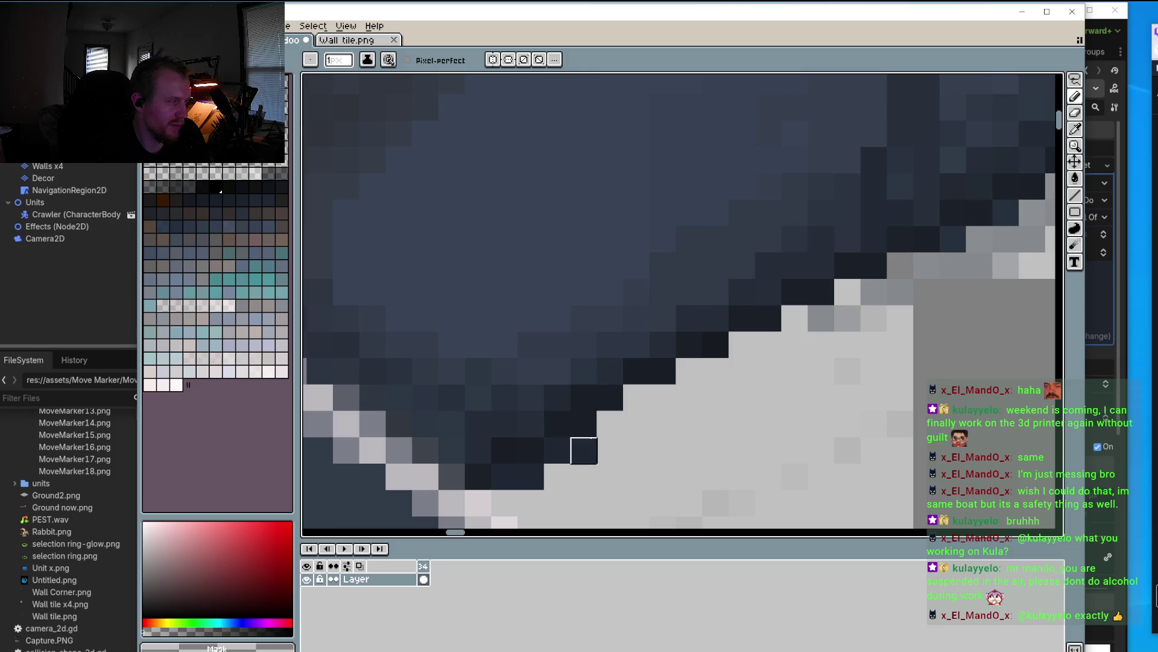
Step: Turn a 2x2 dark block light grey, make one edge pixel mid-grey and darken its neighbours
mouse_move(584, 426)
left_mouse_down()
mouse_move(582, 447)
mouse_move(556, 446)
left_mouse_up()
left_click(561, 422, "alt")
left_click(580, 452, "alt")
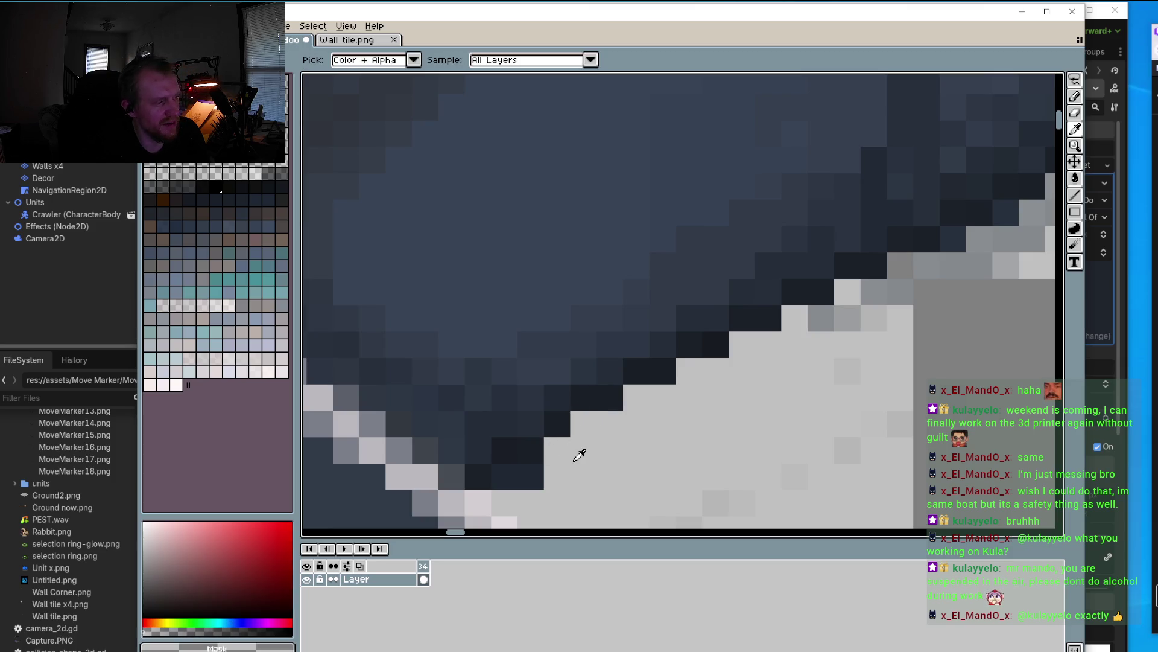
mouse_move(529, 476)
left_mouse_down()
mouse_move(505, 450)
mouse_move(512, 426)
mouse_move(479, 473)
left_mouse_up()
left_click(525, 427, "alt")
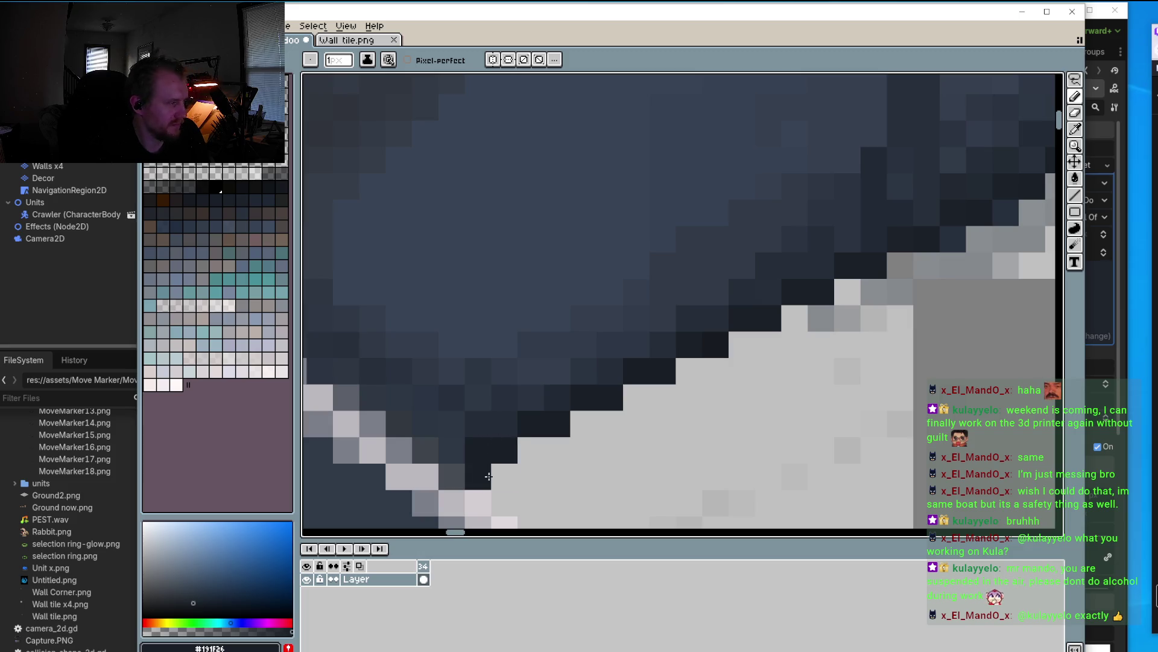
left_click(452, 476, "alt")
left_click(479, 477)
left_click(483, 445, "alt")
left_click(462, 465)
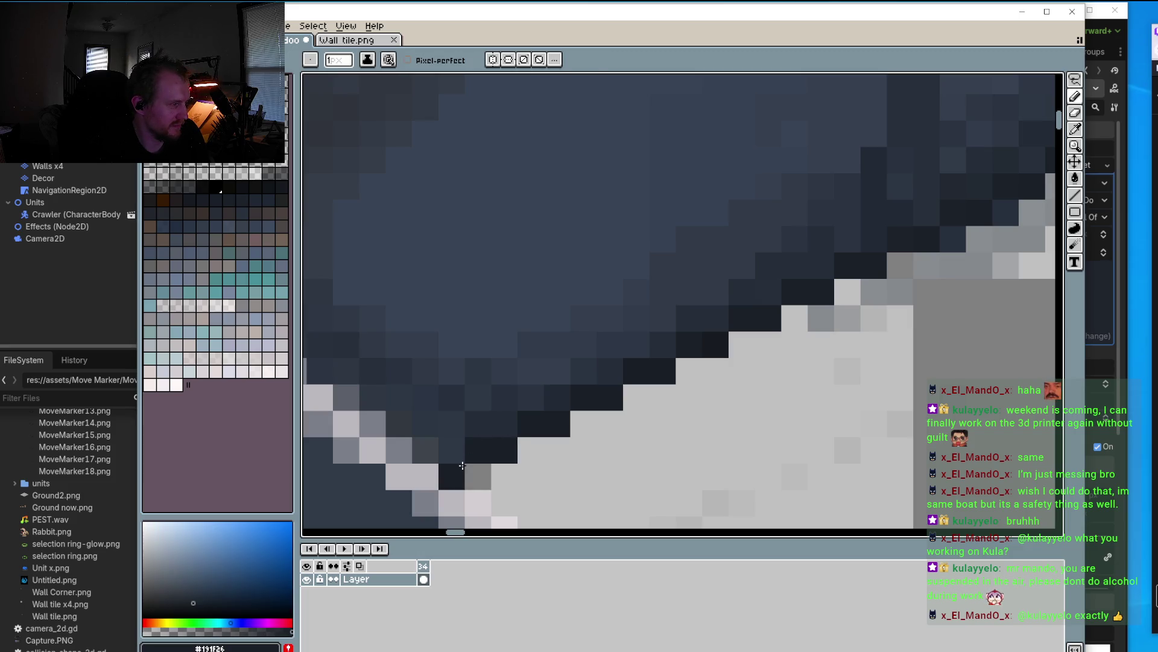
left_click(477, 477)
scroll(463, 465, "down", 3)
scroll(561, 453, "down", 1)
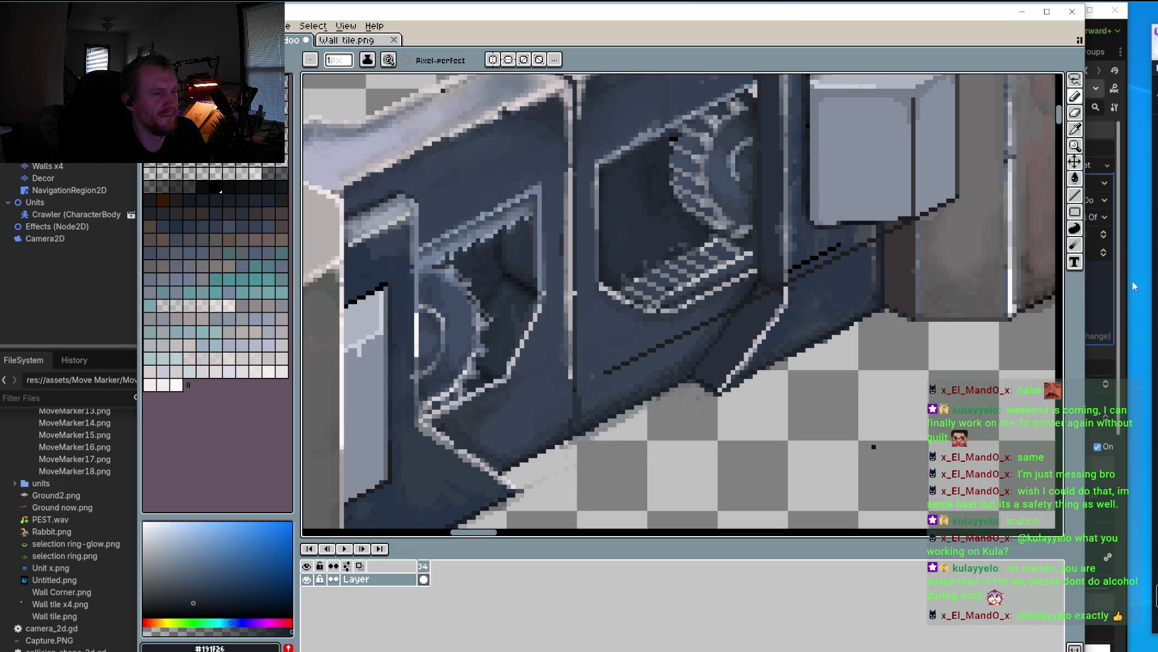
Step: Undo the stray dark vertical line on the door panel
left_click(1075, 212)
scroll(580, 366, "up", 3)
left_click_drag(580, 366, 593, 317)
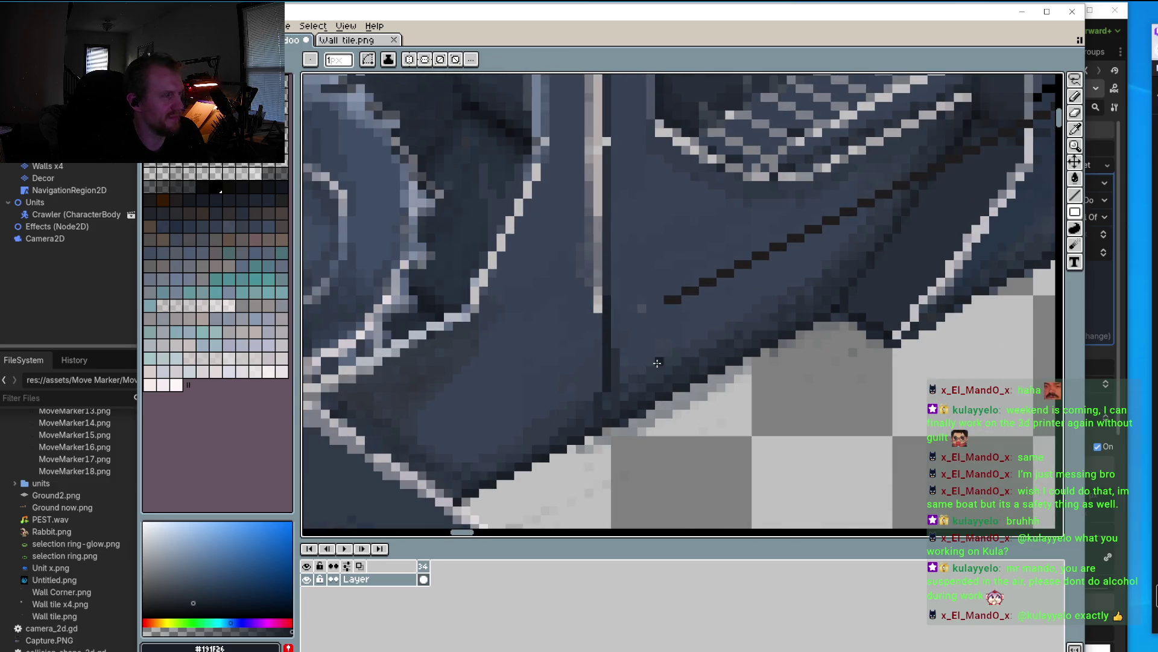
key("ctrl+z")
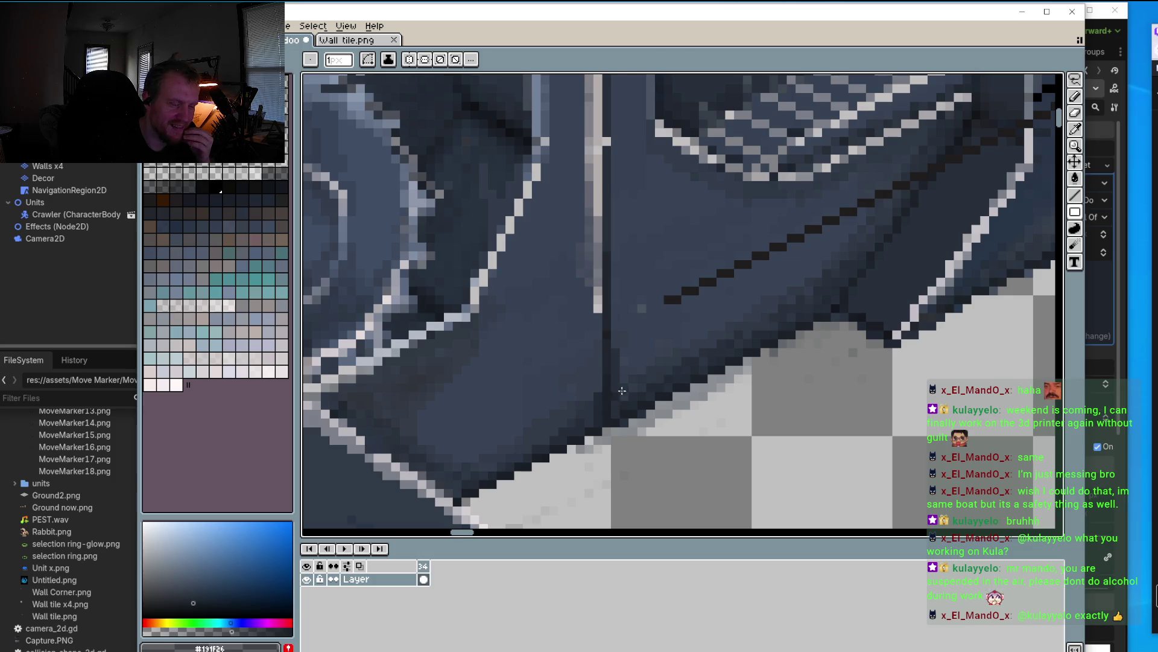
Step: Sample the door panel's blue-grey #313a49 as the drawing colour
scroll(622, 390, "down", 4)
scroll(634, 356, "down", 1)
scroll(649, 321, "up", 2)
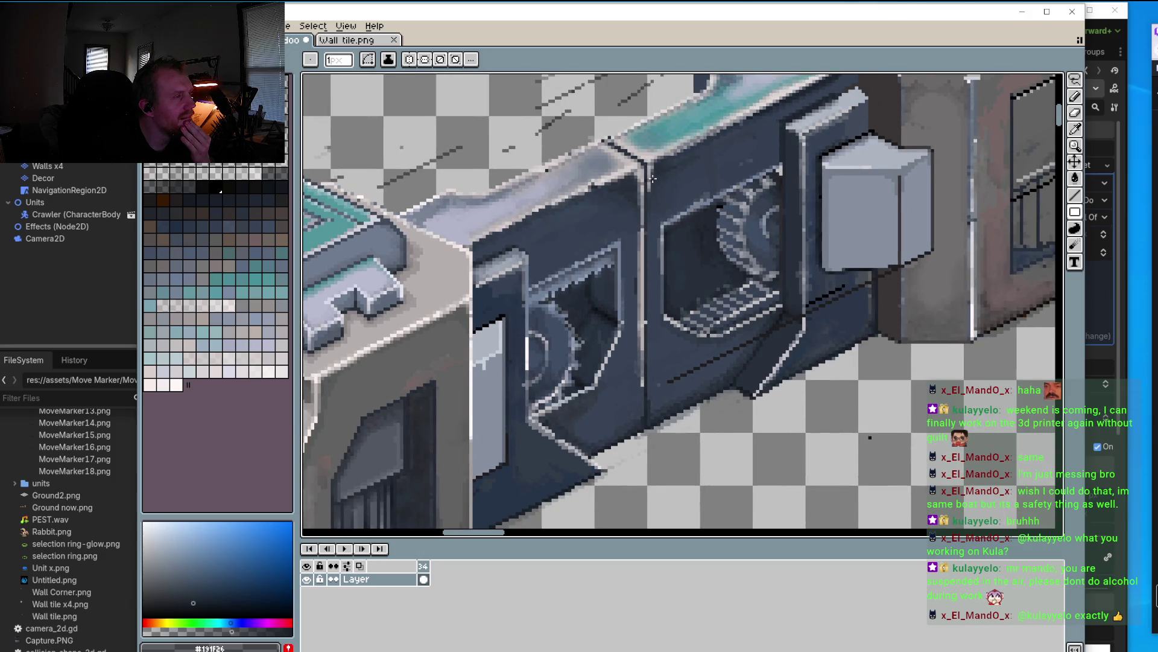
scroll(652, 179, "up", 2)
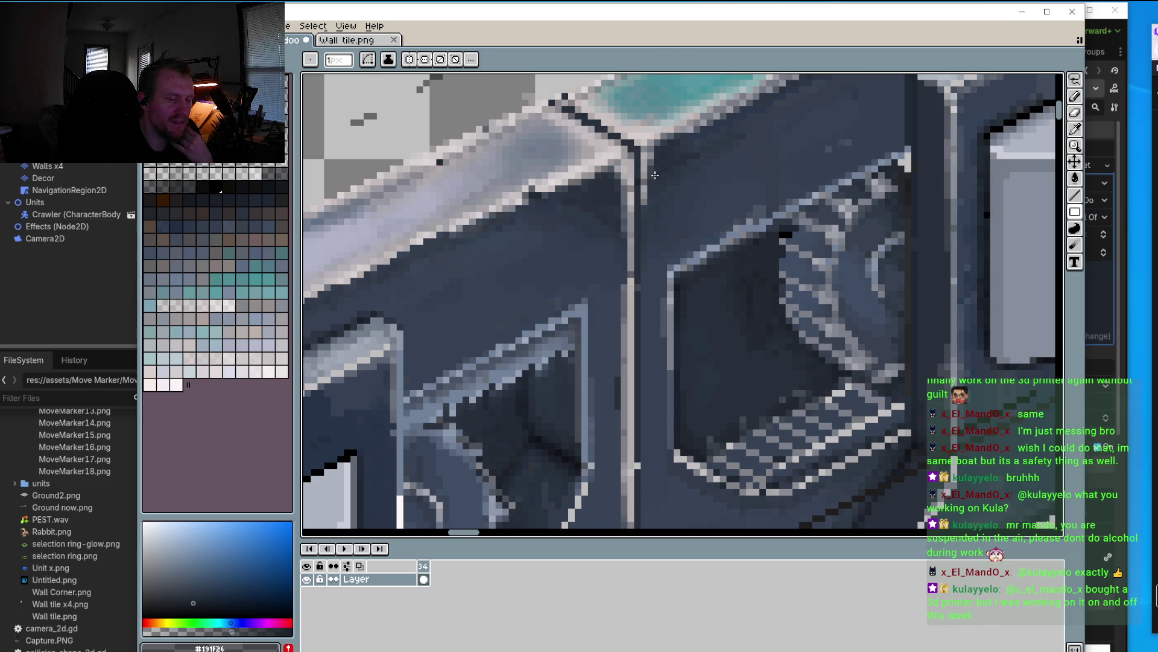
scroll(656, 175, "down", 2)
scroll(687, 423, "up", 2)
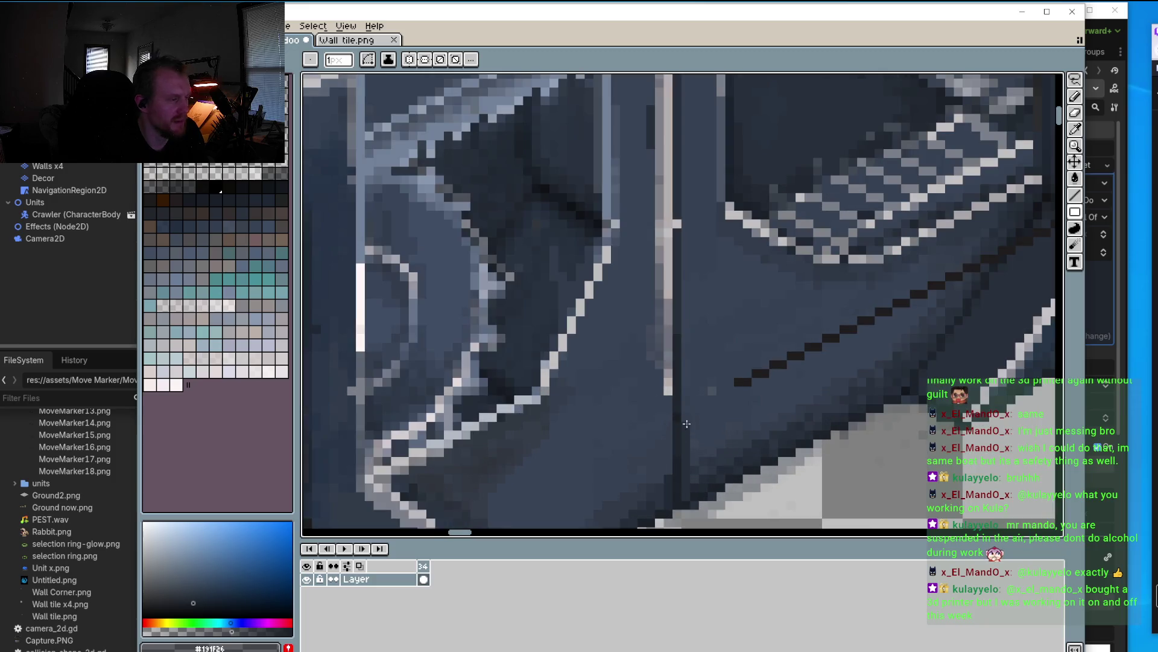
key("o")
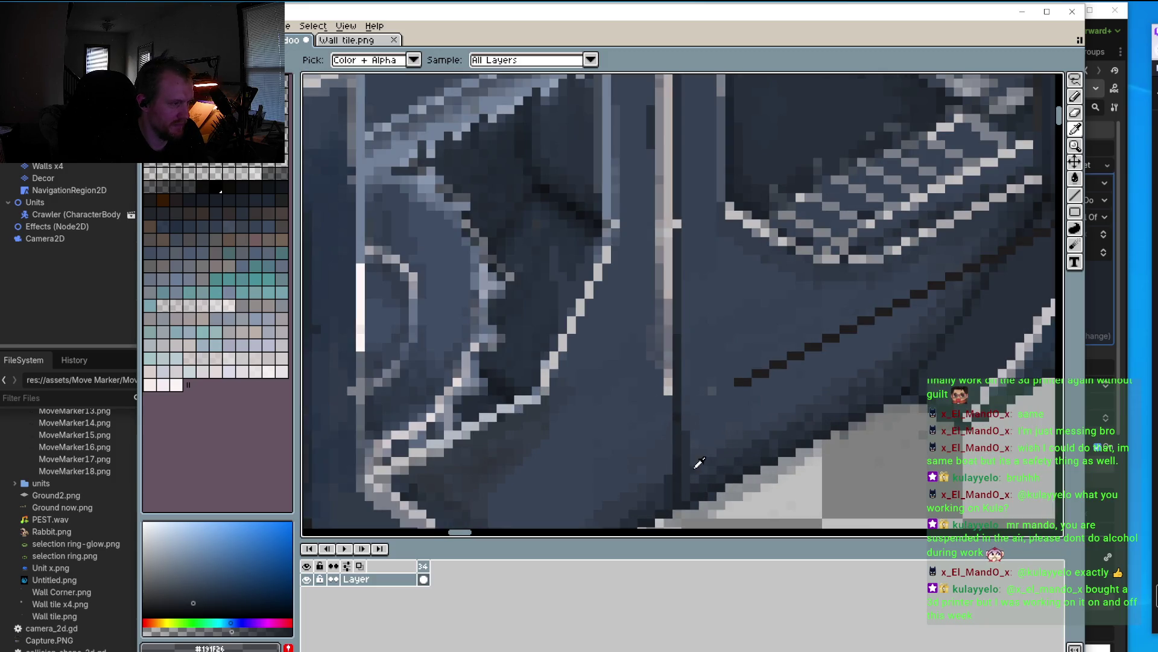
left_click(739, 442)
Step: Return to the Pencil, then select the Line tool and zoom in
key("b")
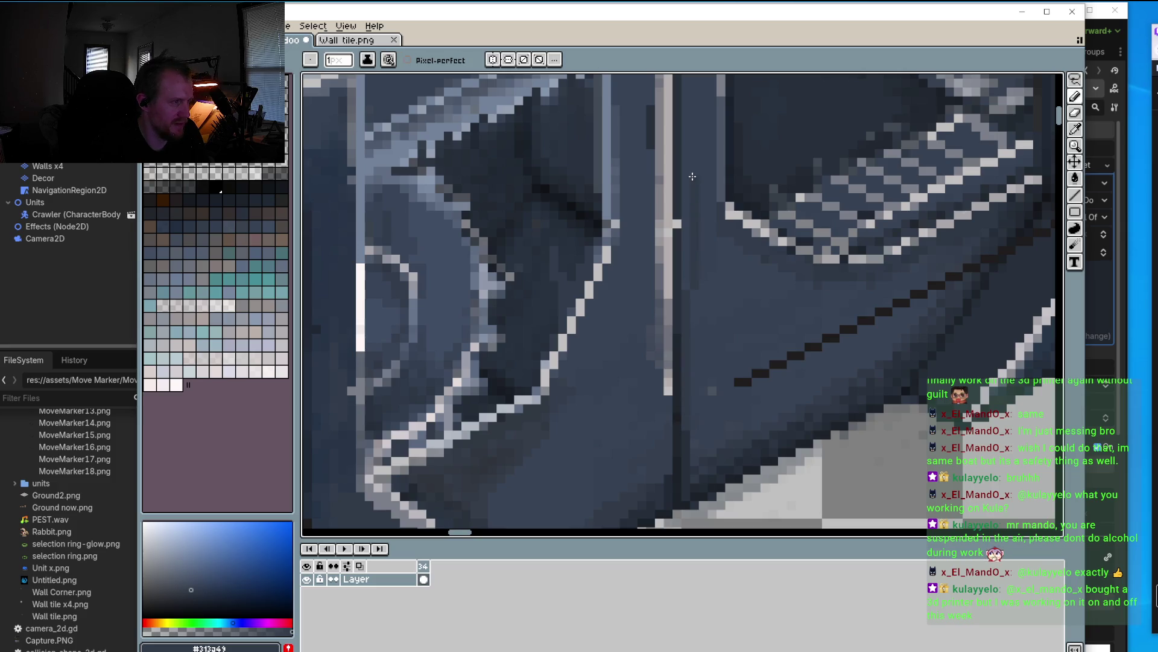
key("shift+l")
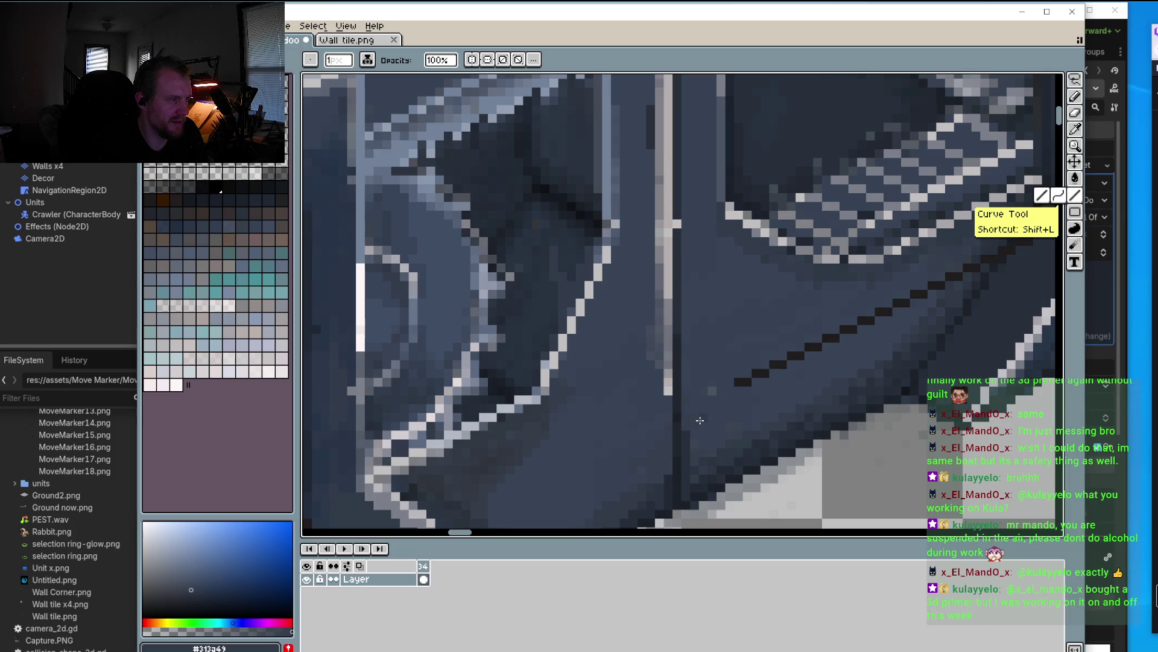
scroll(681, 326, "up", 2)
scroll(675, 289, "up", 2)
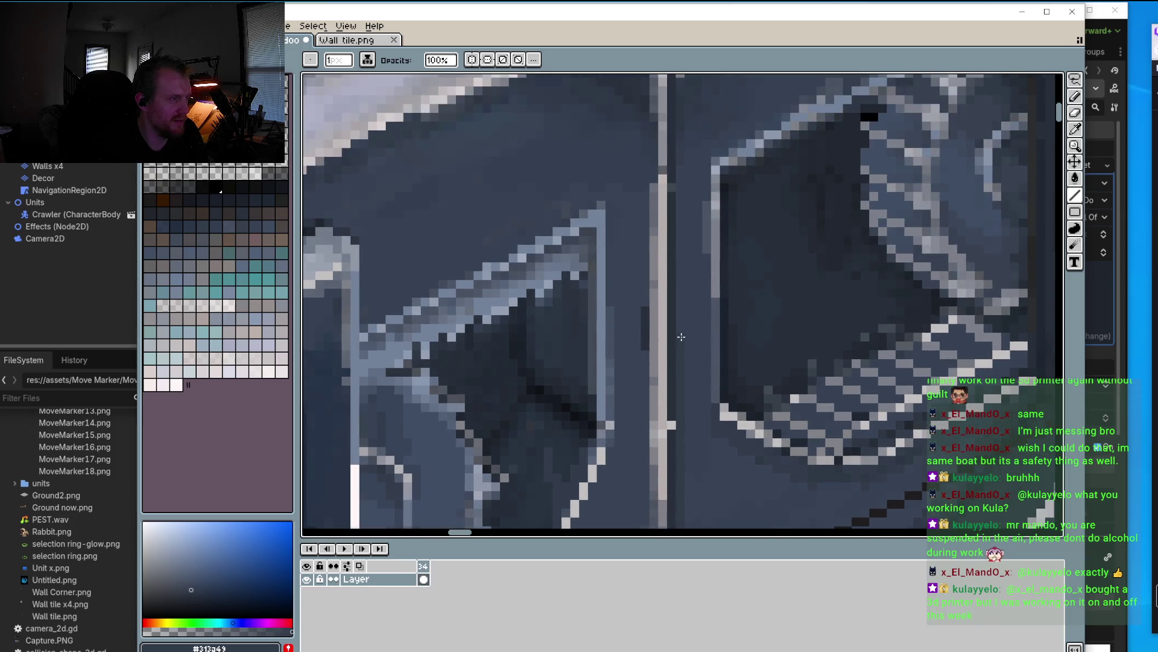
scroll(699, 335, "up", 3)
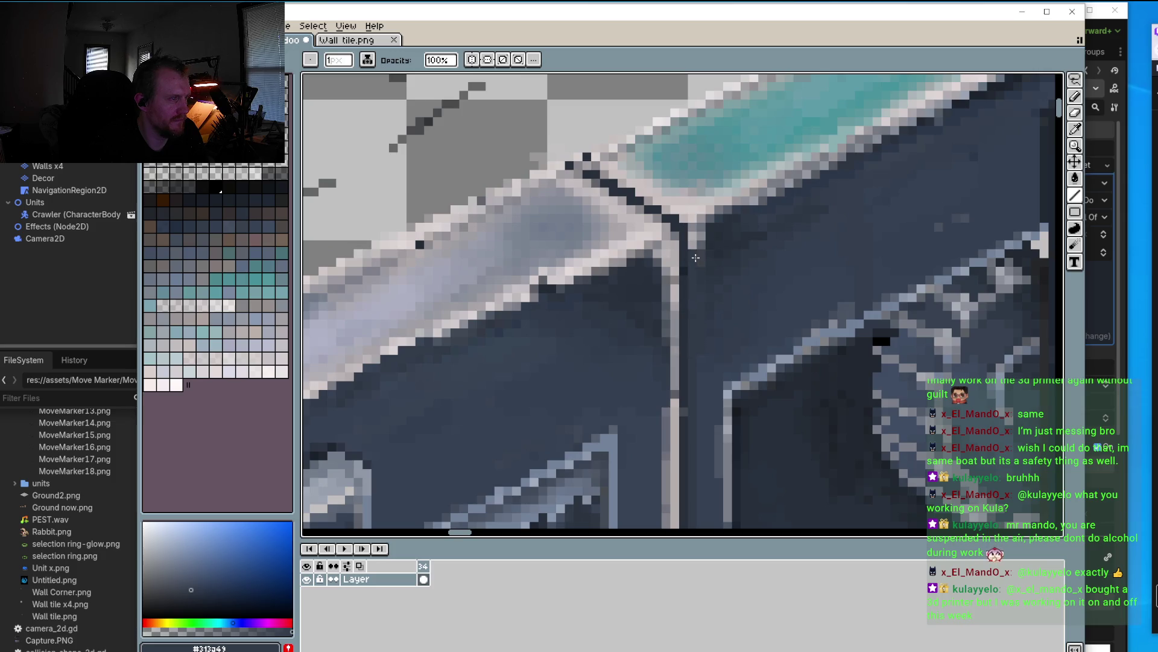
Step: Undo the trial light line down the panel seam
key("ctrl+z")
left_click_drag(694, 230, 695, 287)
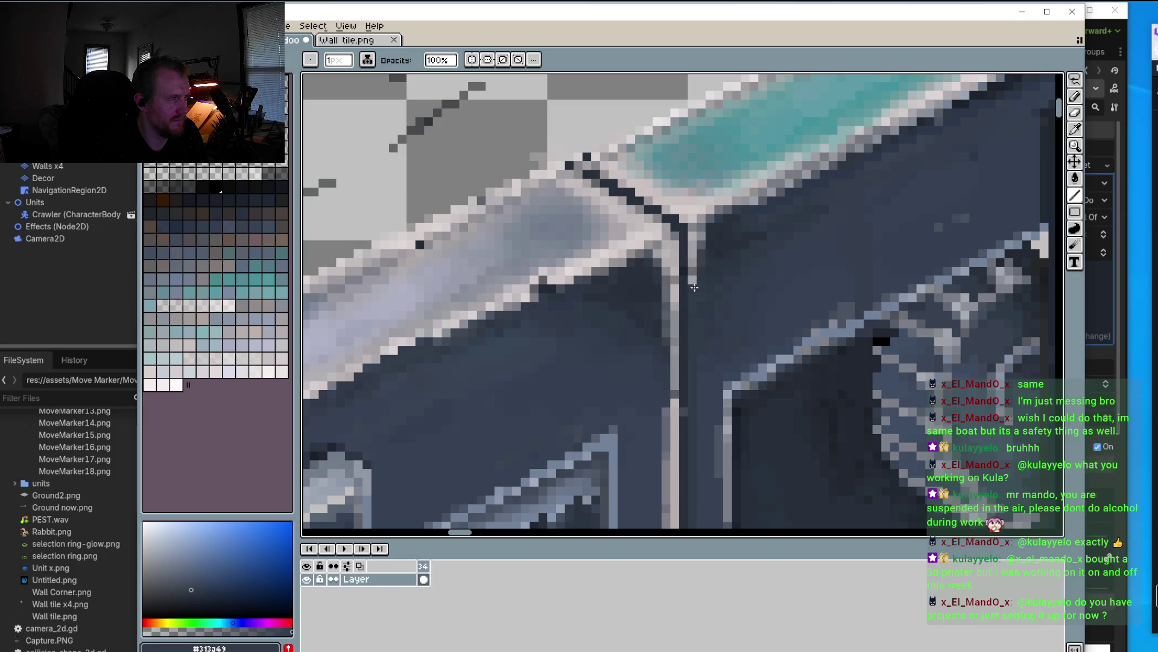
key("ctrl+z")
scroll(698, 260, "up", 1)
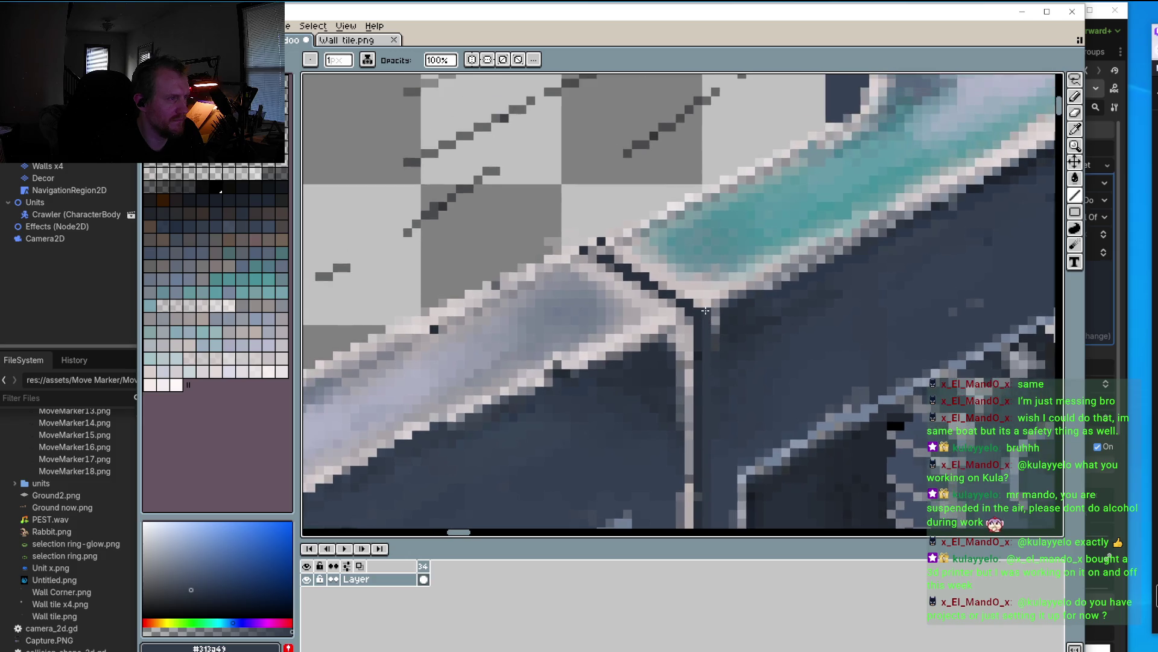
scroll(702, 314, "up", 1)
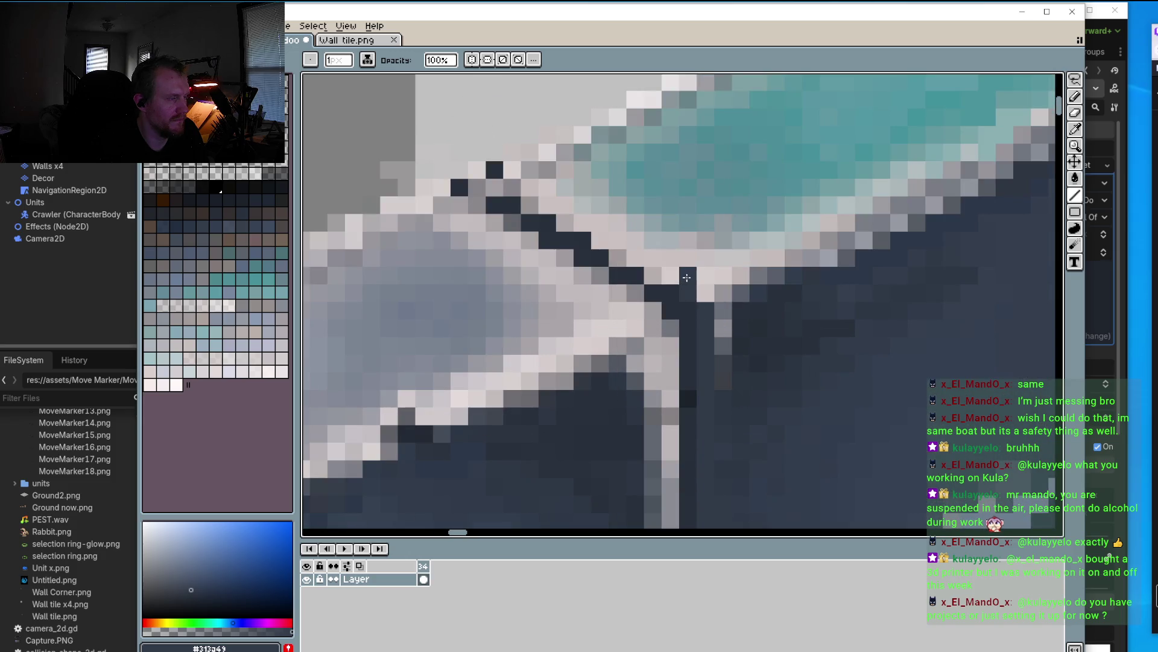
Step: Darken the light pixels running up the ledge's diagonal edge
left_click(671, 275)
left_click(618, 258)
left_click(635, 258)
left_click(600, 240)
left_click(611, 240)
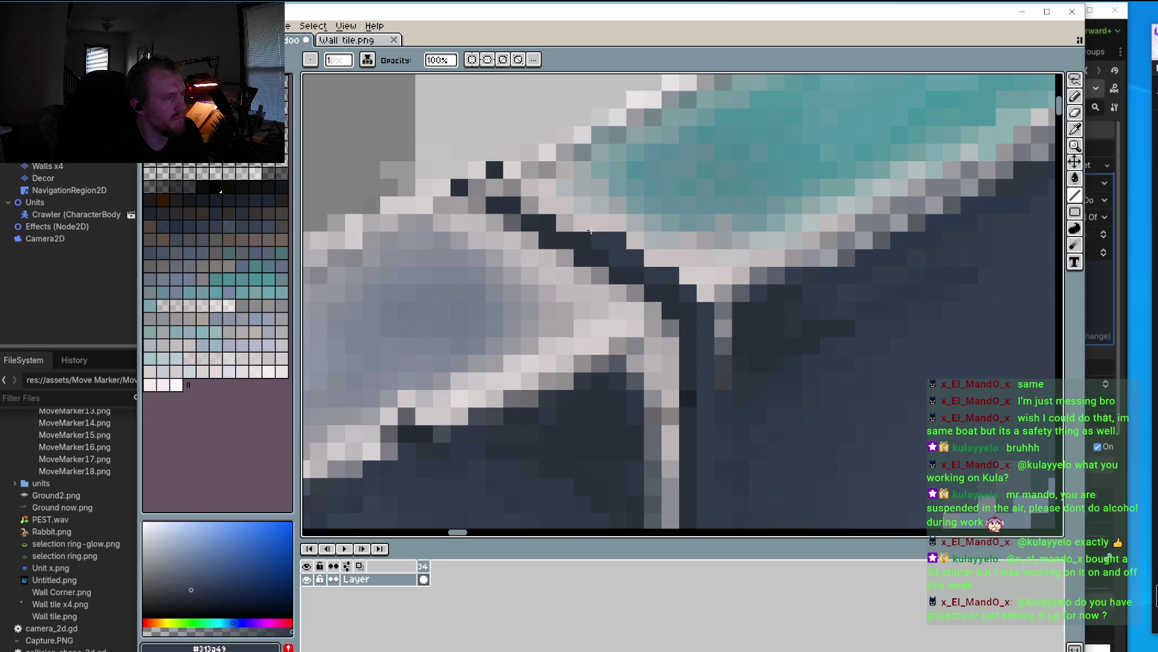
left_click(540, 206)
left_click(542, 205)
left_click(490, 189)
left_click(477, 187)
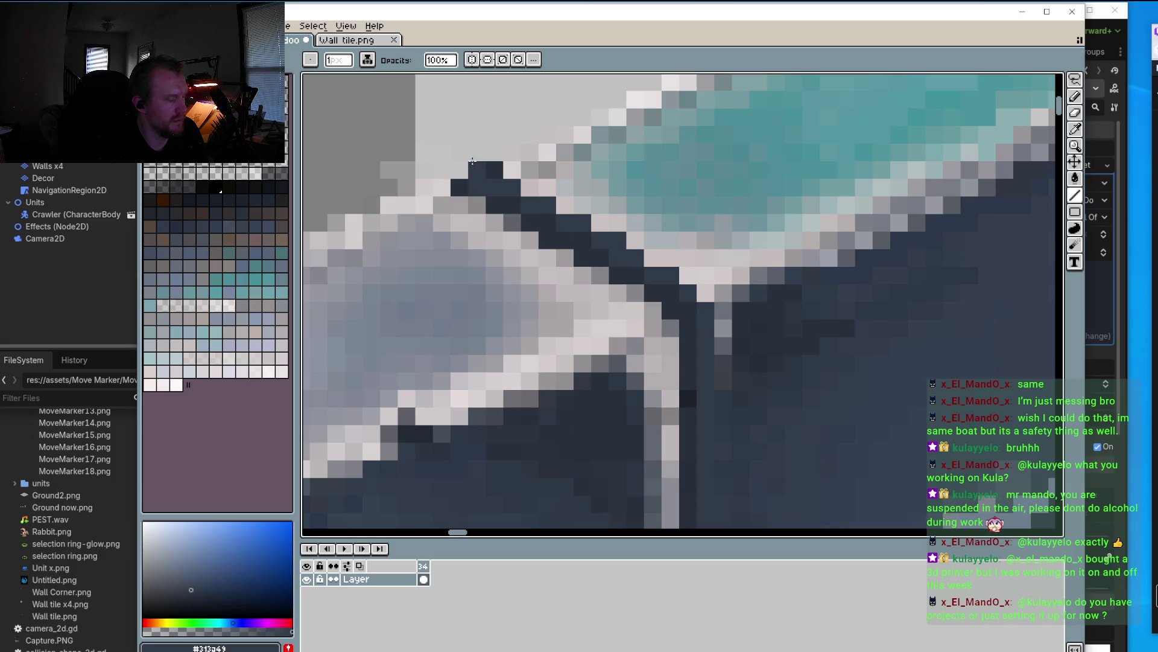
Step: Erase stray pixels along the top ledge edge using sampled transparency
key("i")
left_click(477, 146)
key("b")
left_click_drag(459, 170, 406, 187)
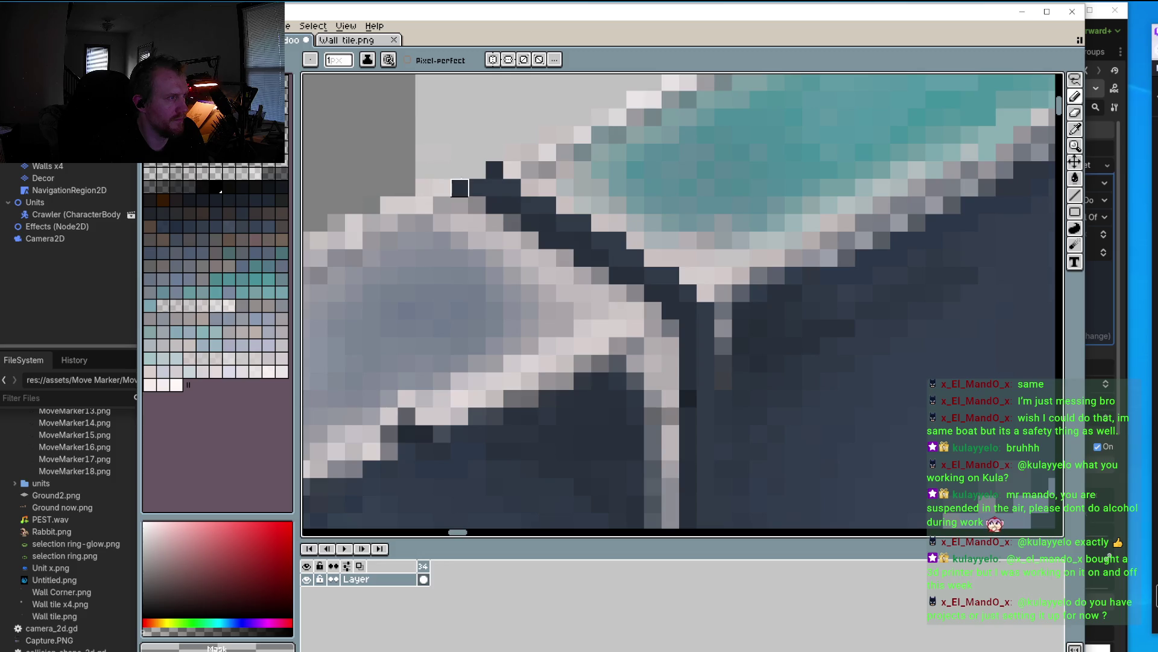
Step: Sample the dark blue, dark grey and navy outline colours and transparency from the tile
scroll(513, 152, "down", 3)
scroll(598, 235, "down", 3)
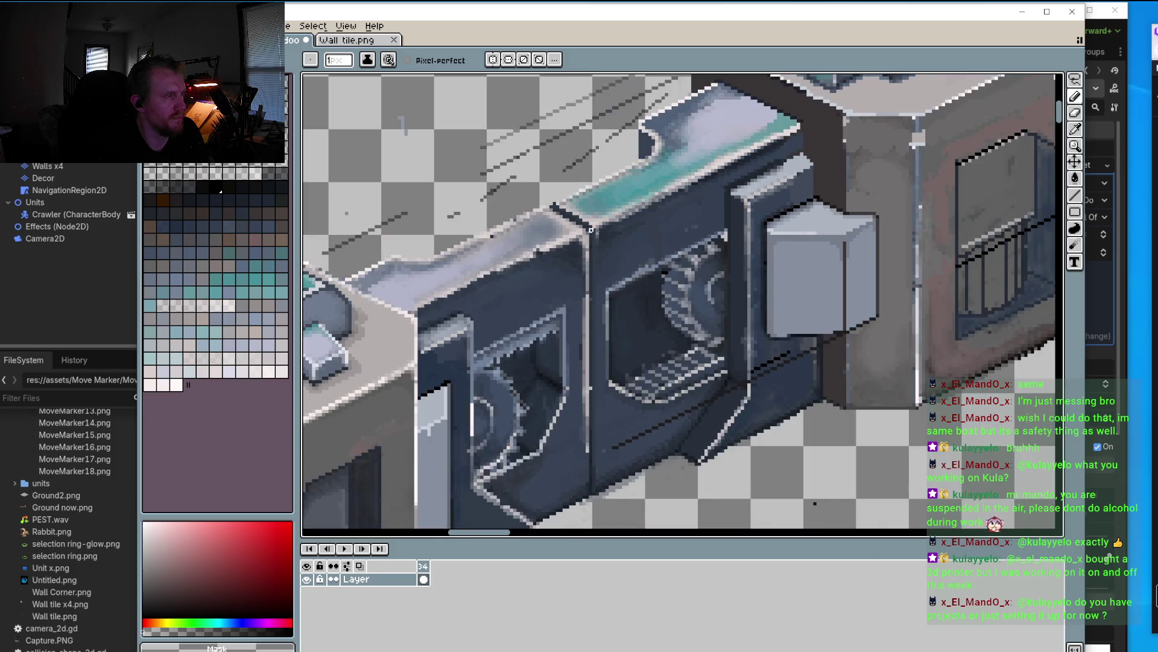
scroll(547, 216, "up", 5)
scroll(627, 242, "up", 1)
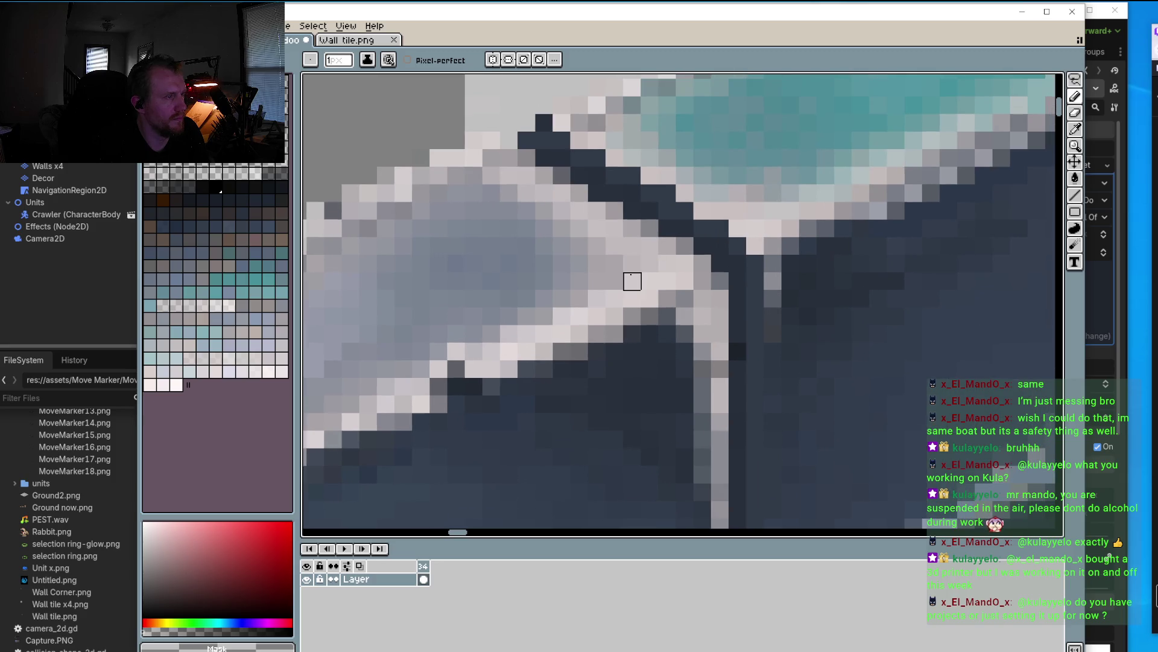
left_click(720, 279, "alt")
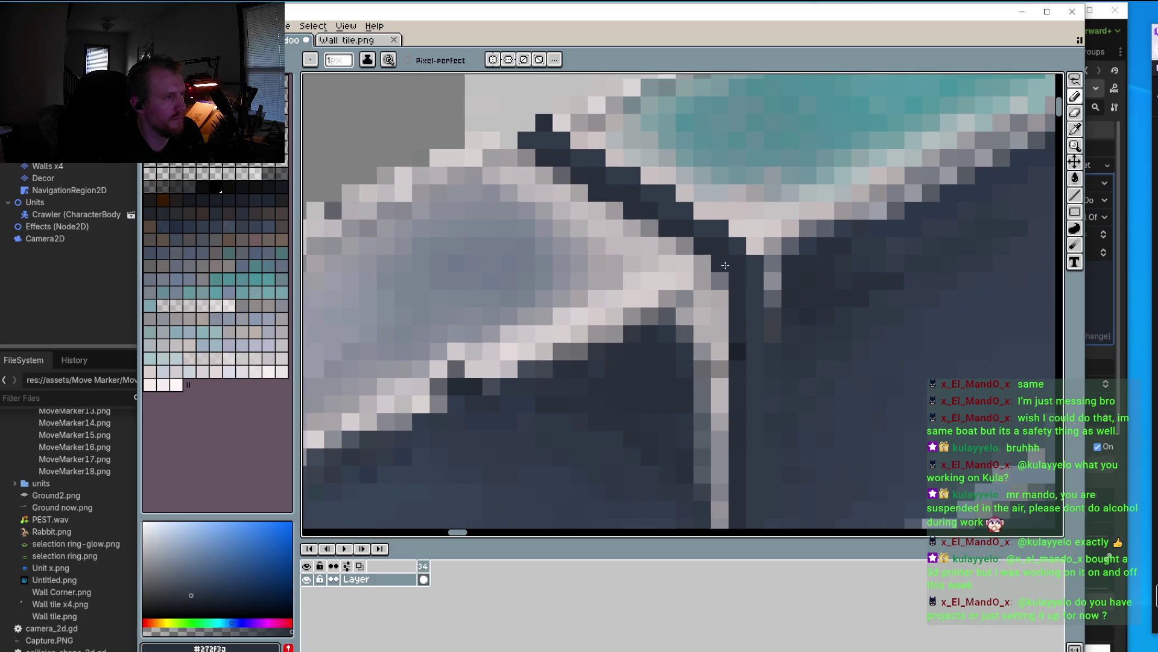
left_click(716, 260, "alt")
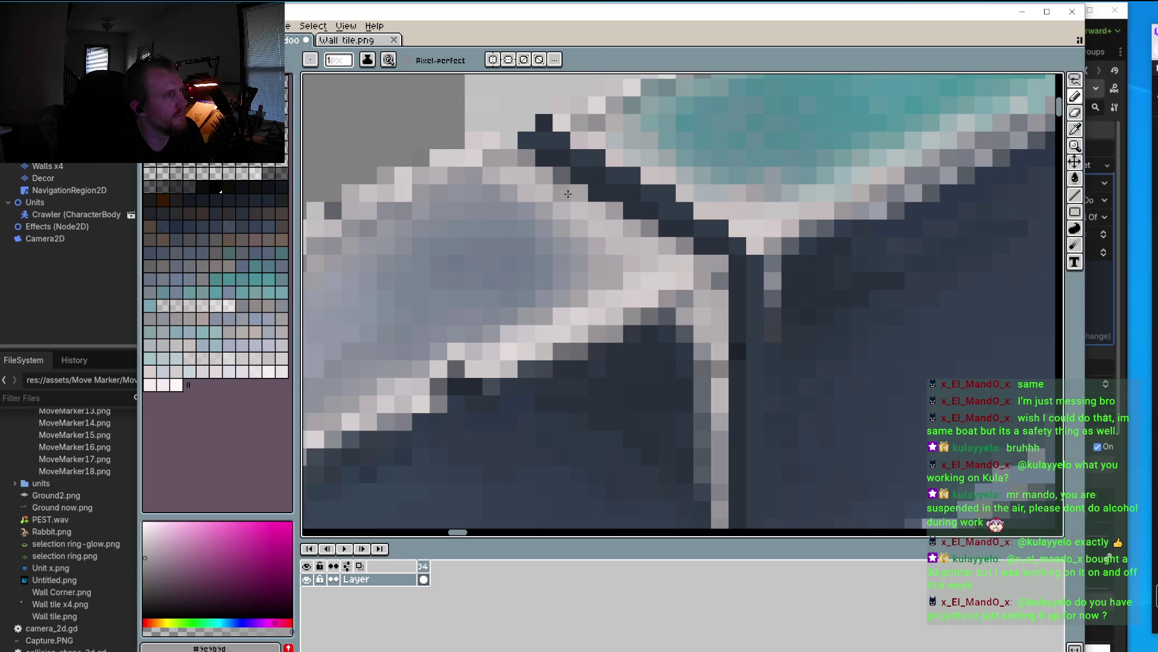
left_click(565, 173, "alt")
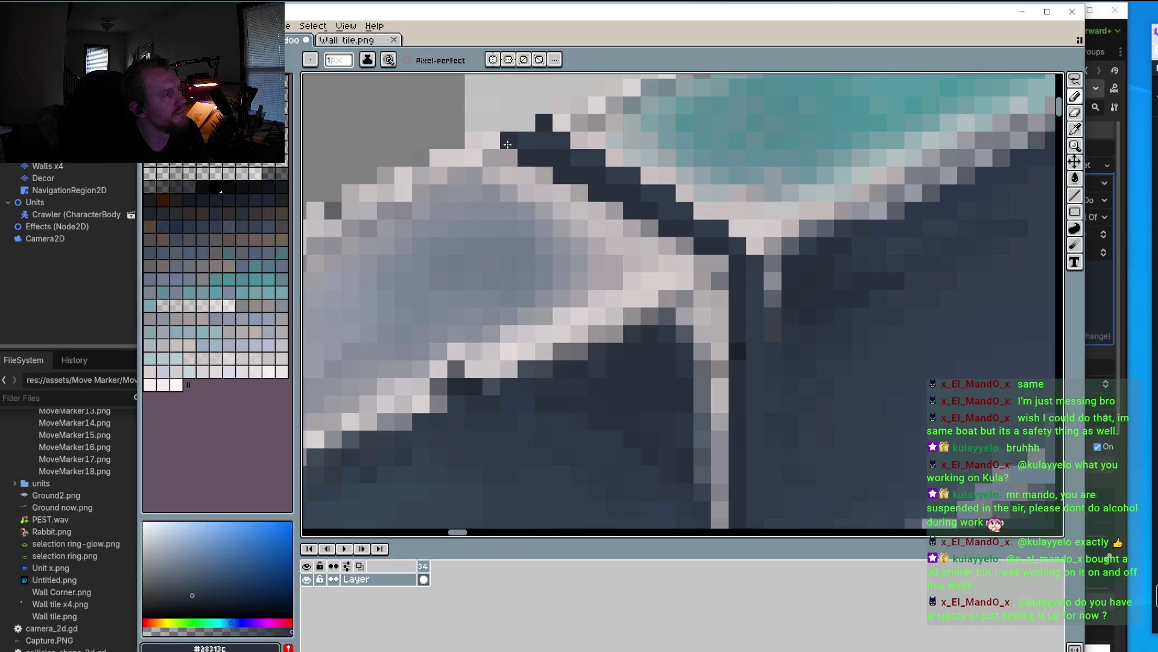
scroll(486, 249, "down", 2)
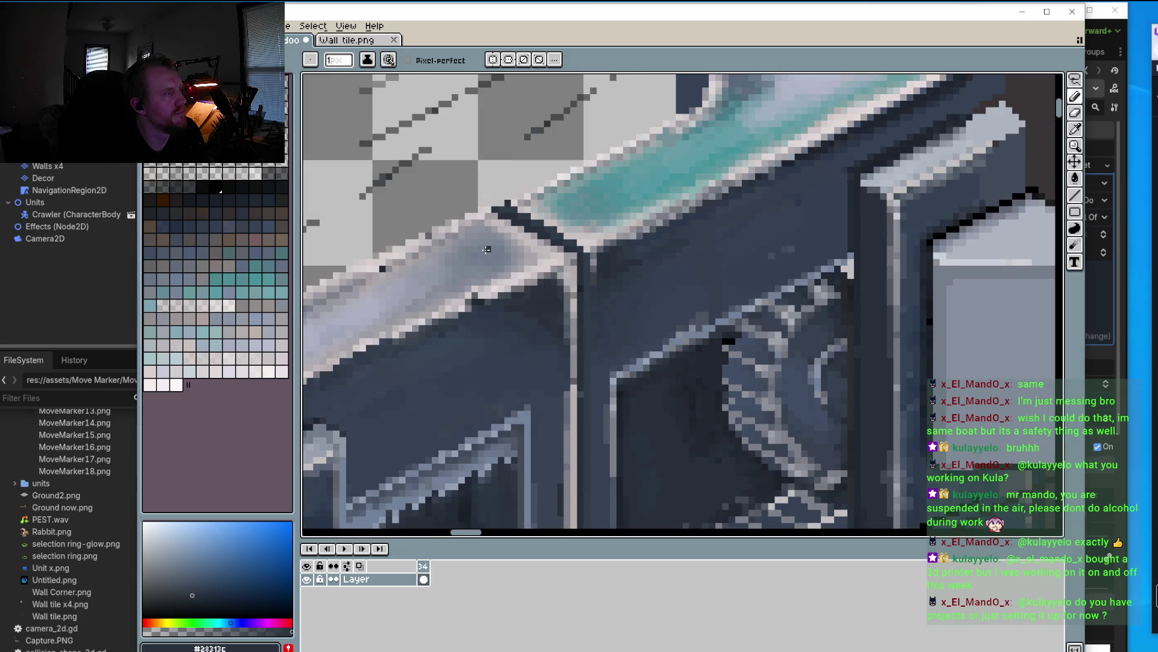
scroll(486, 249, "up", 2)
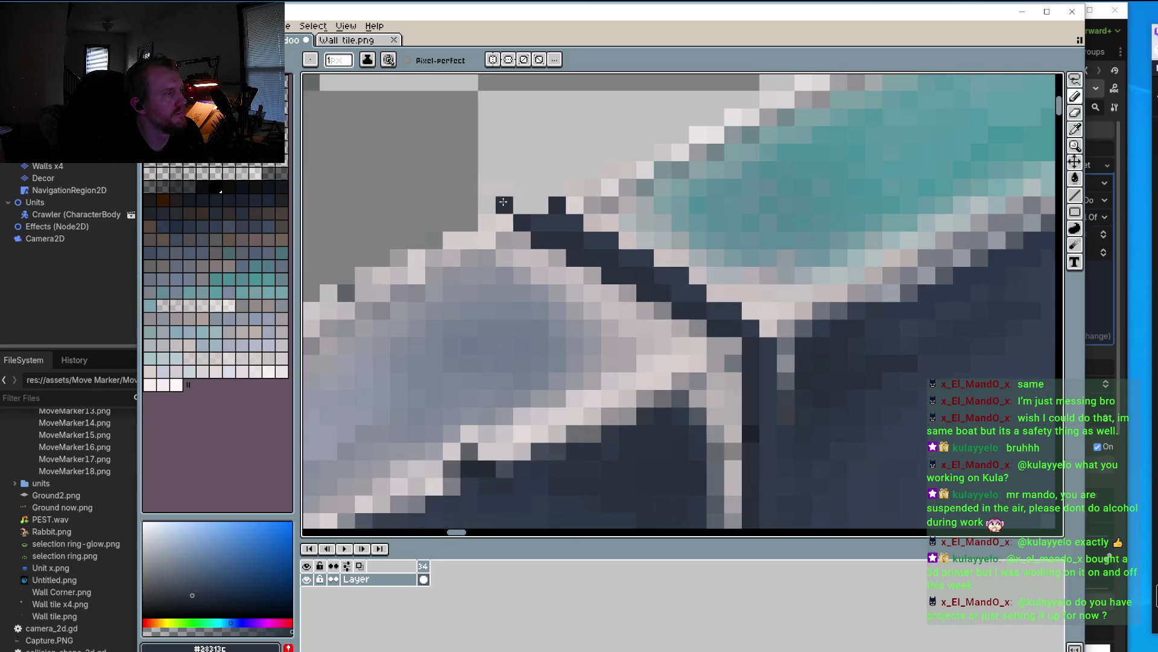
left_click(536, 206, "alt")
scroll(573, 325, "down", 1)
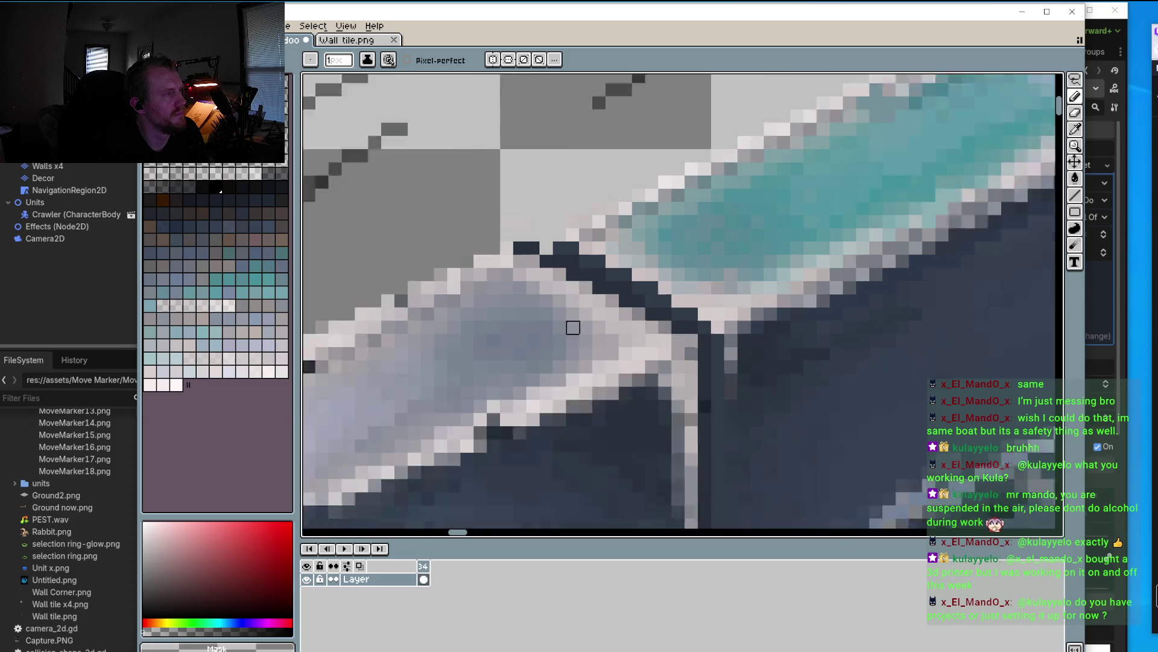
scroll(562, 277, "down", 1)
scroll(562, 276, "up", 1)
Step: Sample pale grey, navy #28313c, then light grey #d9d5d5 from the ledge
key("alt")
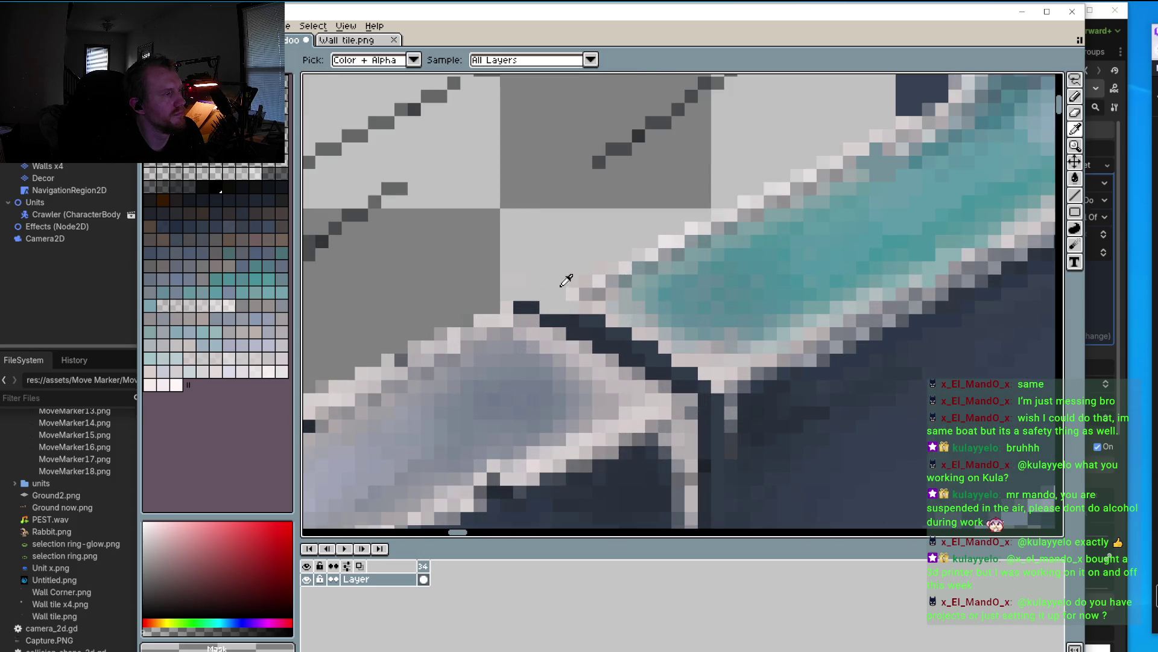
left_click(582, 295)
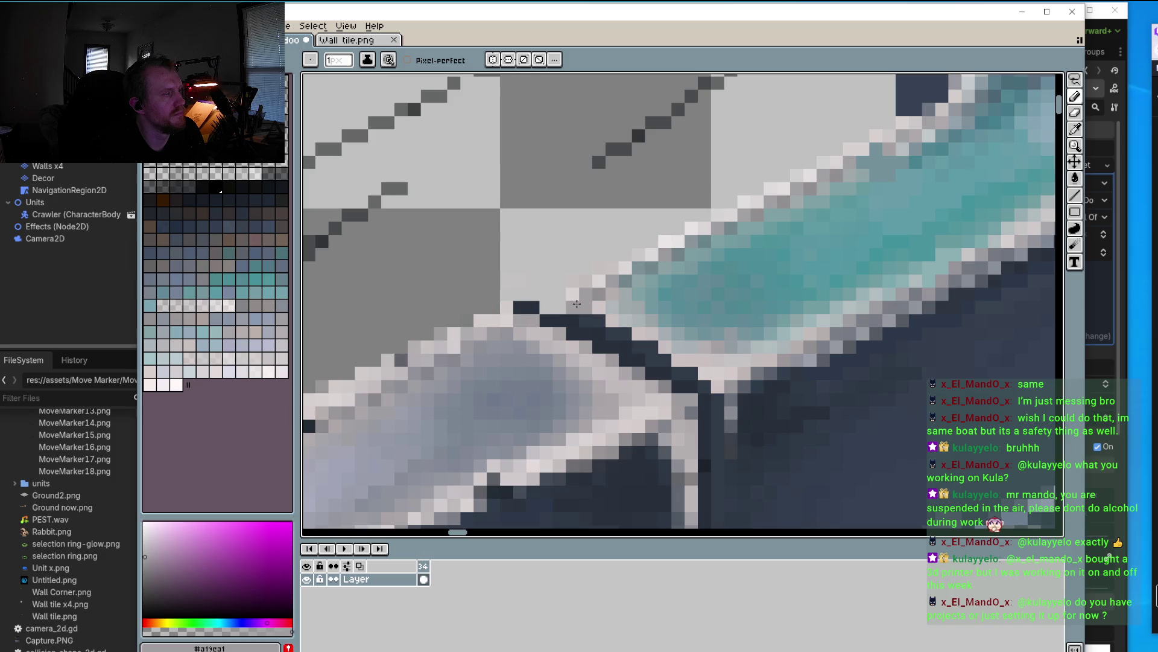
scroll(525, 314, "down", 1)
scroll(522, 319, "down", 1)
scroll(518, 325, "down", 2)
scroll(518, 325, "up", 3)
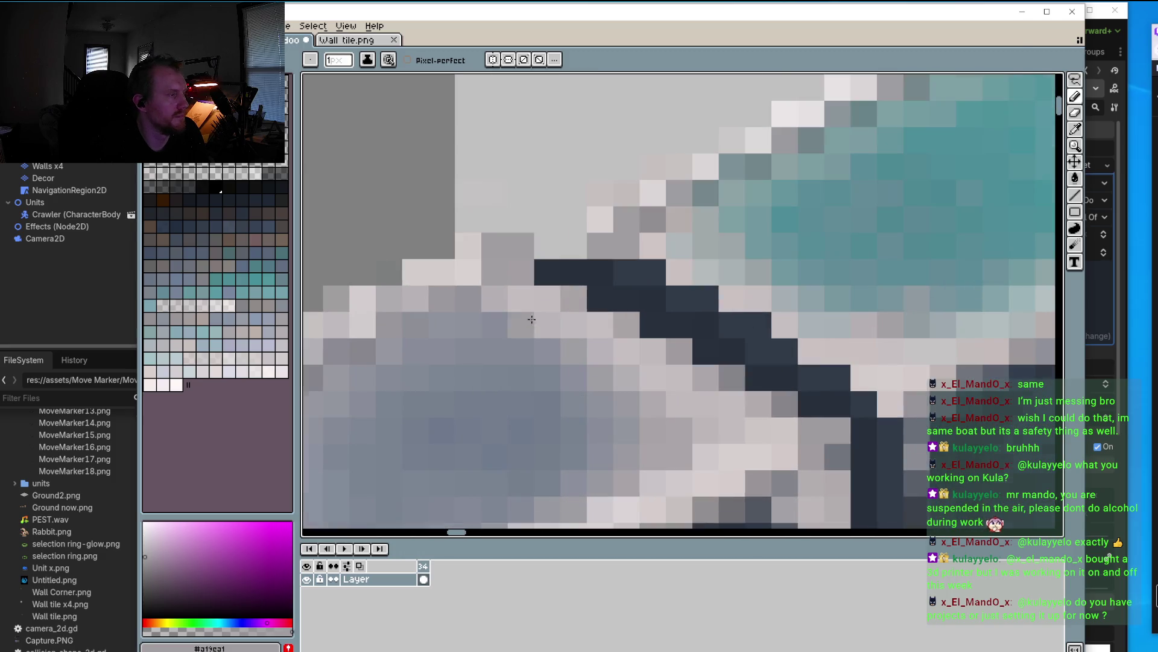
left_click(550, 261, "alt")
scroll(682, 405, "down", 2)
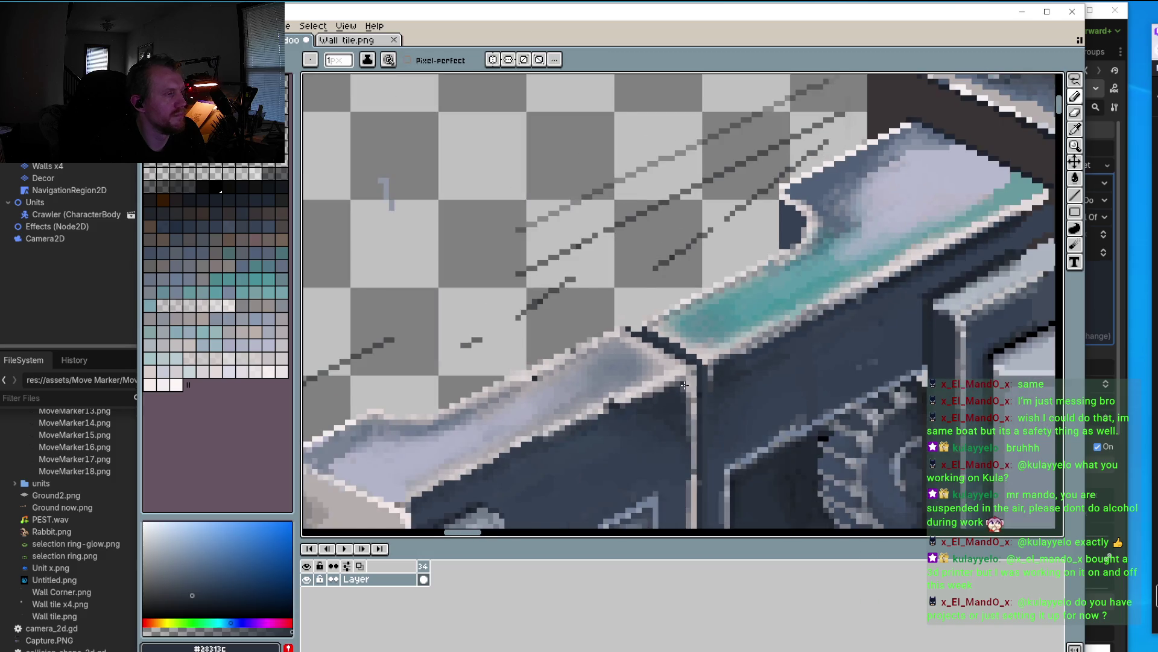
scroll(681, 404, "down", 2)
scroll(666, 382, "up", 2)
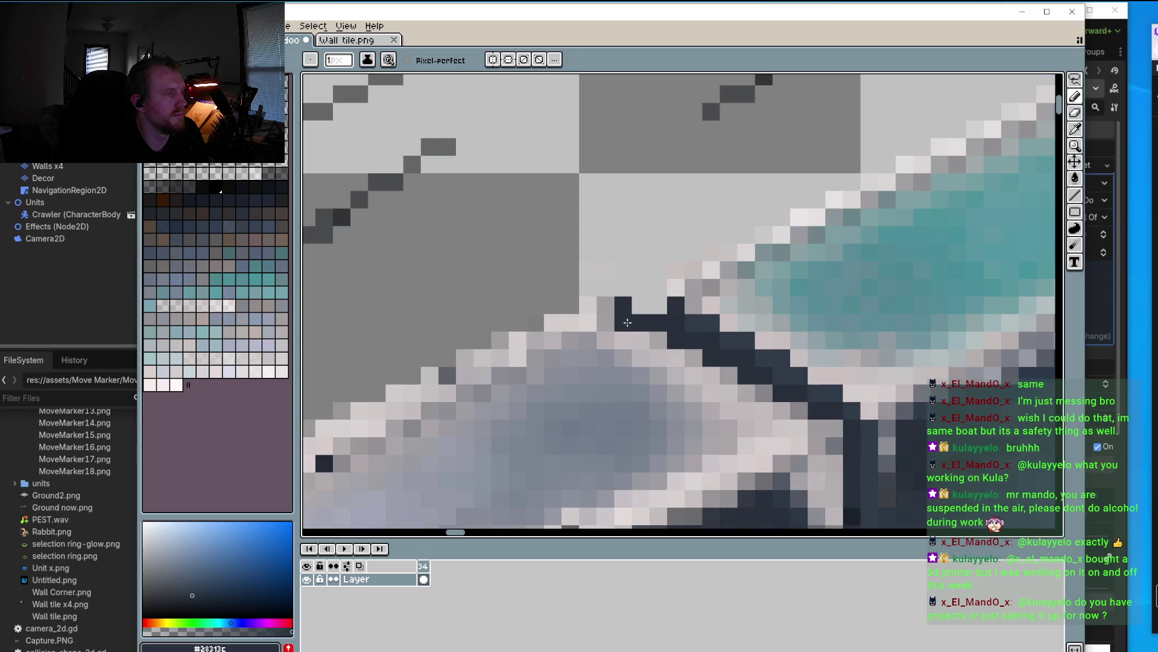
scroll(629, 322, "up", 1)
left_click(699, 271, "alt")
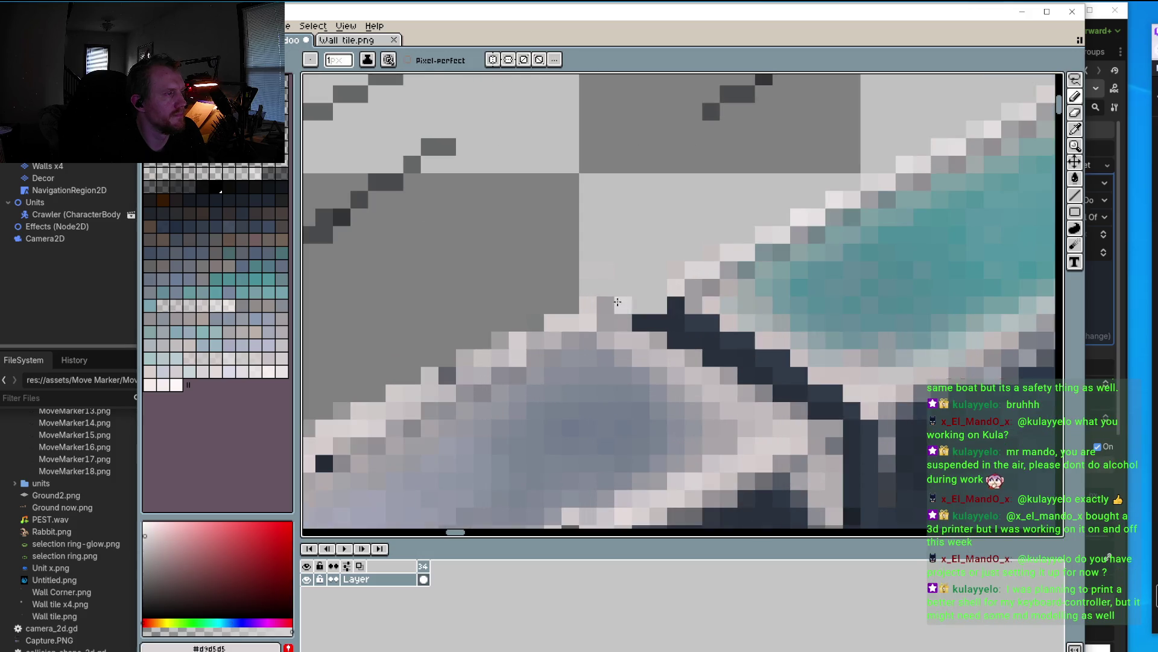
Step: Fill the gap pixel on the ledge edge with light grey #d9d5d5
left_click(606, 304)
scroll(800, 232, "down", 3)
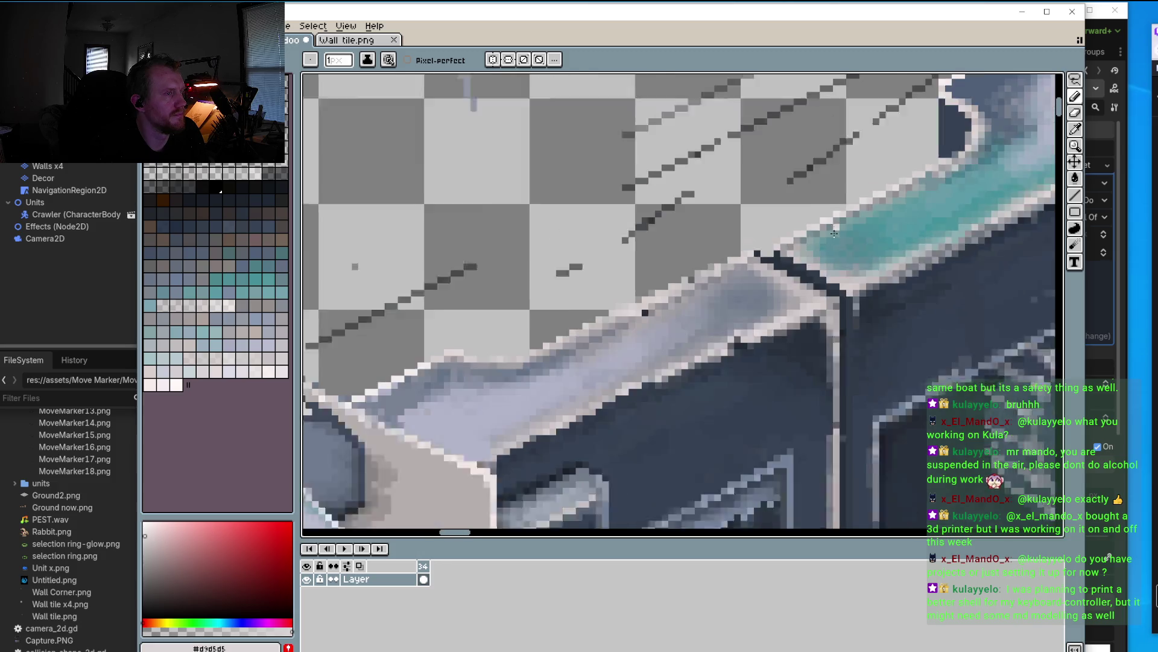
scroll(688, 217, "up", 1)
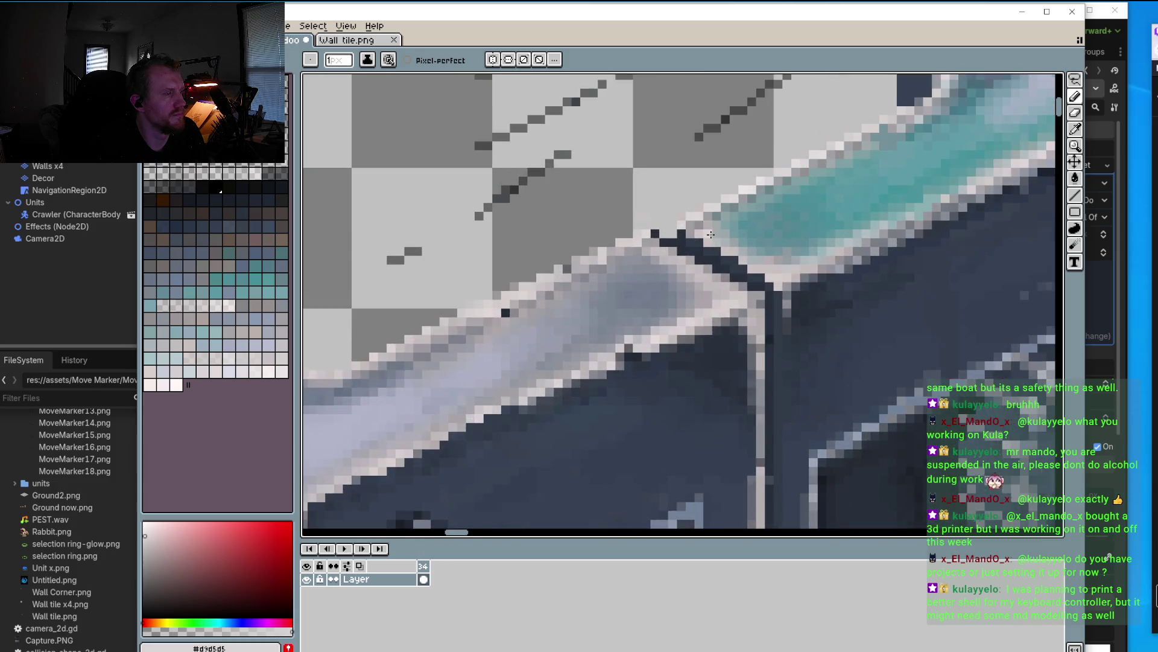
scroll(688, 220, "up", 1)
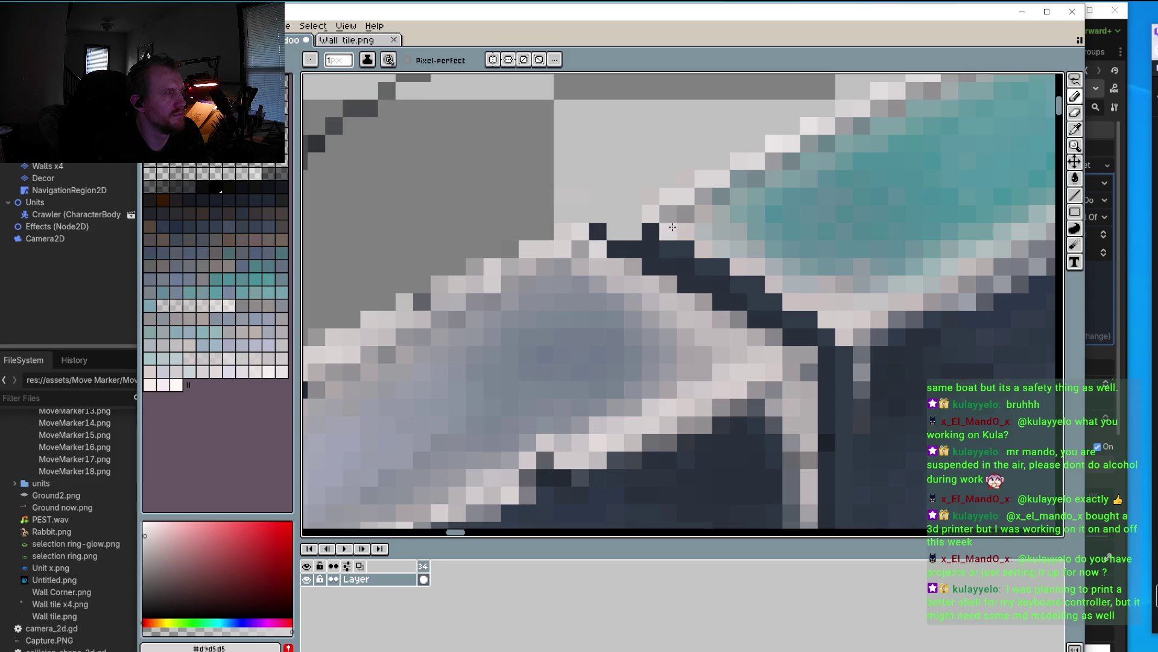
scroll(685, 302, "down", 3)
scroll(713, 355, "down", 1)
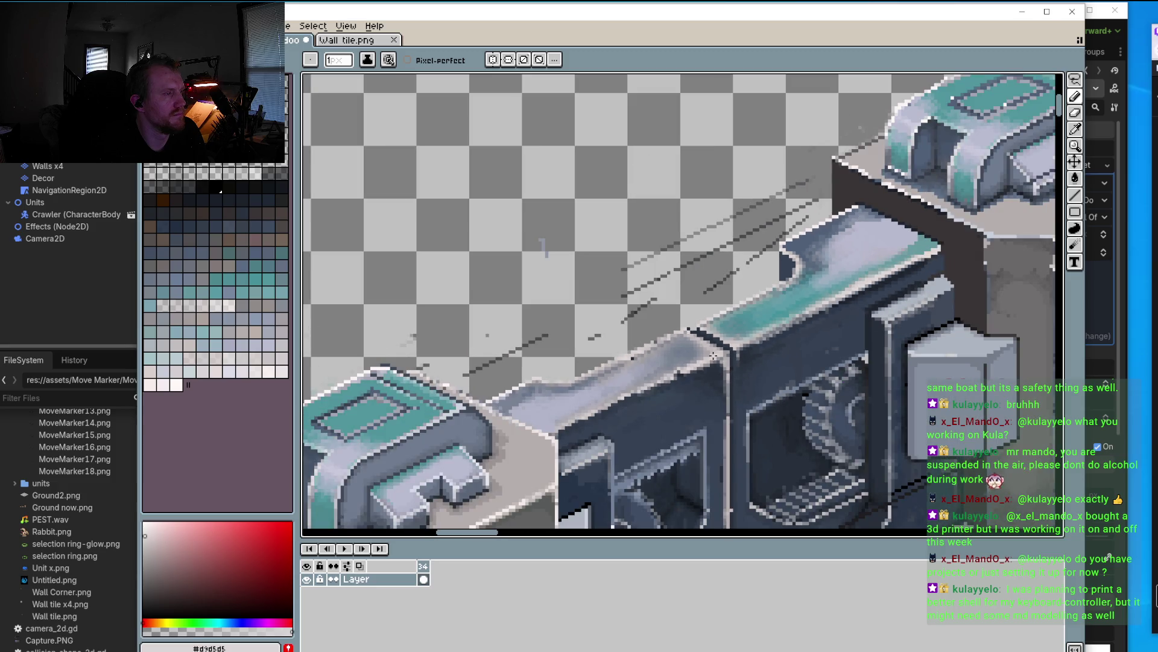
Step: Erase stray light pixels along the ledge edge
scroll(713, 356, "up", 2)
scroll(697, 290, "up", 2)
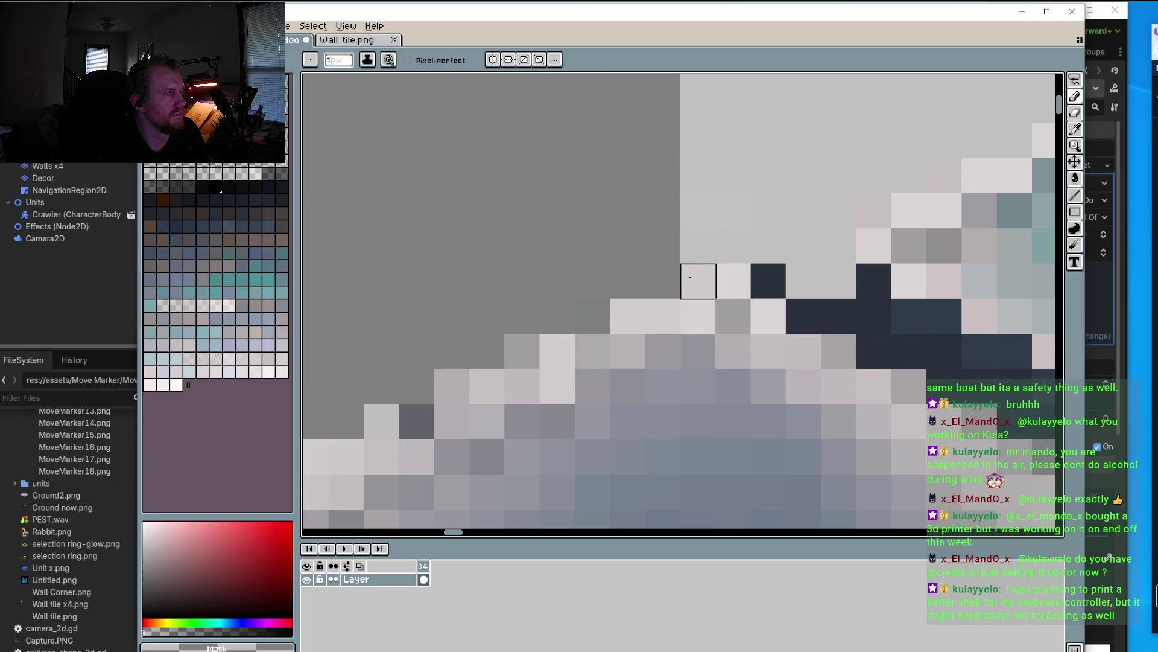
left_click_drag(450, 386, 618, 286)
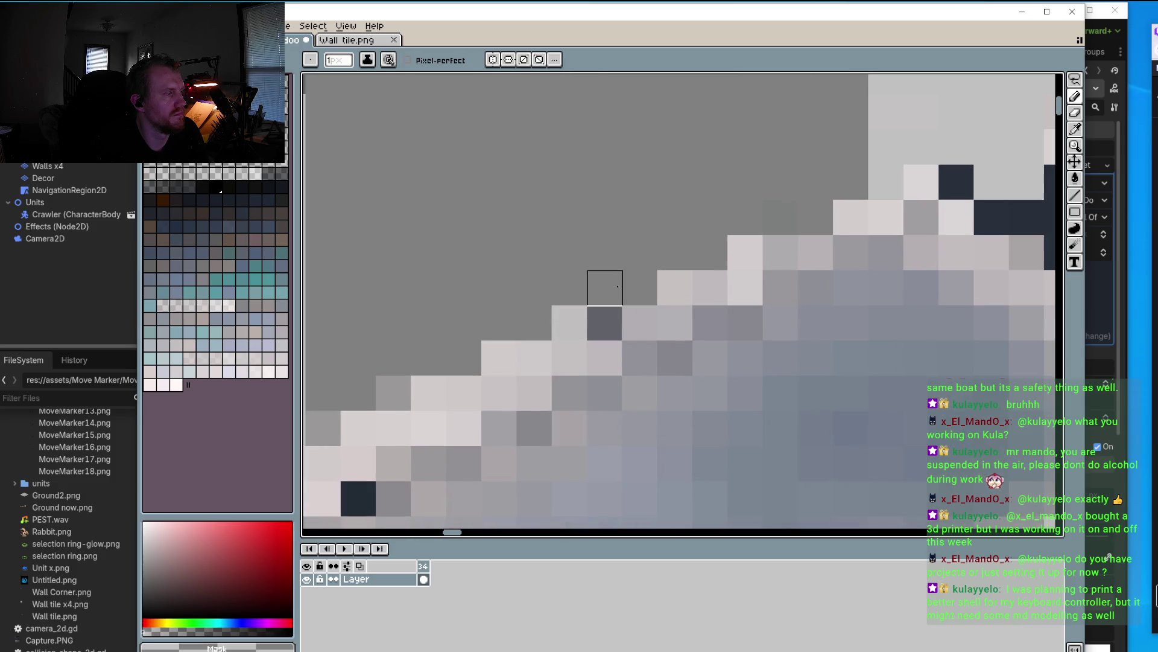
left_click(569, 322)
left_click(499, 357)
left_click_drag(499, 357, 526, 347)
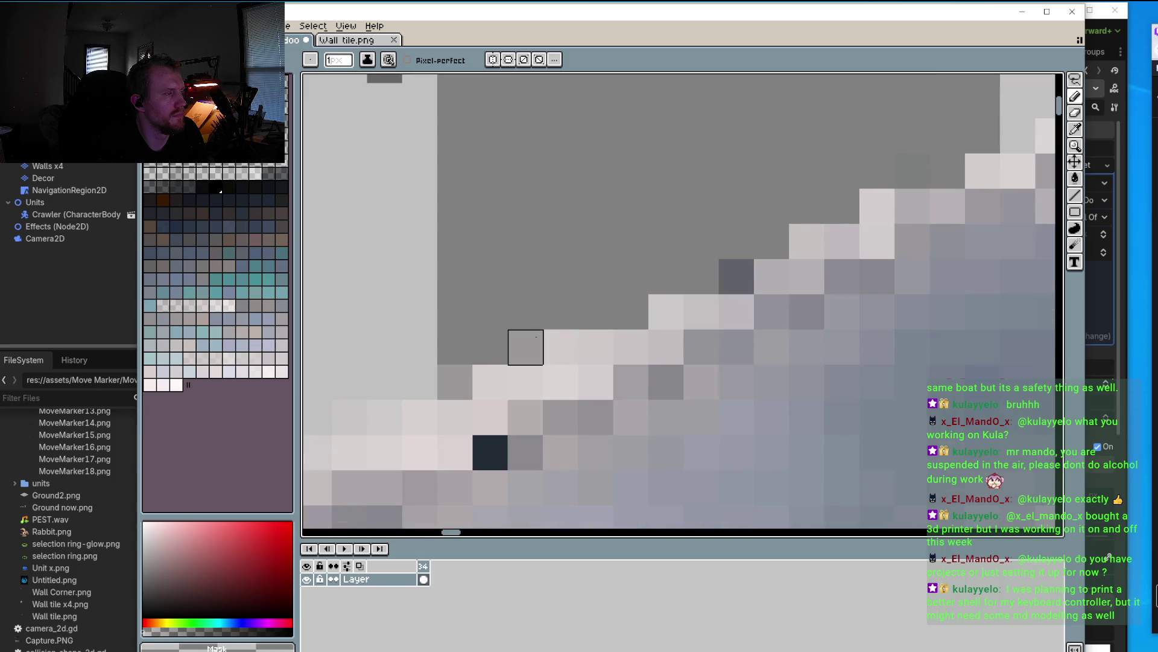
left_click(526, 346)
left_click(561, 347)
left_click(490, 382)
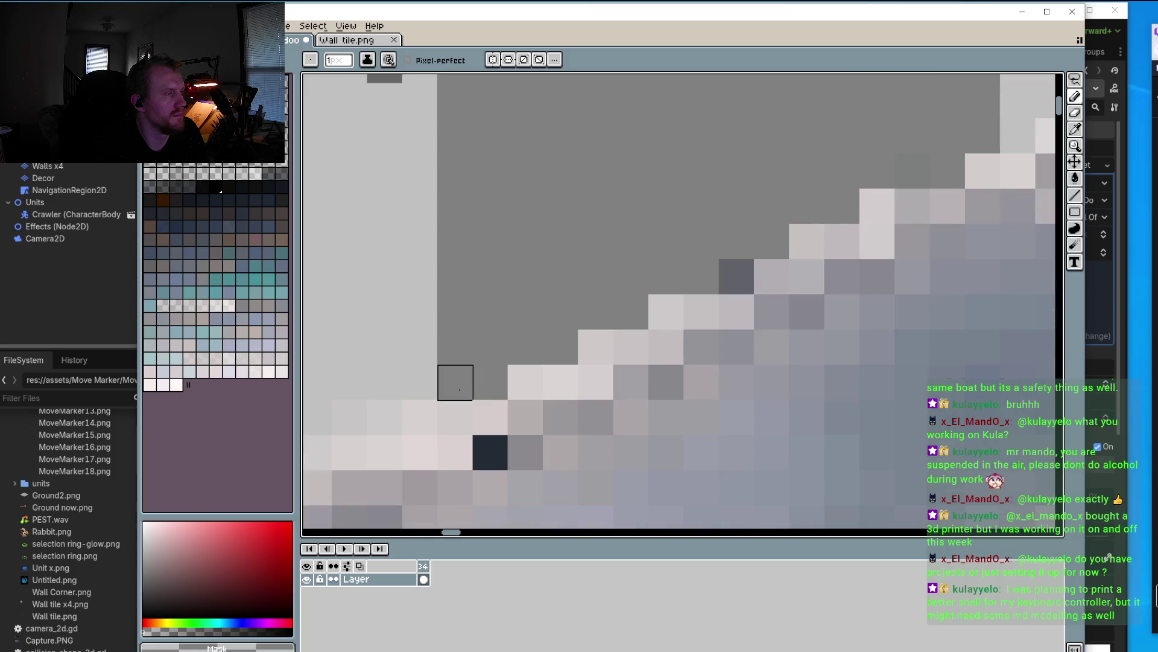
Step: Darken the remaining light pixels along the ledge outline
scroll(511, 358, "down", 5)
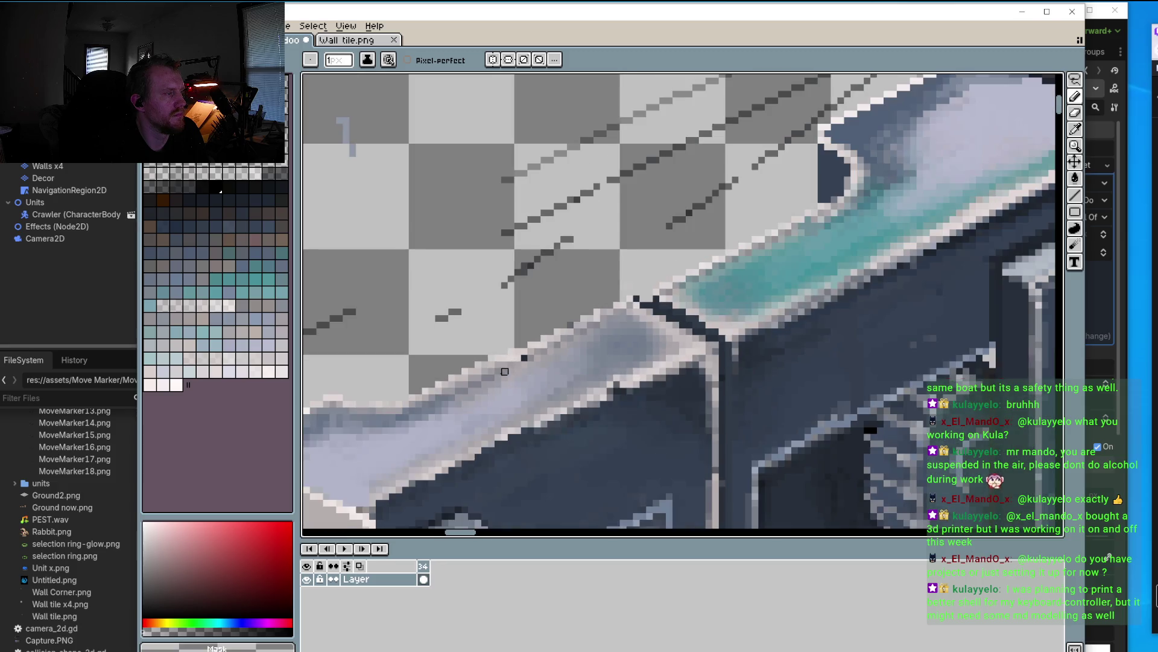
scroll(505, 371, "up", 4)
scroll(499, 330, "left", 3)
left_click_drag(548, 323, 478, 359)
scroll(478, 359, "down", 3)
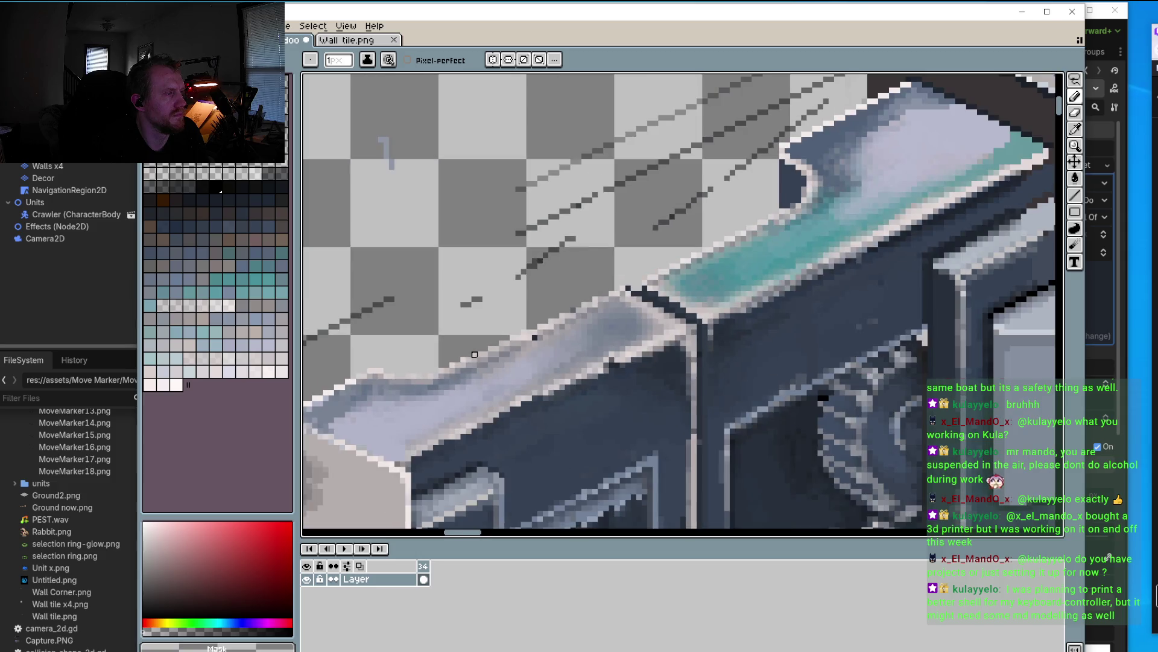
scroll(615, 287, "up", 2)
scroll(620, 300, "up", 1)
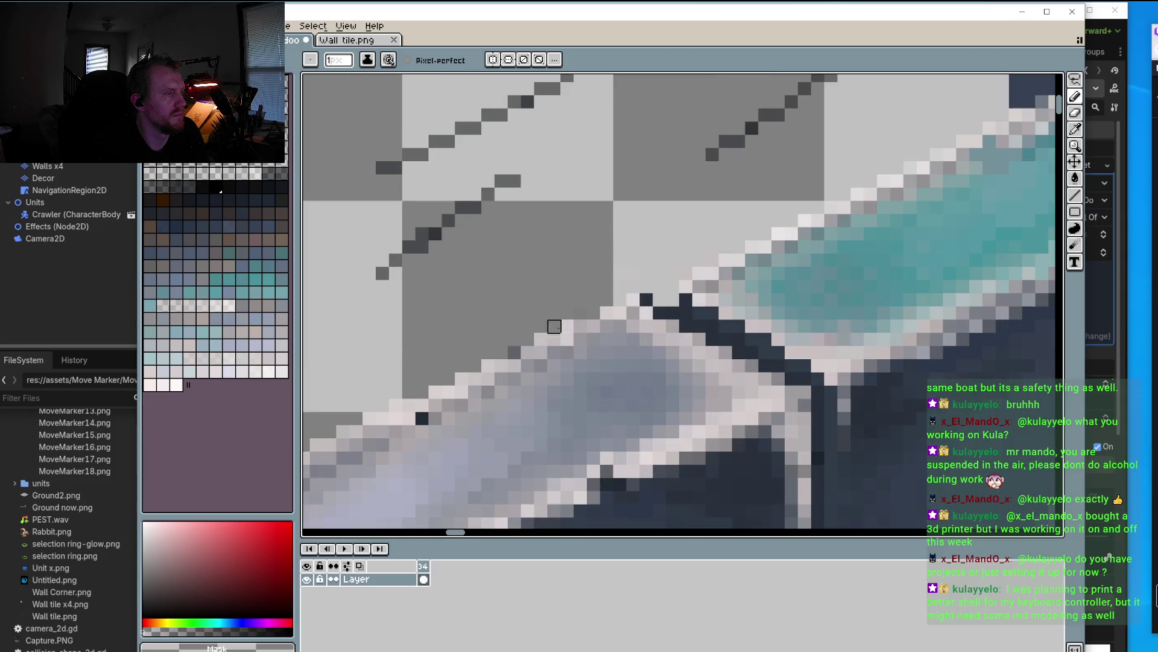
left_click_drag(567, 326, 554, 340)
mouse_move(413, 360)
left_mouse_down()
mouse_move(458, 342)
mouse_move(480, 375)
left_mouse_up()
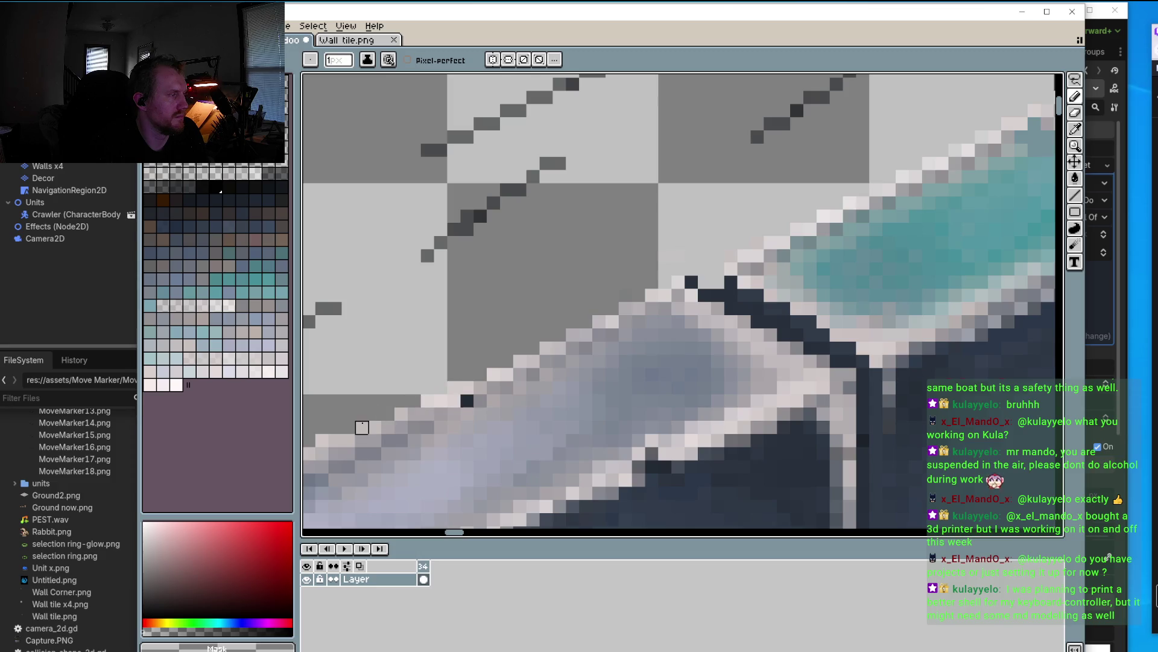
Step: Sample the door wall's dark blue-grey #4a5361 as the drawing colour
scroll(519, 325, "up", 1)
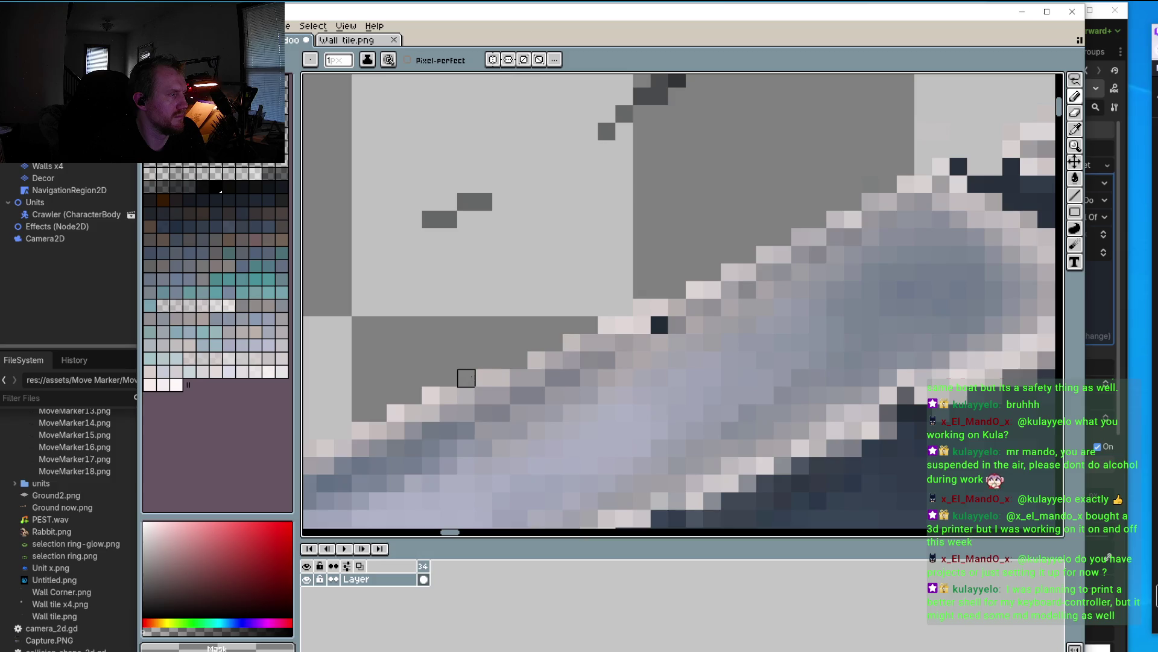
scroll(422, 392, "down", 1)
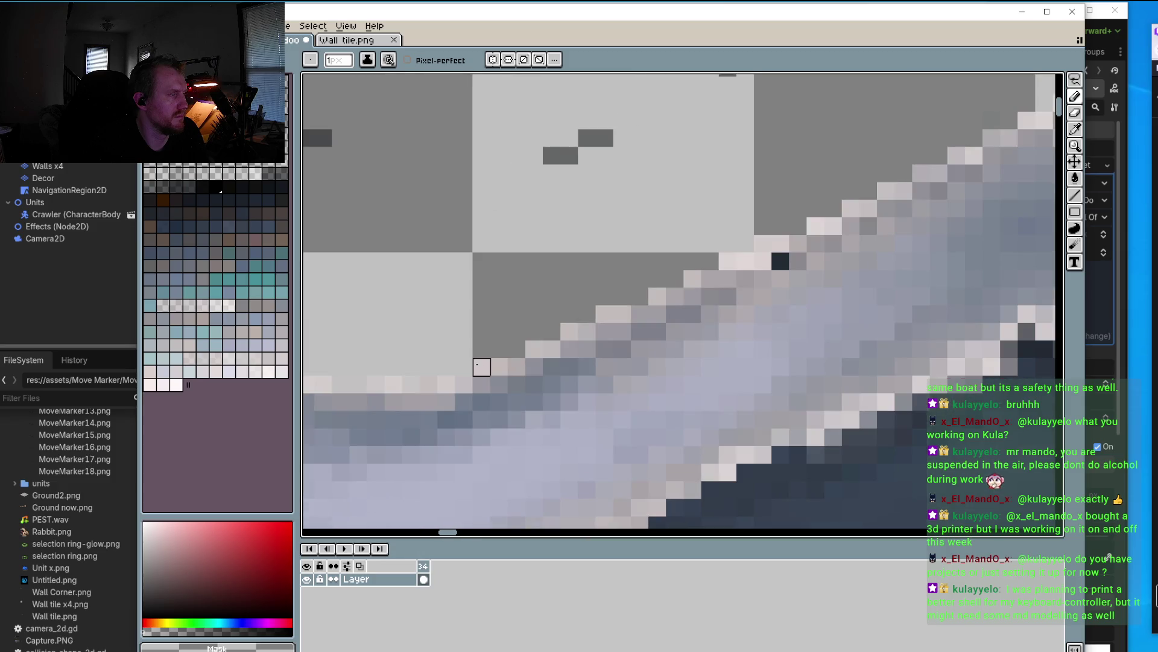
scroll(434, 392, "down", 3)
scroll(427, 399, "up", 3)
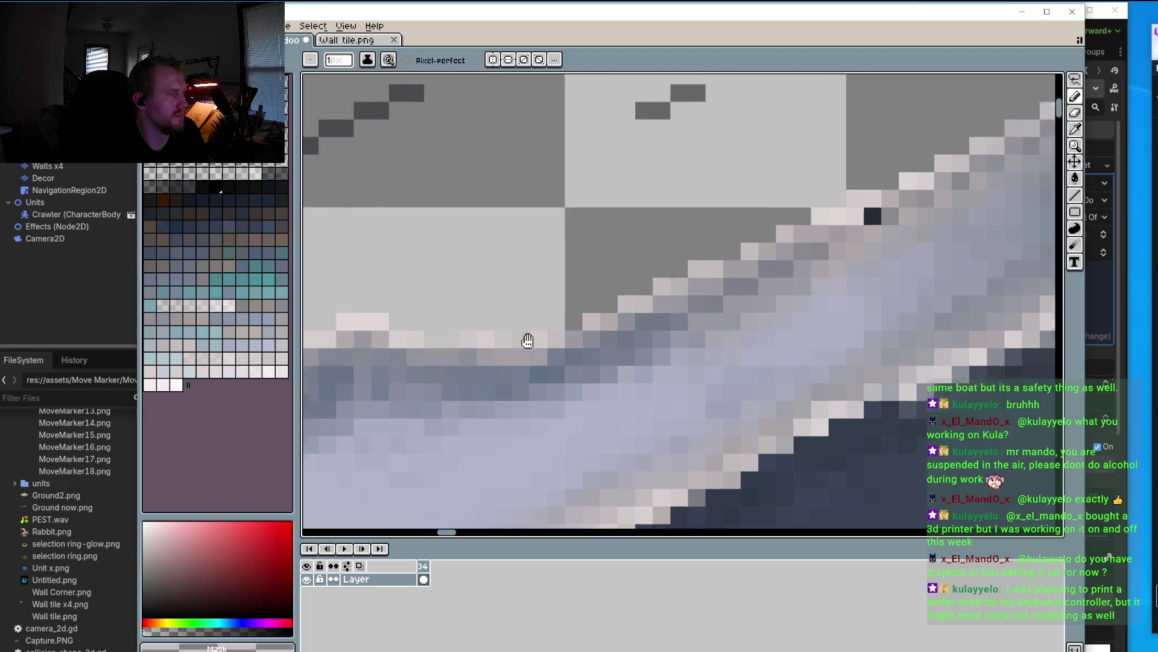
scroll(527, 338, "down", 3)
scroll(567, 316, "up", 3)
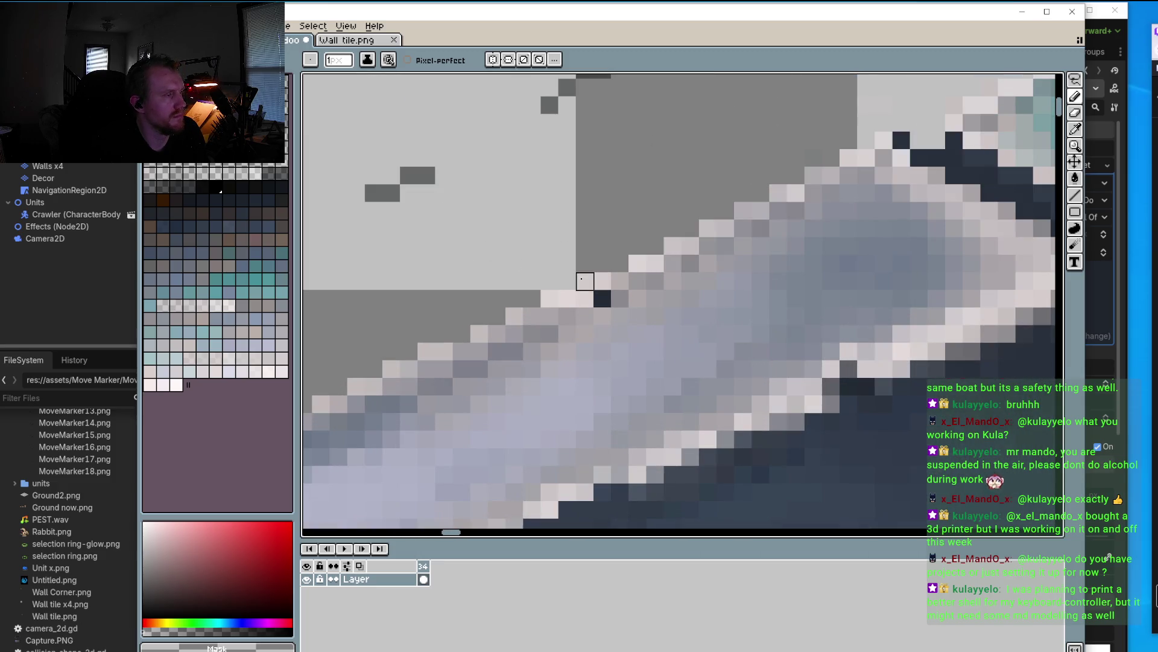
scroll(584, 280, "down", 2)
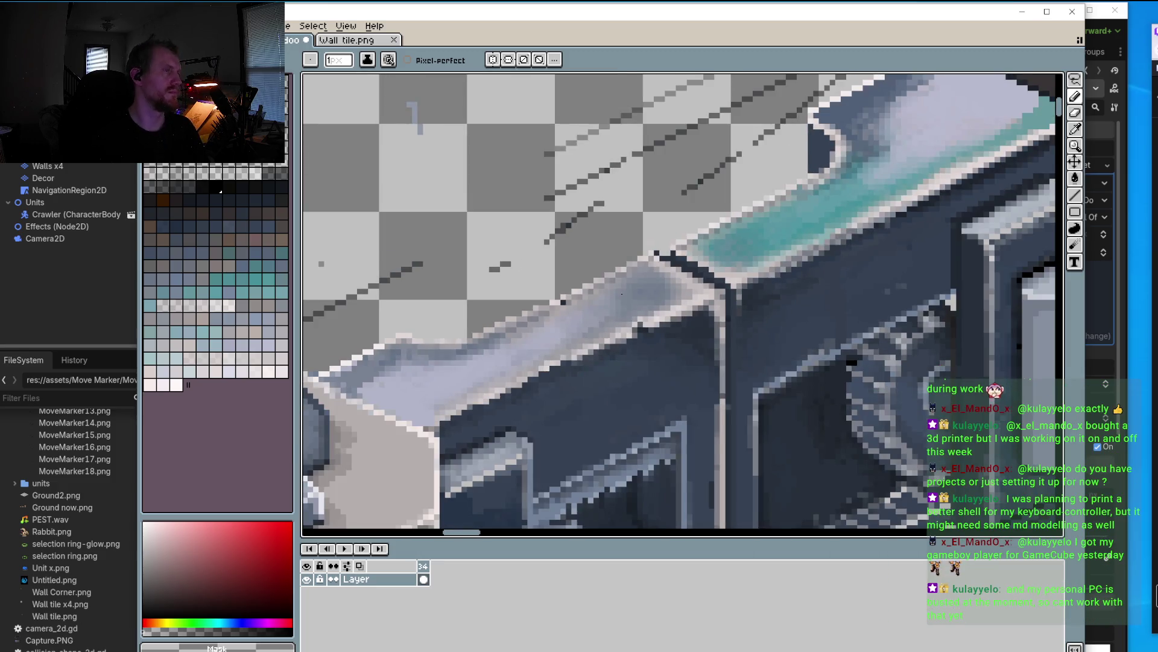
scroll(622, 293, "down", 1)
scroll(640, 295, "down", 1)
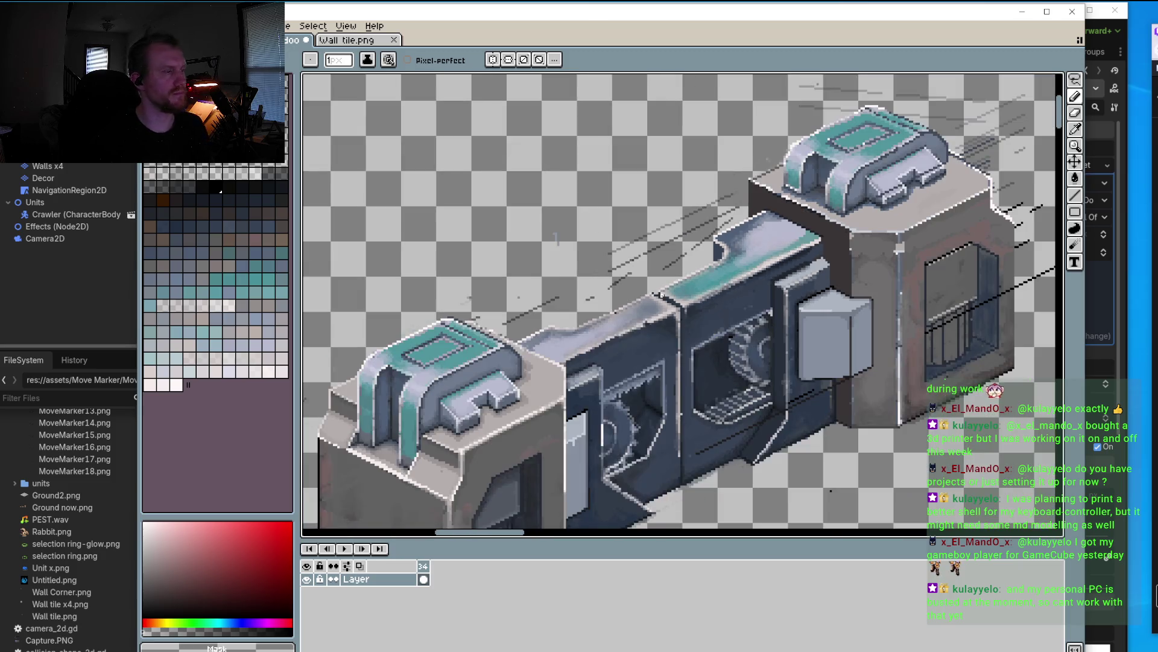
scroll(658, 298, "up", 2)
scroll(664, 283, "up", 2)
scroll(739, 283, "up", 1)
left_click(739, 284)
scroll(716, 293, "down", 2)
key("alt")
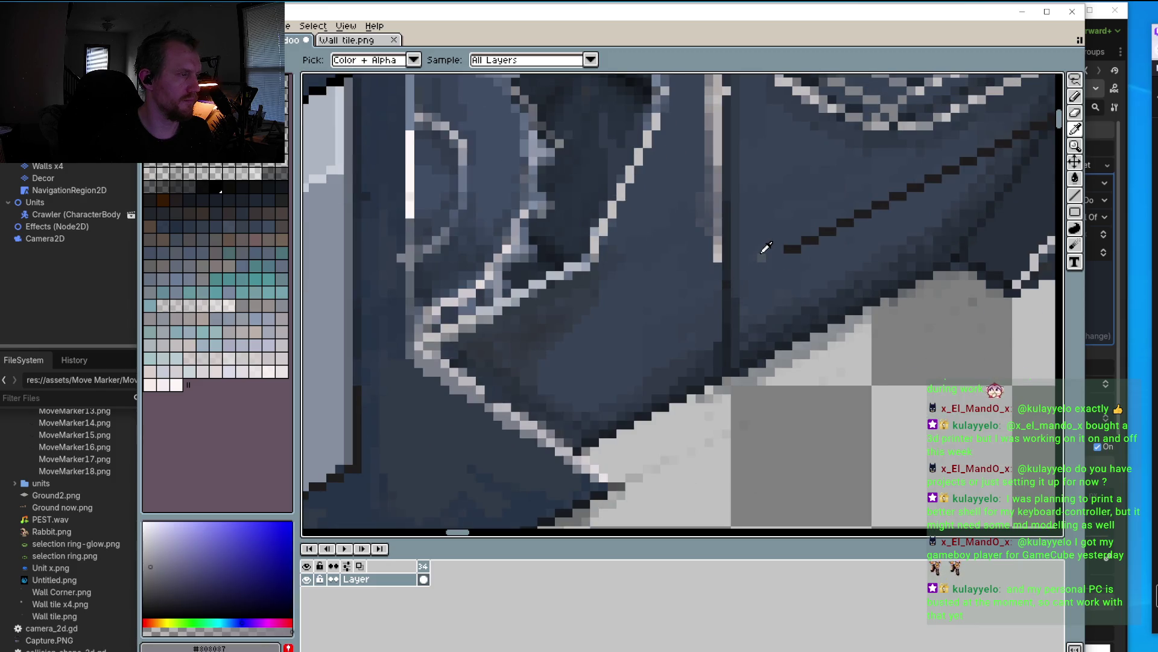
left_click(762, 253, "alt")
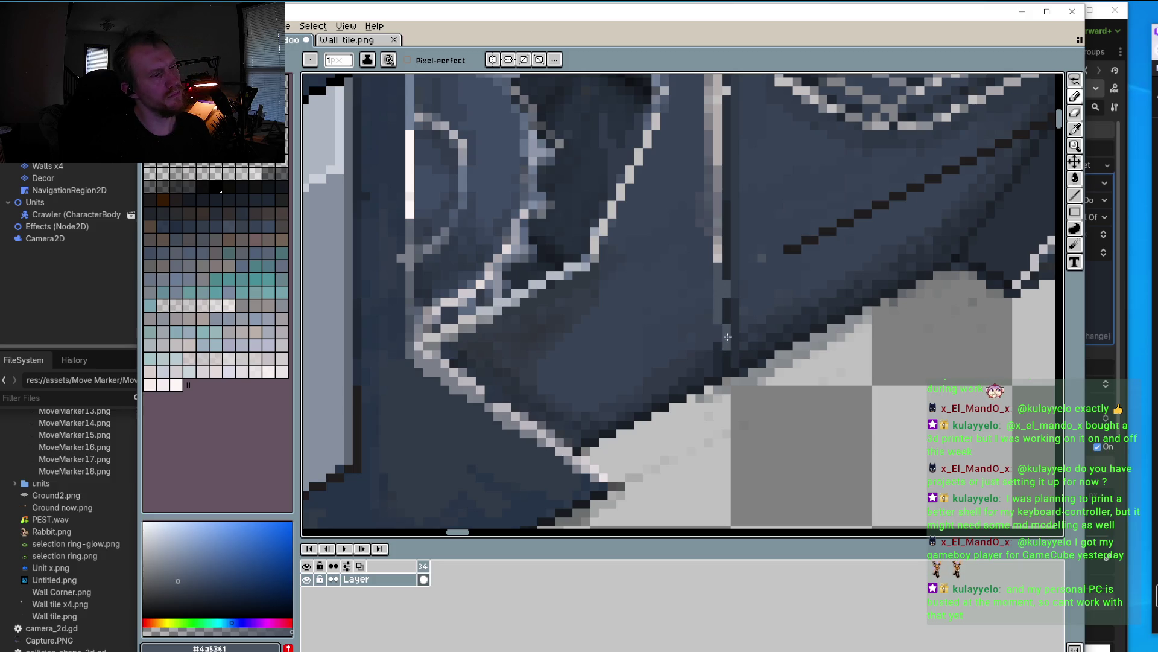
Step: Select the Line tool and bring the lower doorway edge into view
left_click(1075, 195)
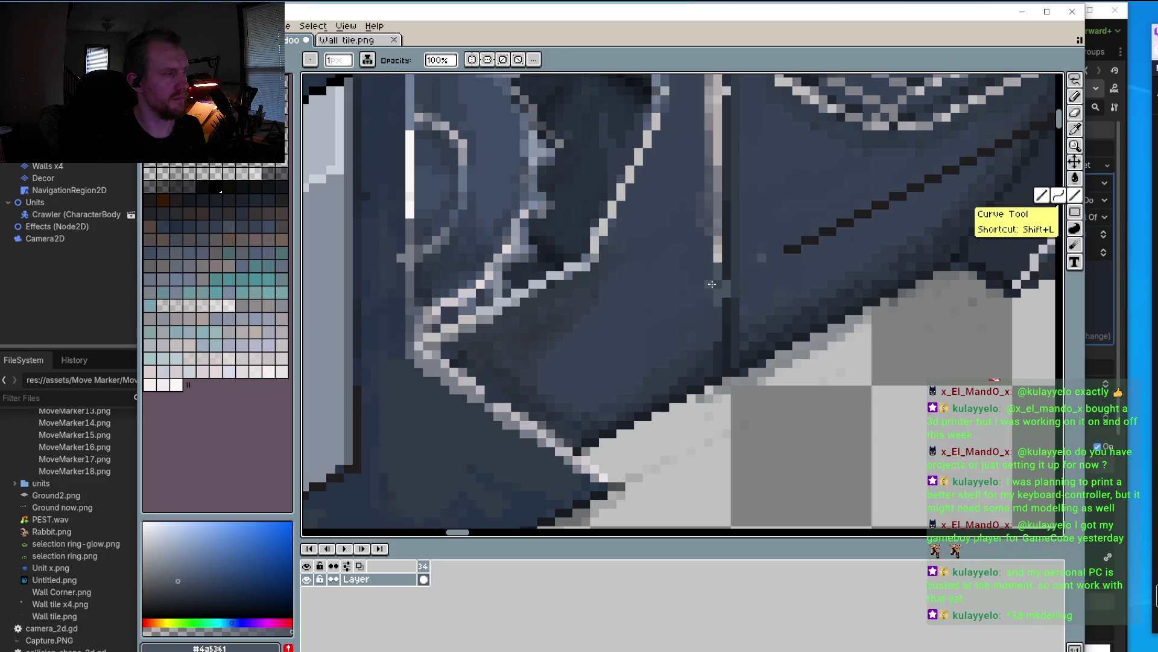
scroll(727, 333, "down", 3)
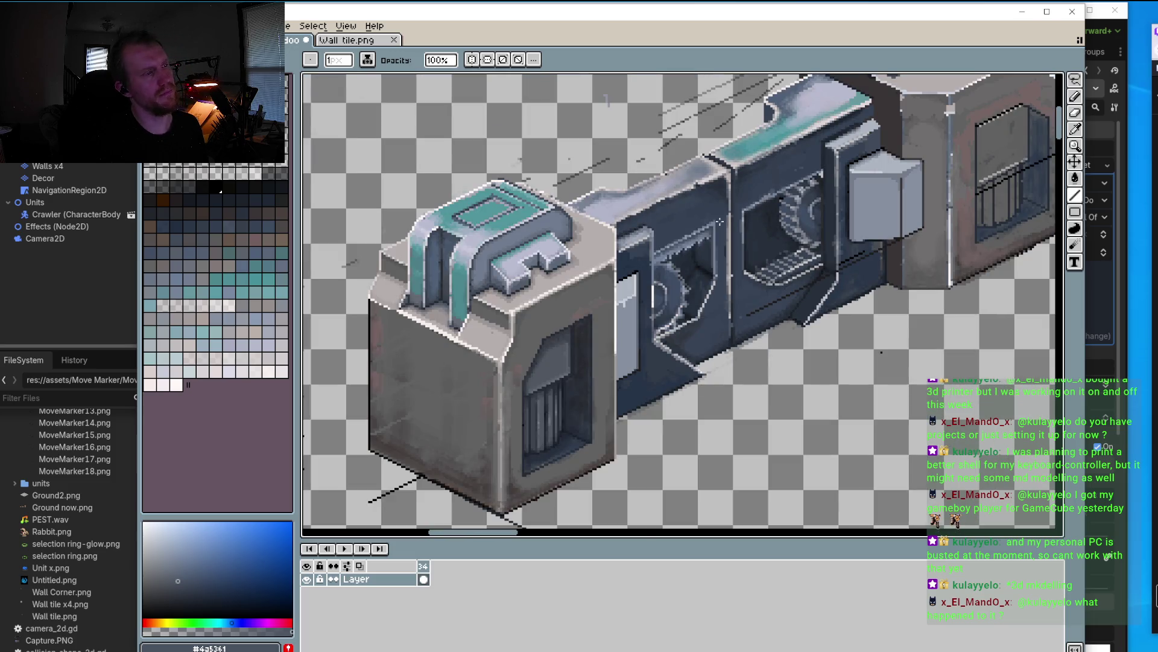
scroll(724, 319, "up", 3)
left_click_drag(724, 319, 725, 248)
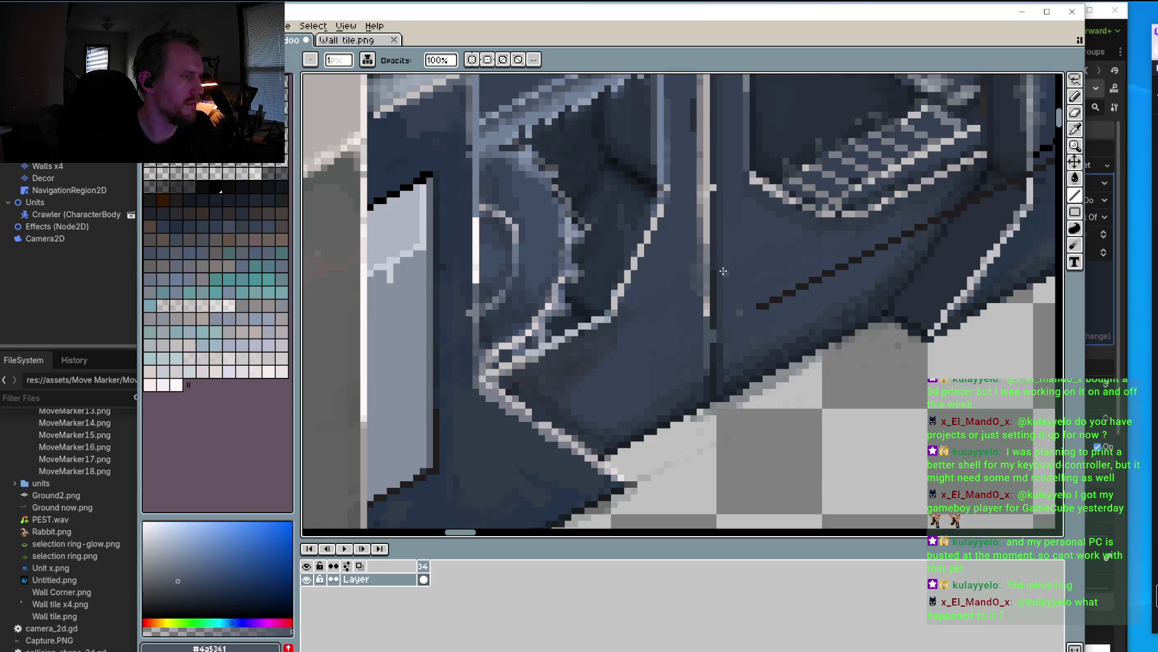
scroll(728, 330, "down", 2)
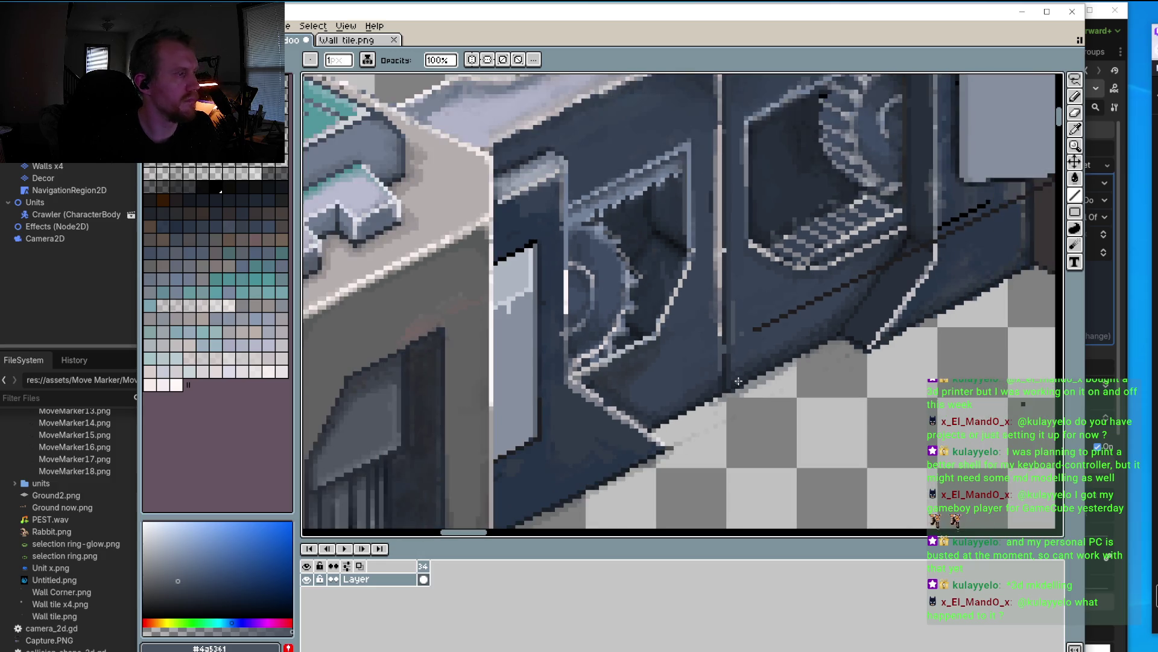
scroll(730, 331, "up", 1)
scroll(731, 331, "up", 2)
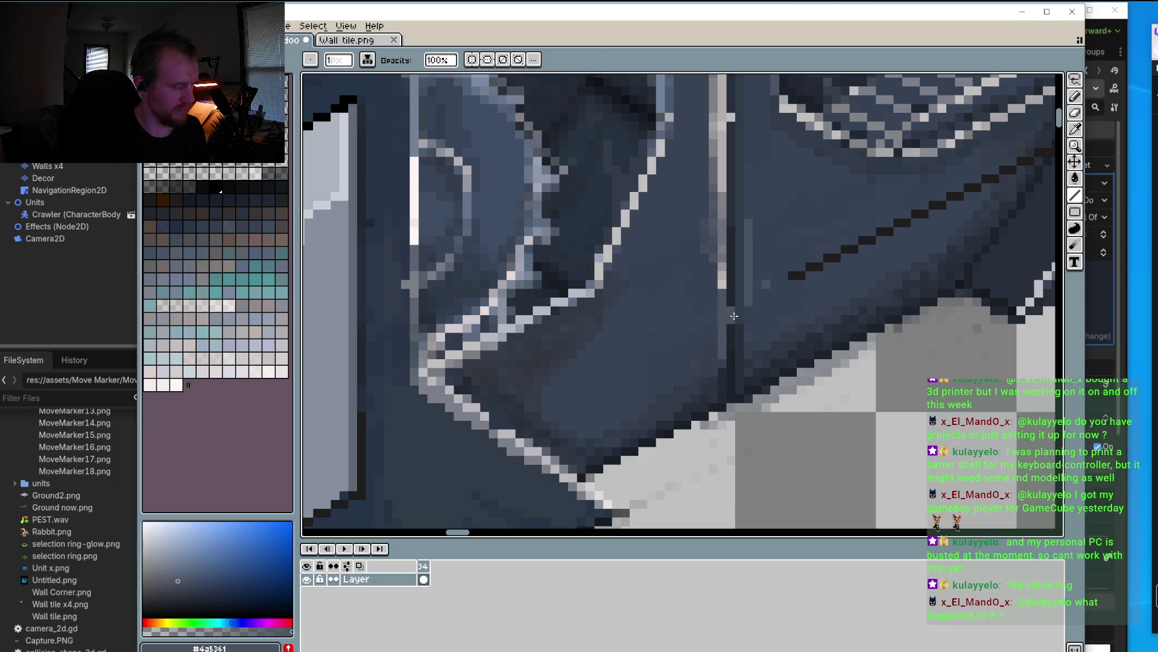
Step: Pick the near-black outline colour, then return to dark blue-grey #4a5361 with the Pencil
key("i")
left_click(731, 293)
key("b")
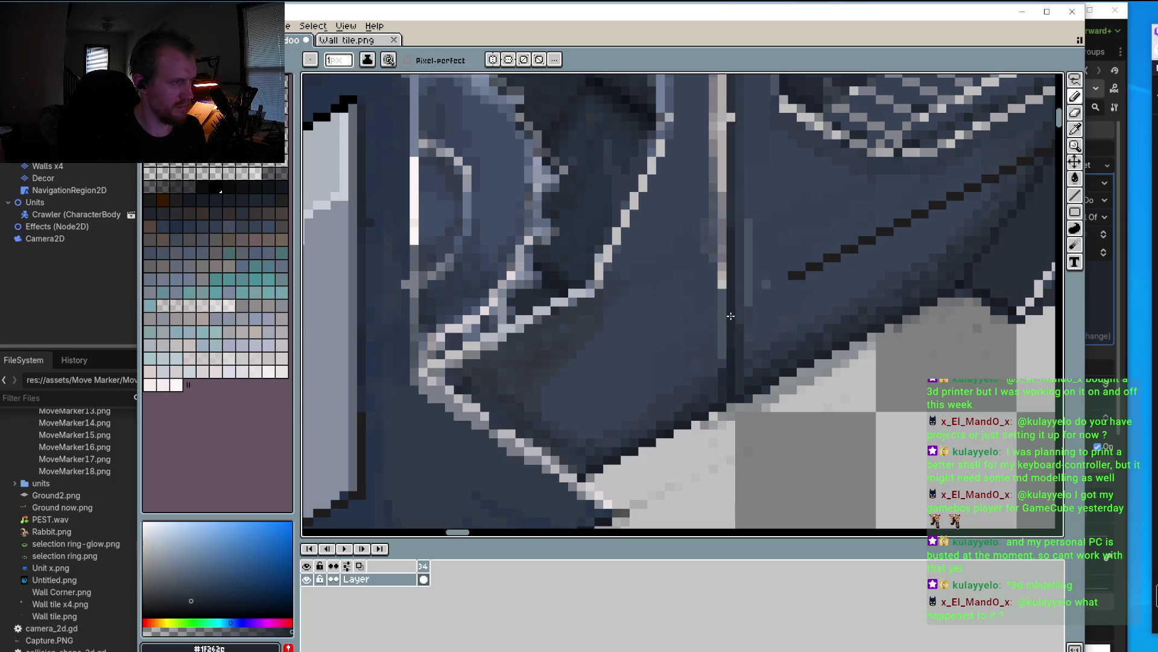
scroll(759, 339, "down", 2)
scroll(780, 257, "up", 3)
key("i")
left_click(779, 257)
key("b")
scroll(751, 353, "down", 2)
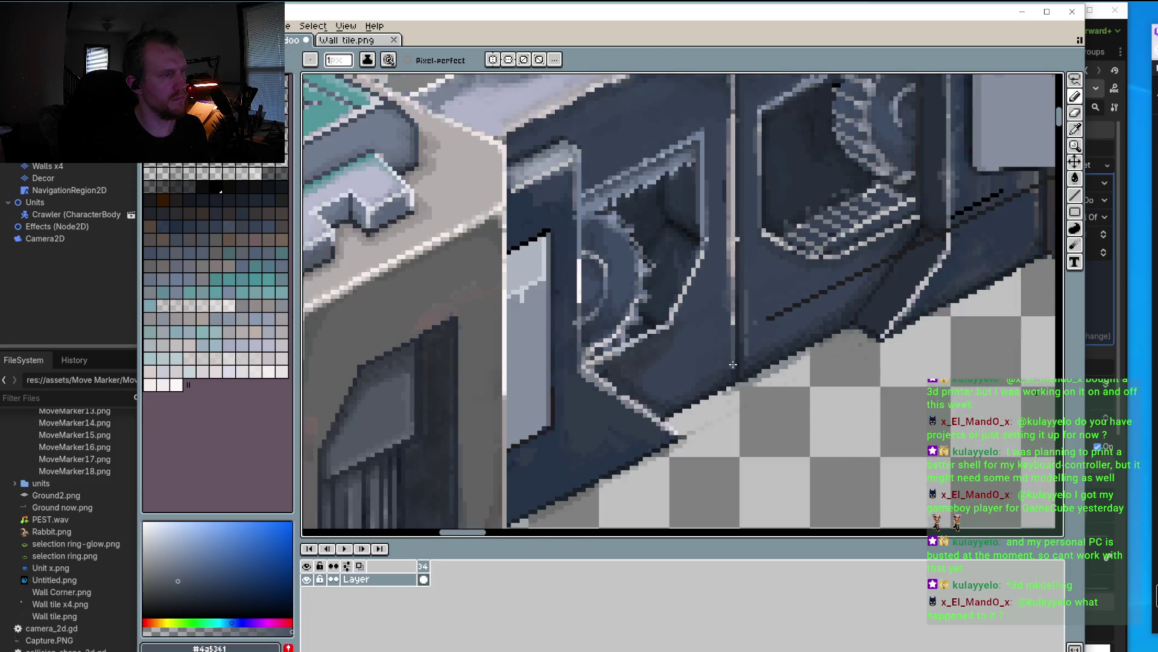
scroll(750, 355, "up", 2)
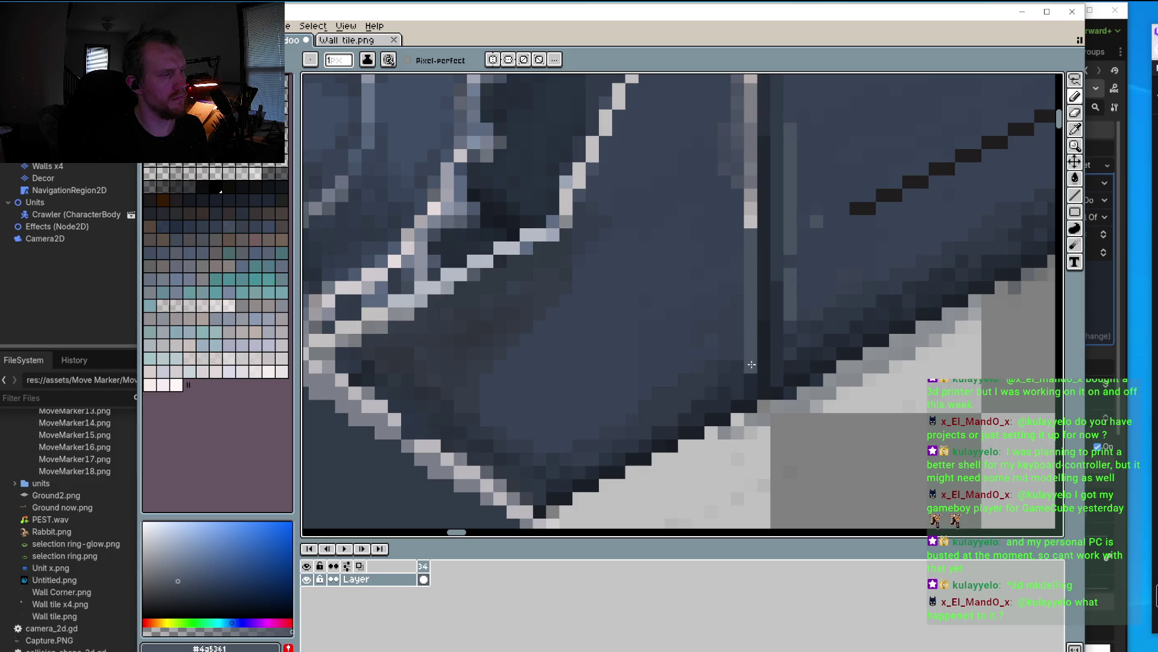
scroll(752, 364, "down", 2)
scroll(722, 163, "down", 1)
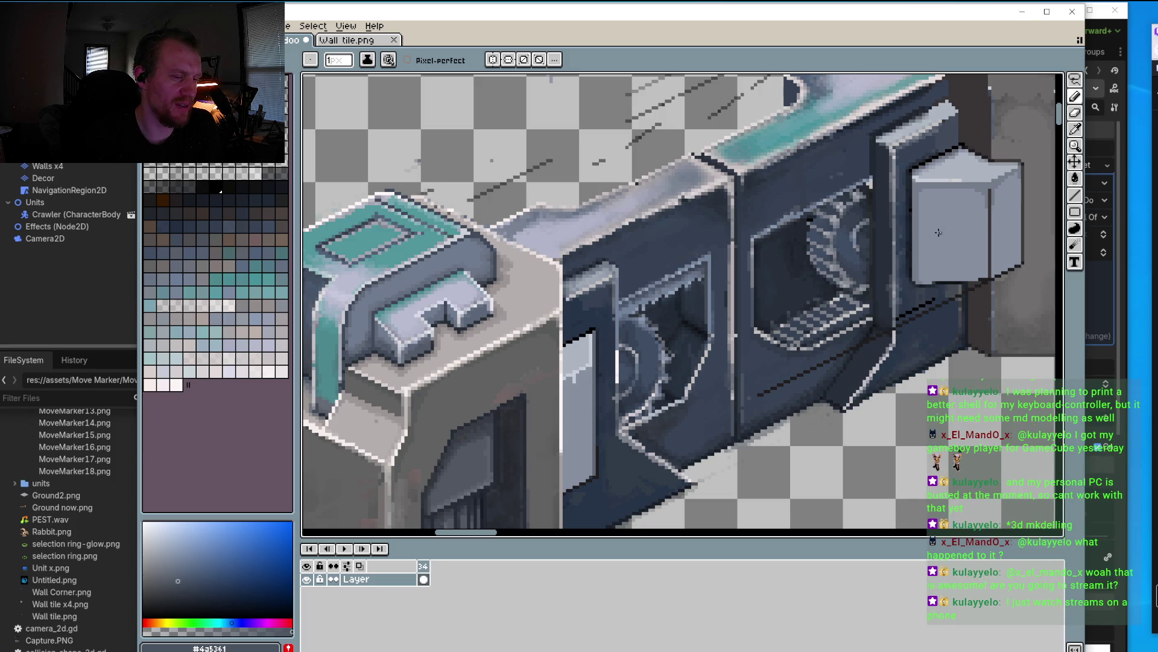
Step: Sample the darker slate grey #616875 from the door panel
scroll(609, 322, "down", 3)
scroll(609, 322, "up", 3)
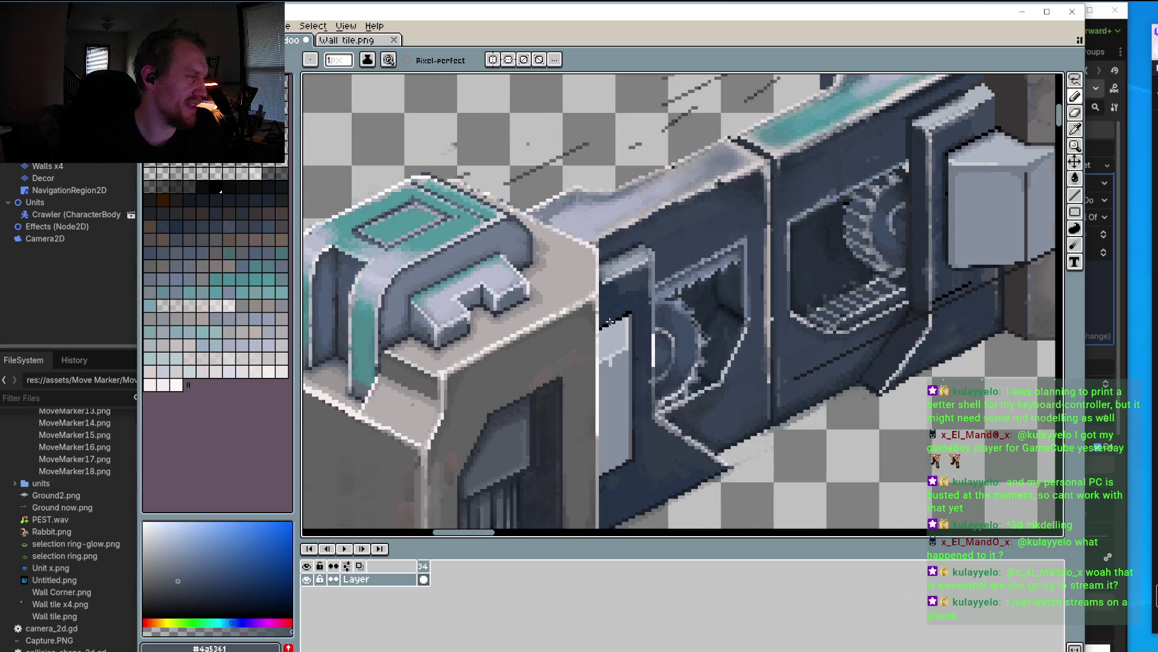
scroll(616, 353, "up", 1)
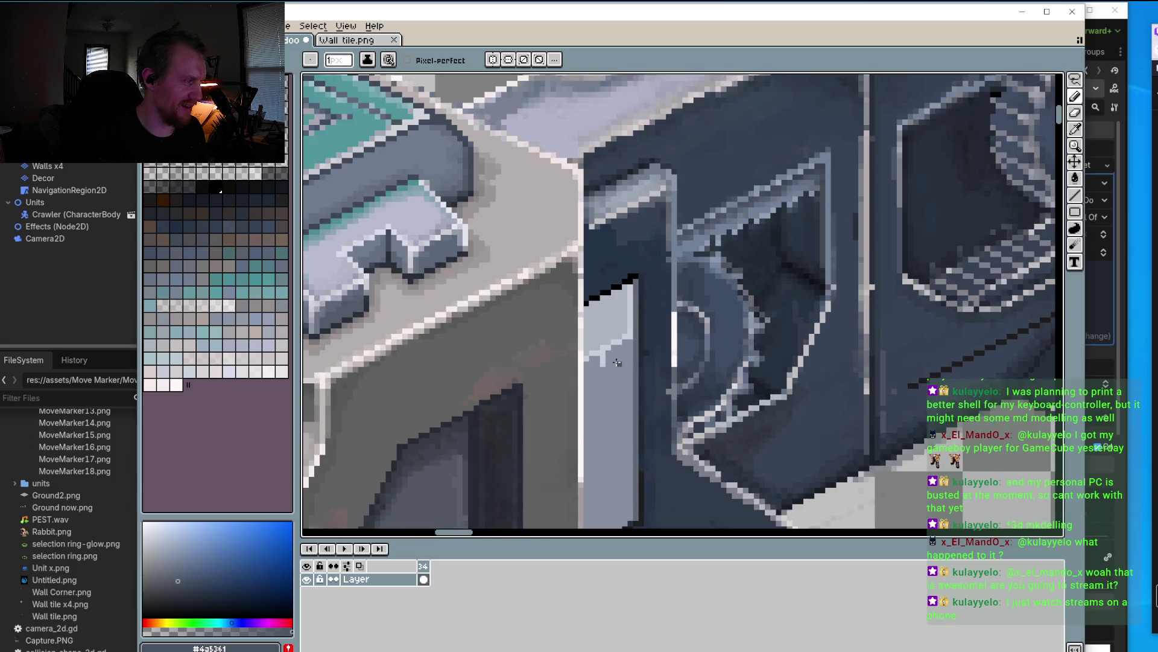
scroll(616, 362, "up", 1)
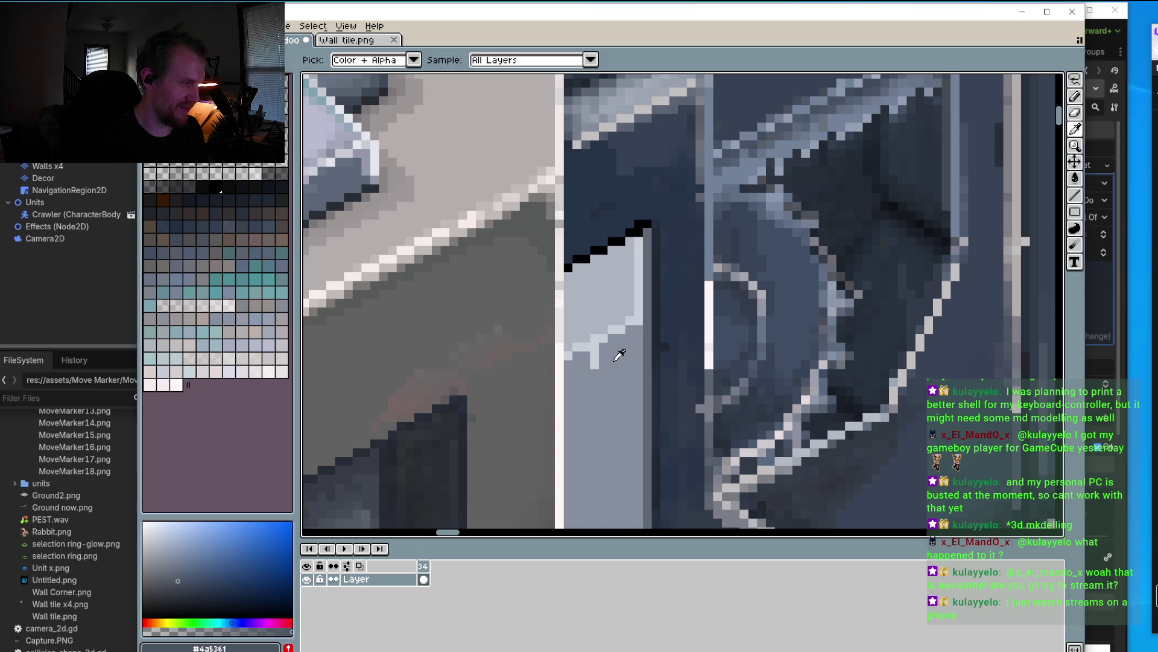
left_click(620, 343, "alt")
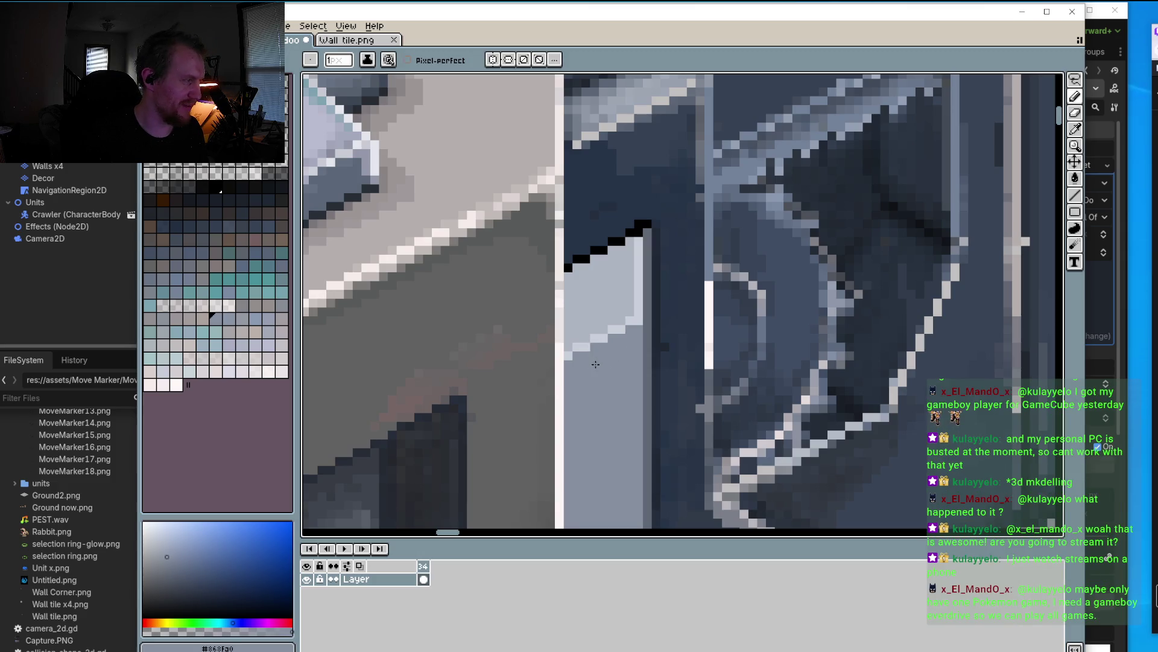
left_click(644, 330, "alt")
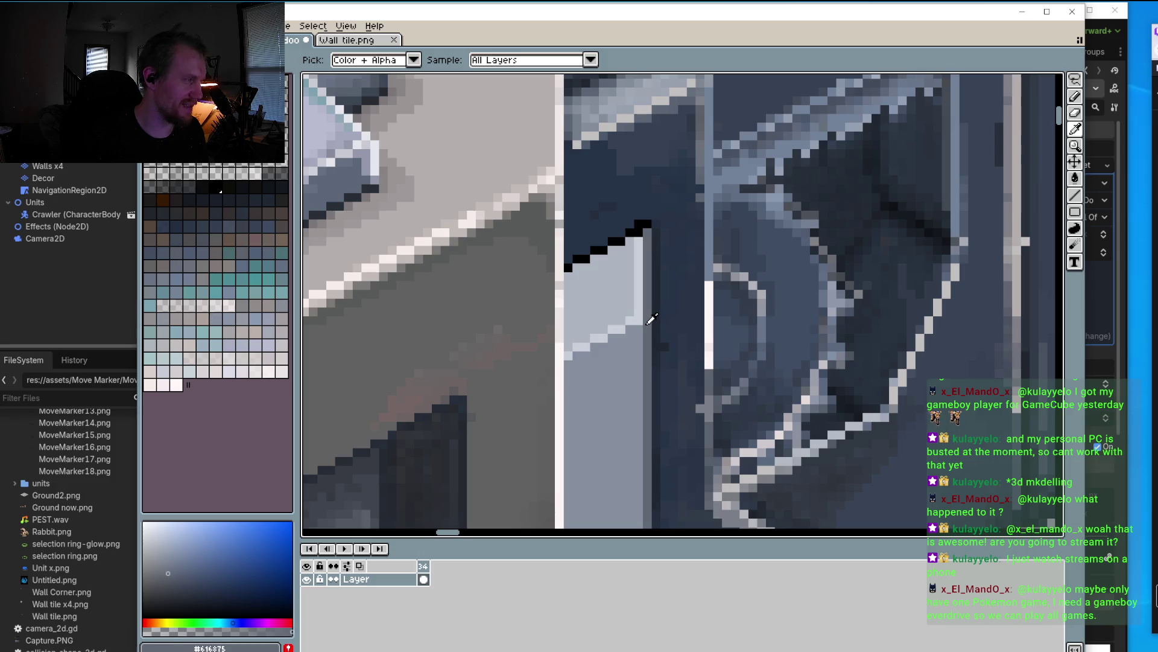
Step: Pencil a stepped #616875 shadow diagonal beneath the panel's light edge
scroll(644, 330, "up", 2)
left_click_drag(655, 308, 445, 413)
left_click(446, 492)
scroll(420, 503, "down", 3)
scroll(421, 503, "down", 1)
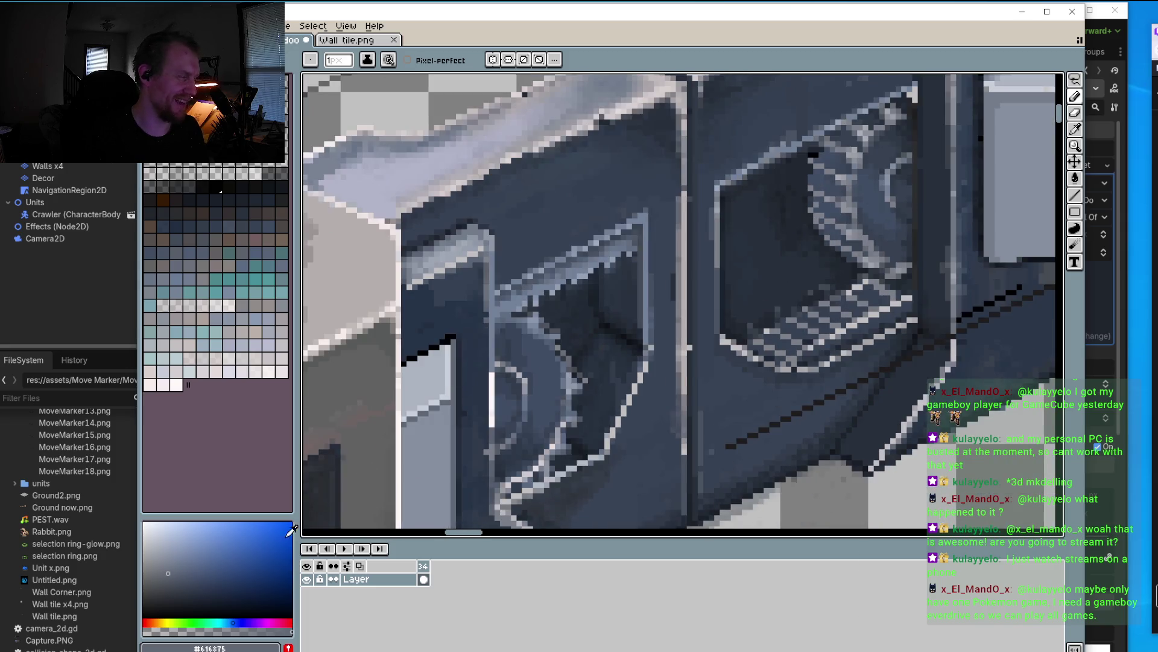
scroll(460, 349, "up", 1)
scroll(561, 304, "up", 2)
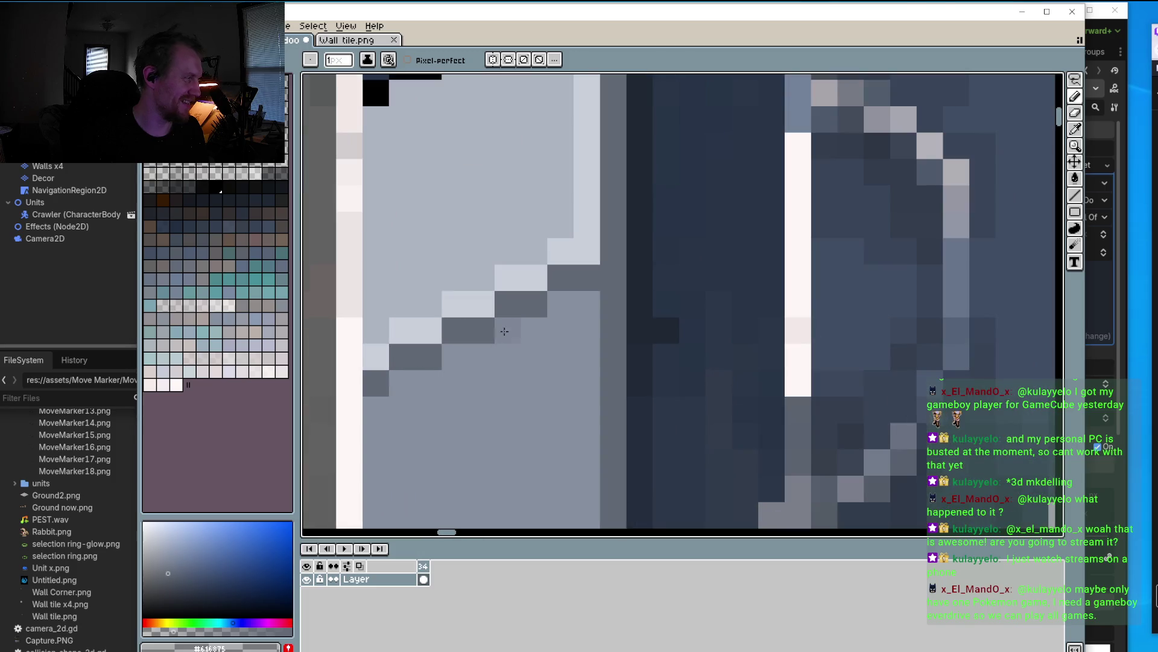
mouse_move(561, 304)
left_mouse_down()
mouse_move(406, 388)
mouse_move(494, 350)
left_mouse_up()
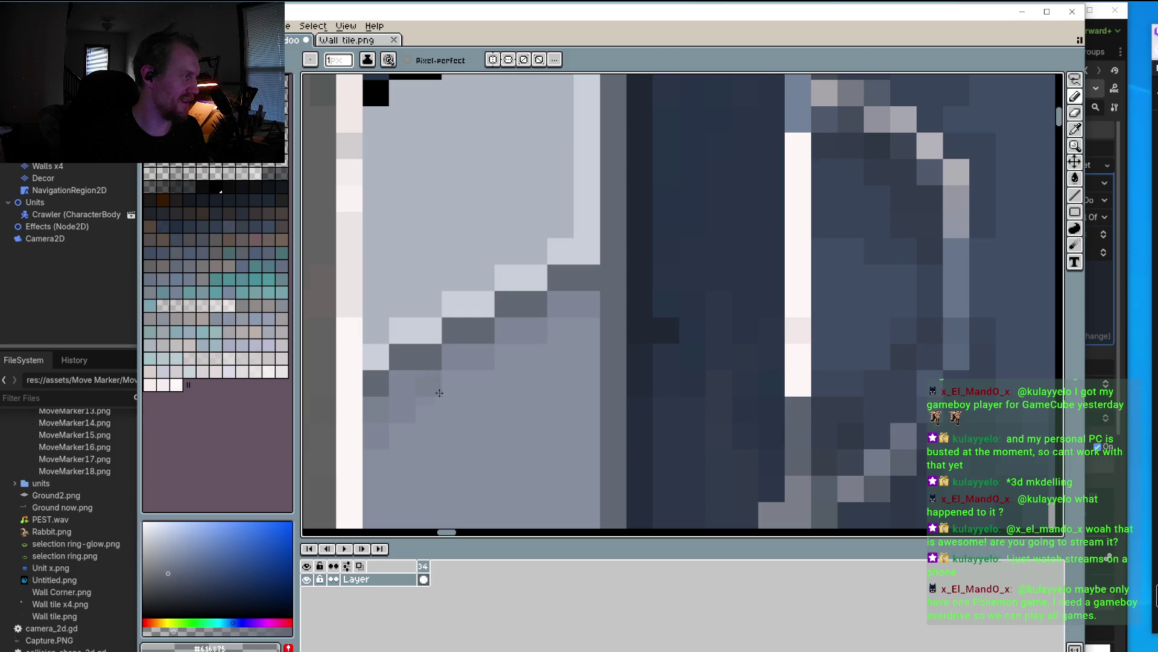
mouse_move(530, 326)
left_mouse_down()
mouse_move(586, 330)
mouse_move(597, 362)
left_mouse_up()
scroll(622, 370, "down", 5)
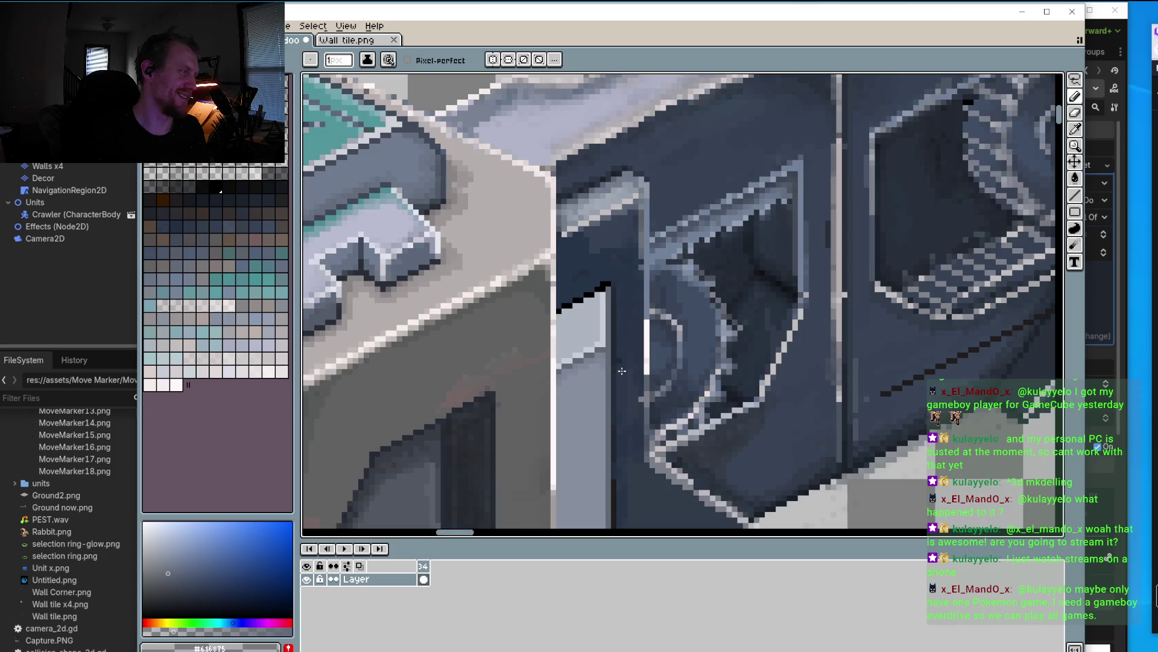
Step: Darken the grey cube's diagonal bevel edge with one Pencil stroke along it
scroll(622, 370, "down", 2)
left_click_drag(995, 258, 920, 247)
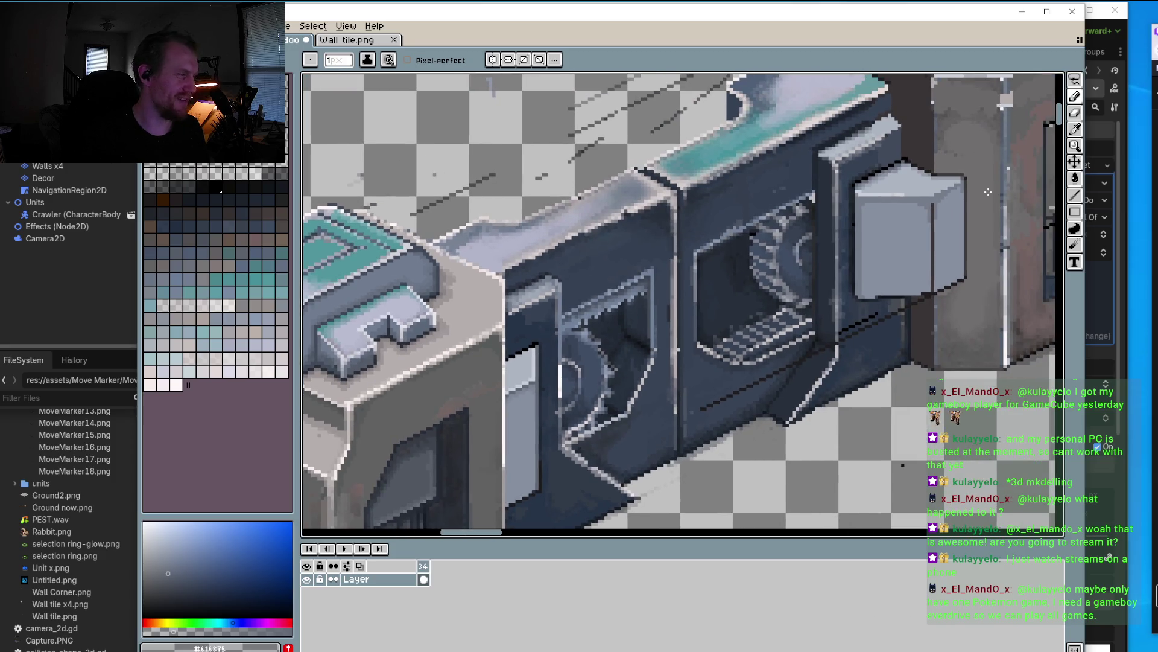
scroll(988, 192, "up", 2)
scroll(646, 327, "down", 2)
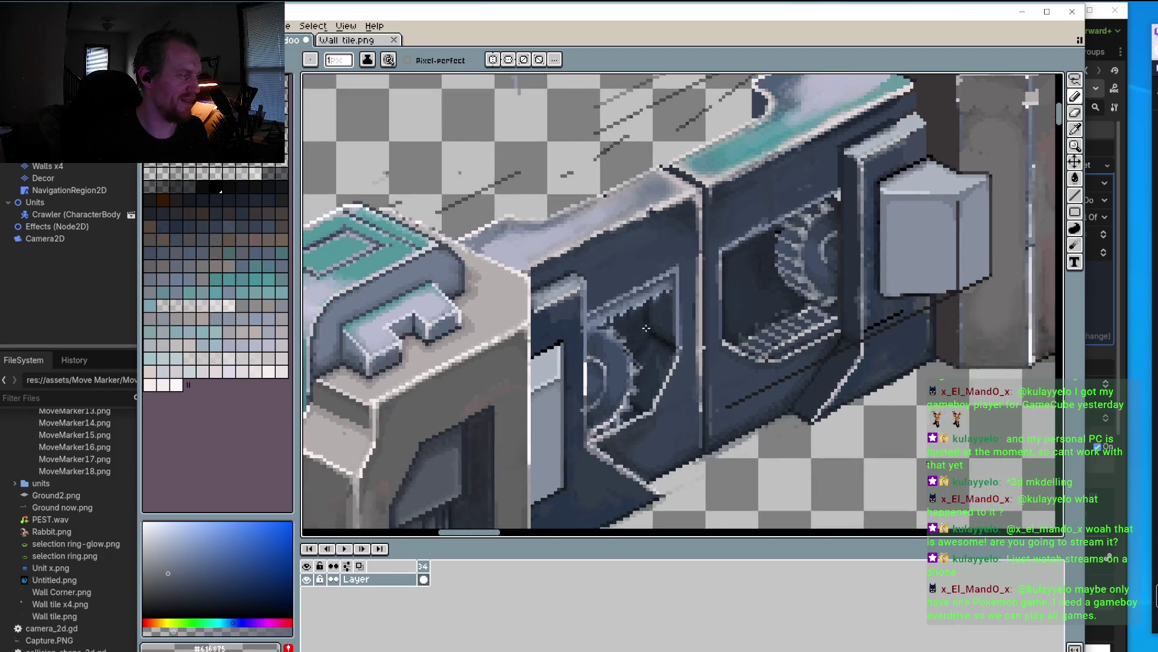
scroll(646, 328, "up", 2)
key("i")
scroll(595, 362, "down", 2)
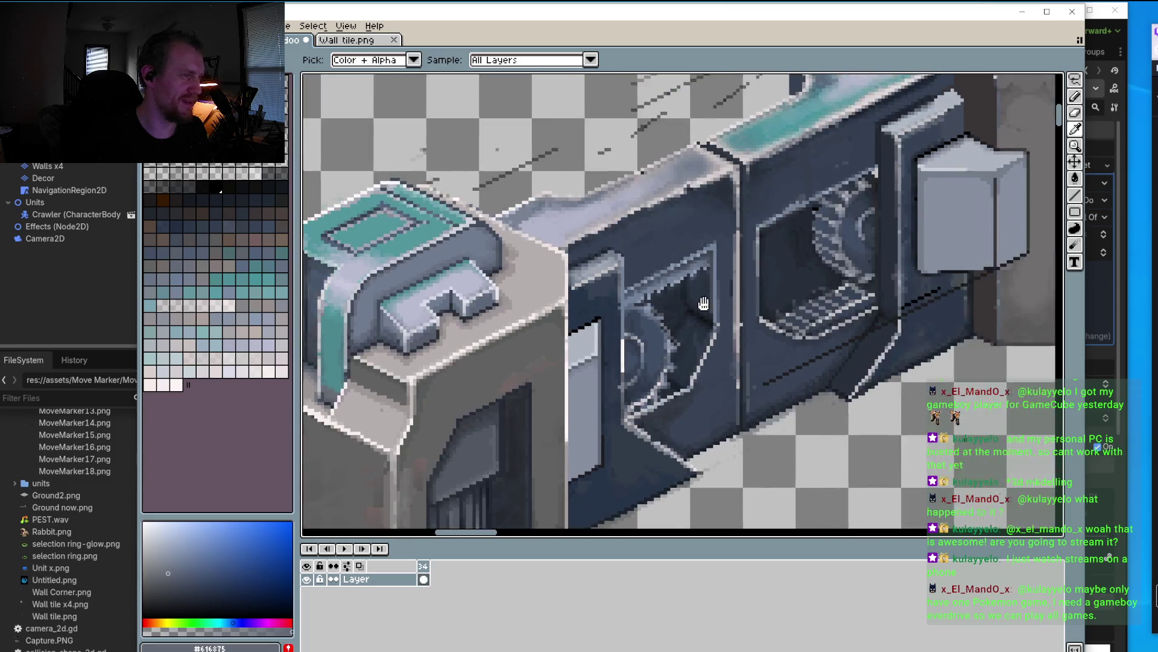
scroll(874, 228, "up", 2)
scroll(765, 290, "up", 2)
scroll(559, 323, "up", 1)
key("b")
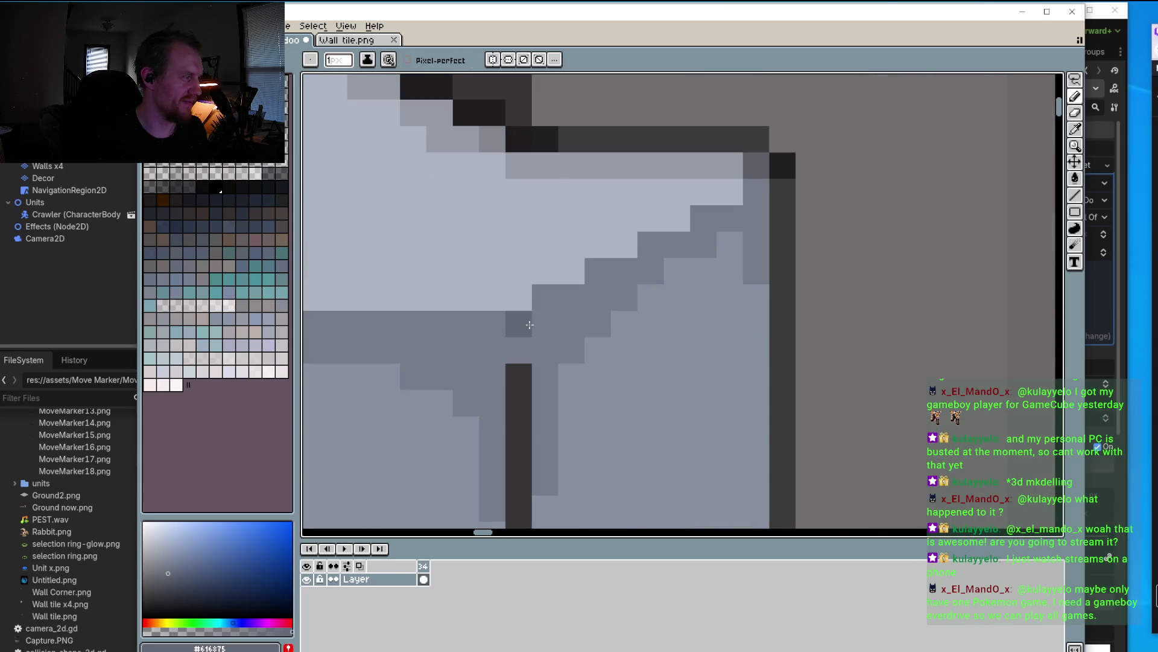
mouse_move(545, 297)
left_mouse_down()
mouse_move(672, 246)
mouse_move(754, 192)
left_mouse_up()
scroll(653, 249, "down", 1)
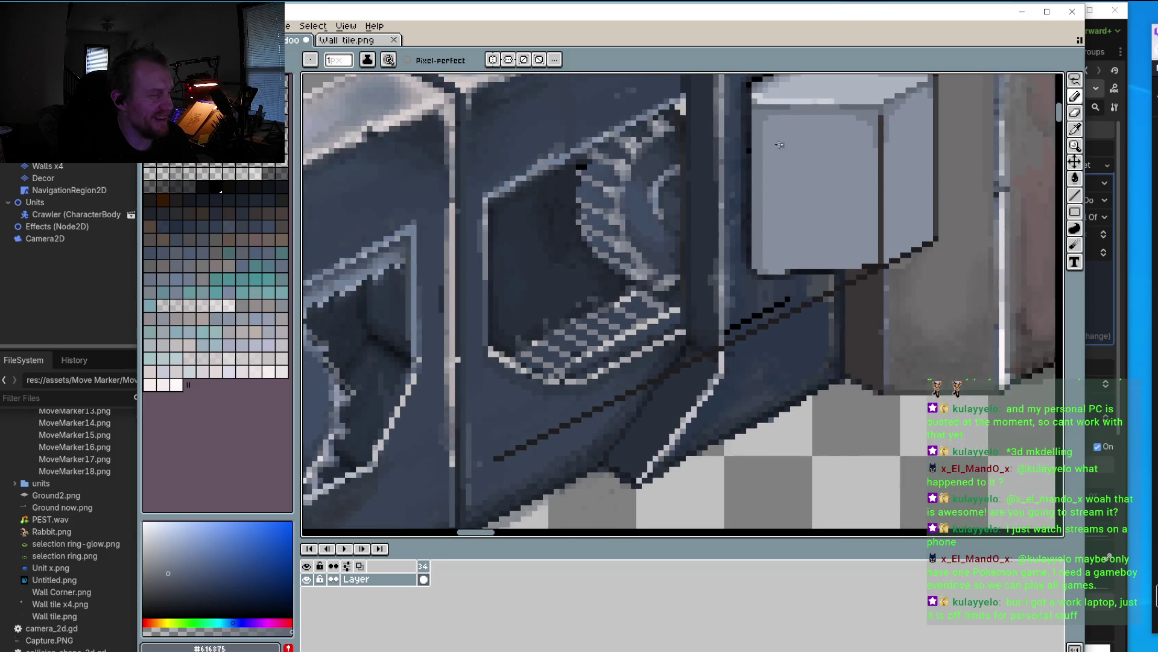
scroll(658, 216, "down", 3)
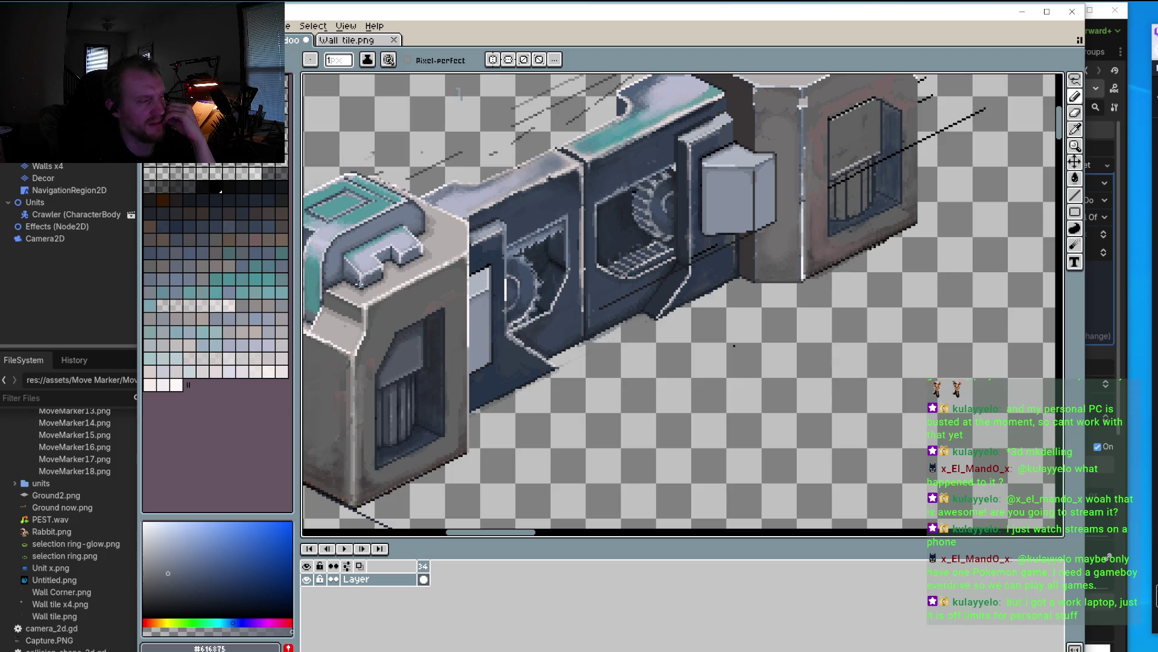
scroll(695, 282, "left", 3)
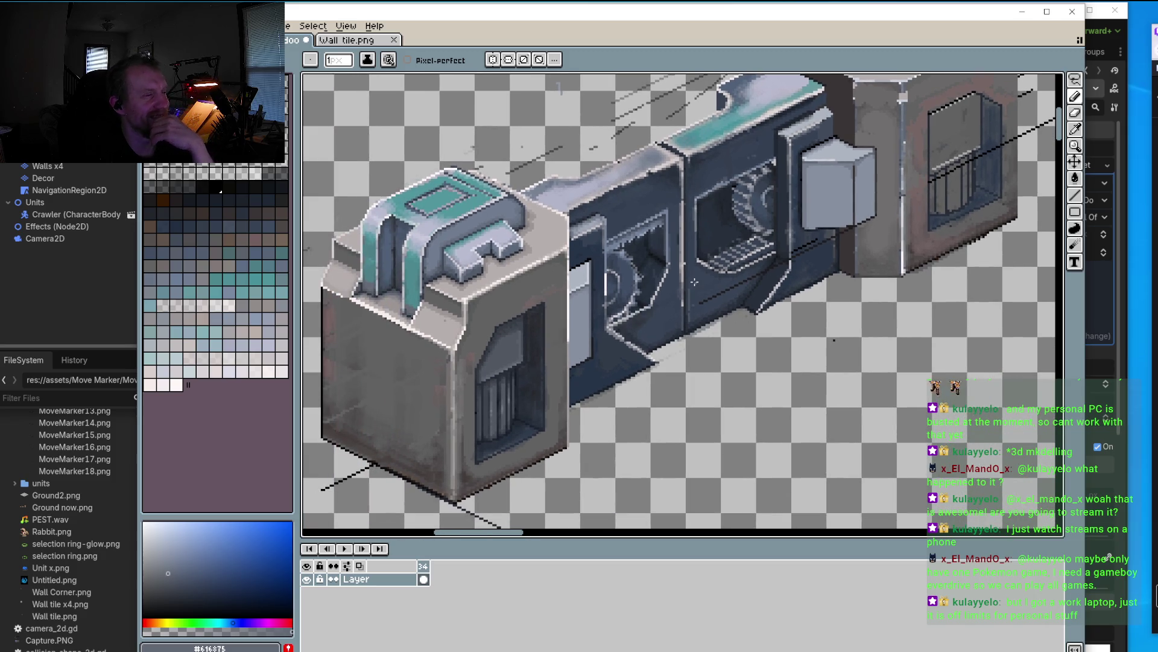
scroll(694, 281, "down", 2)
scroll(687, 301, "down", 2)
scroll(683, 317, "up", 3)
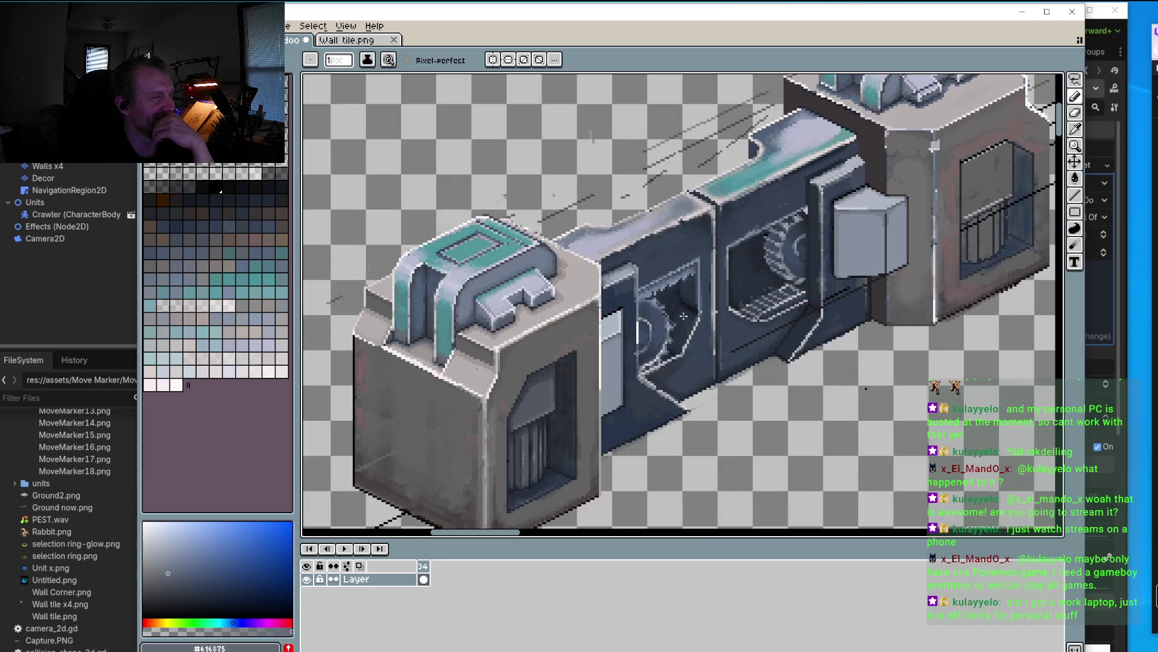
scroll(787, 290, "up", 2)
scroll(880, 189, "up", 2)
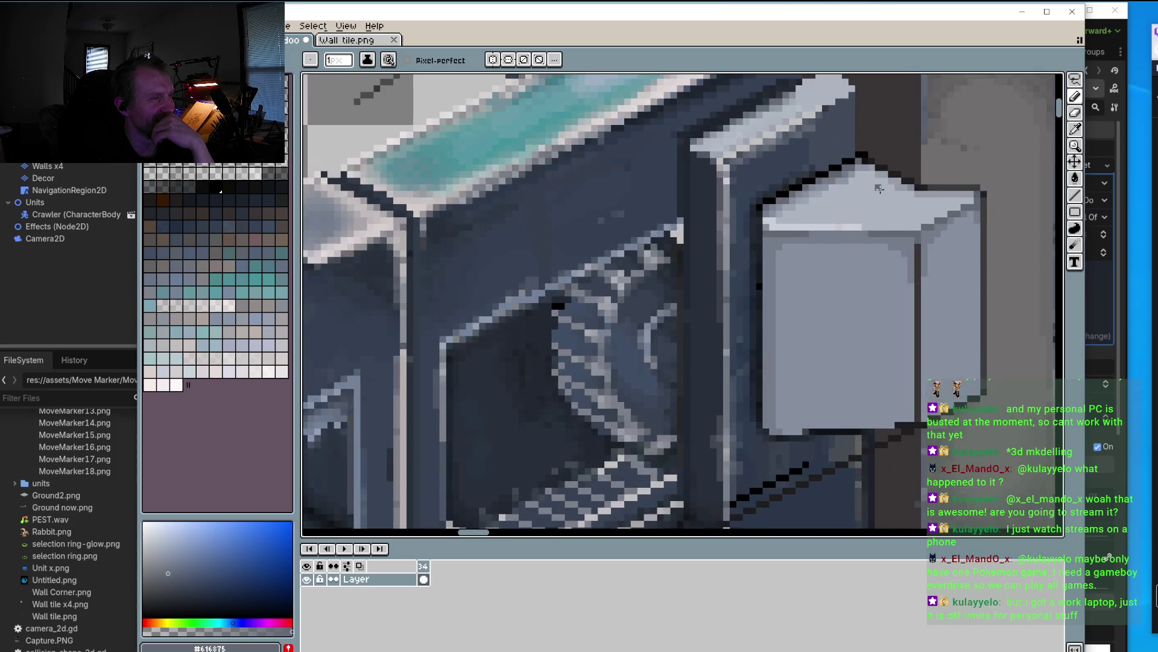
scroll(880, 189, "up", 1)
scroll(877, 181, "up", 1)
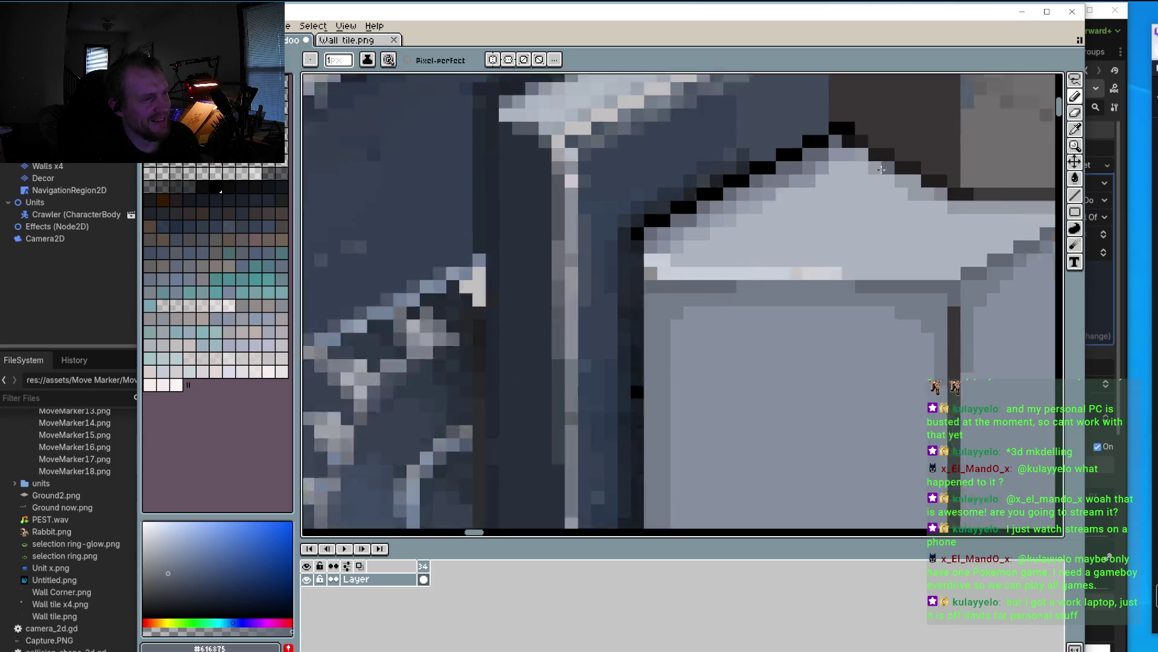
key("o")
left_click(876, 166, "alt")
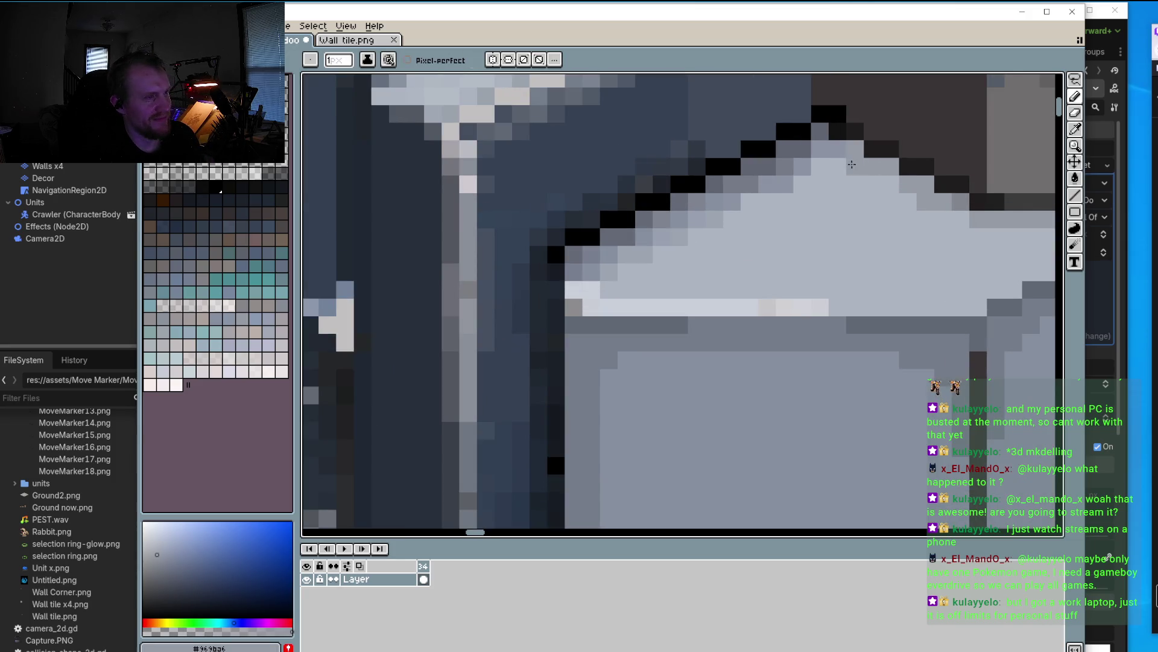
scroll(901, 189, "down", 2)
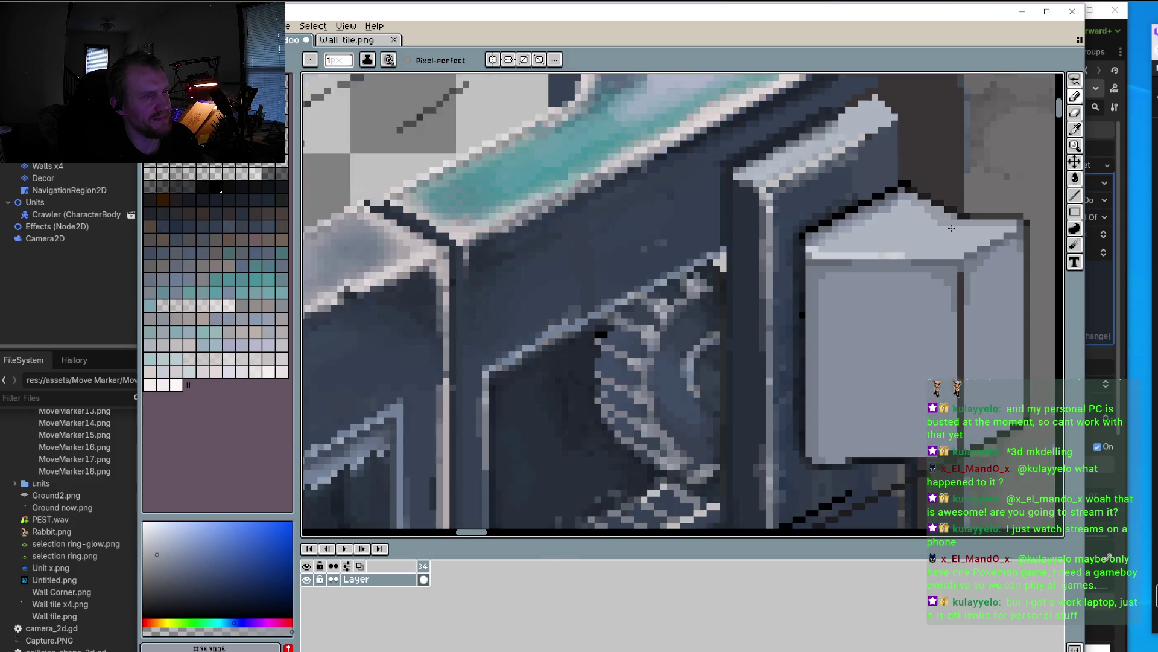
scroll(890, 256, "up", 1)
scroll(889, 256, "up", 1)
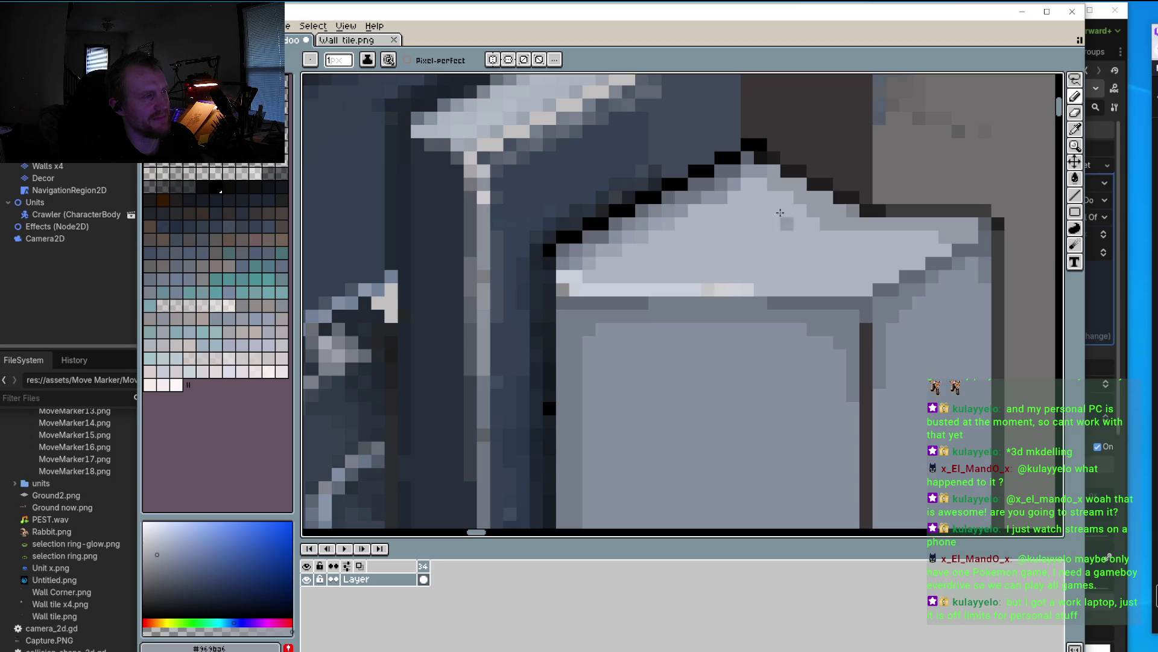
scroll(725, 306, "down", 1)
scroll(748, 299, "down", 1)
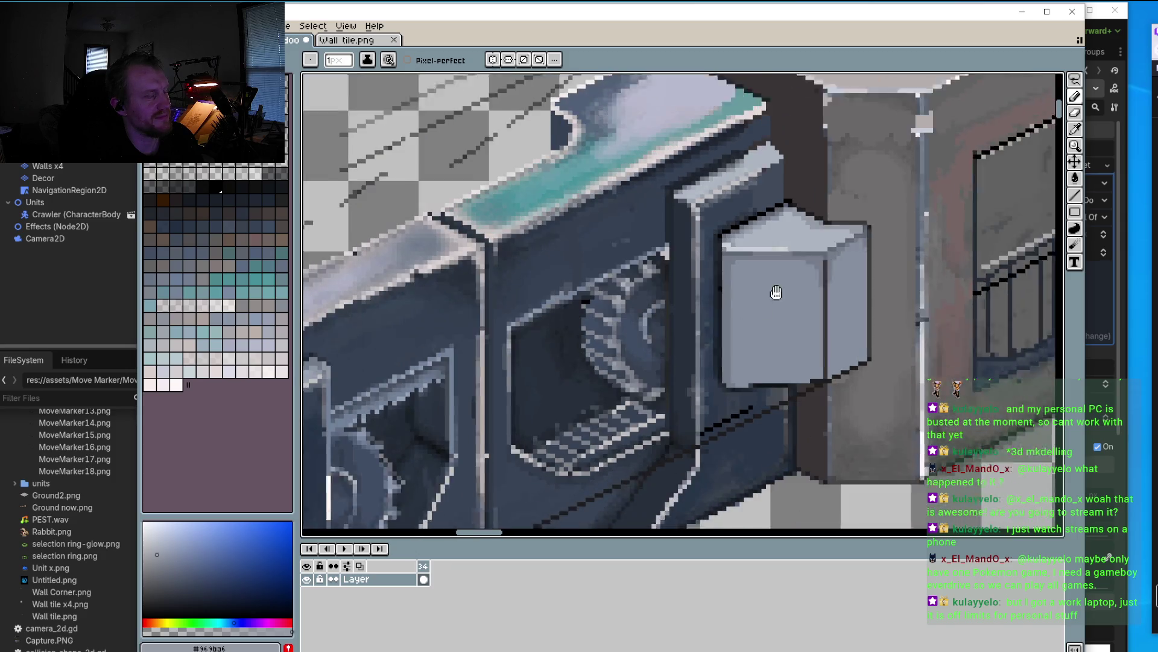
scroll(820, 229, "up", 1)
scroll(859, 209, "up", 1)
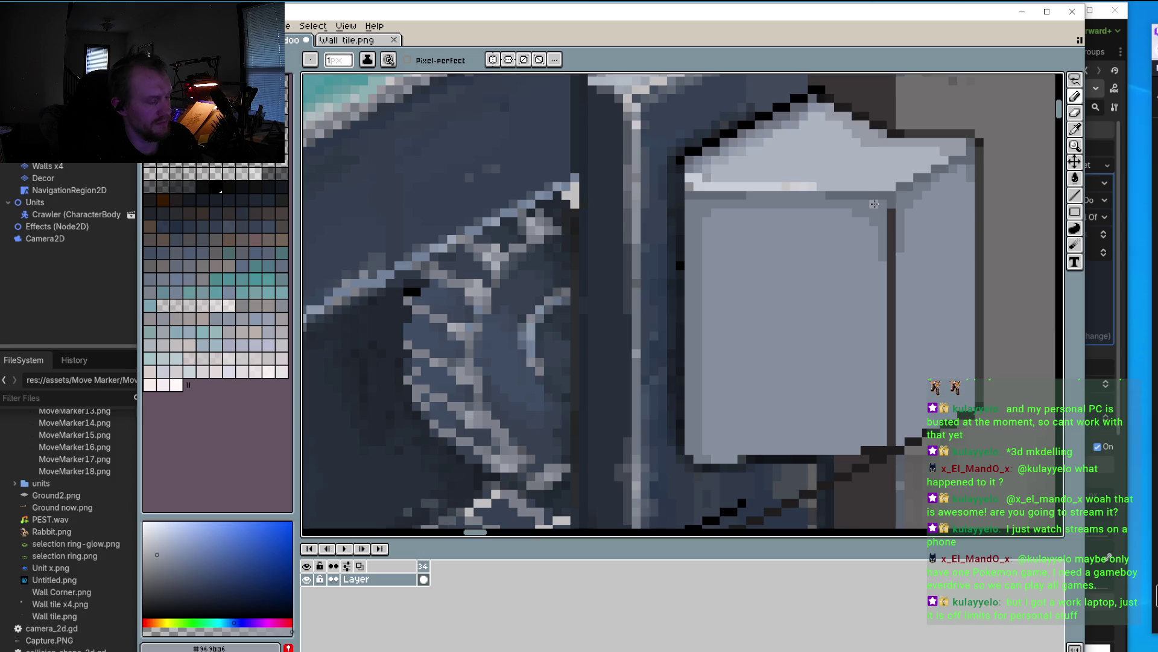
scroll(875, 202, "up", 1)
key("i")
Step: Shade below the cube's ledge with the mid-grey: corner pixels, a row, and down the left side
left_click(887, 184)
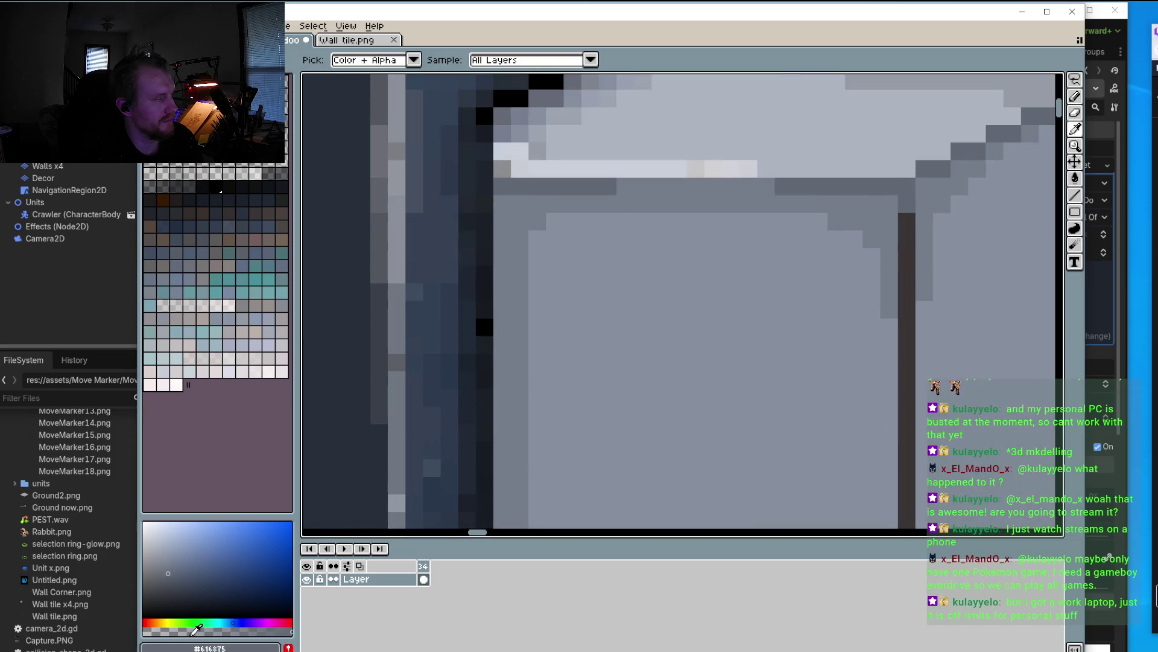
key("b")
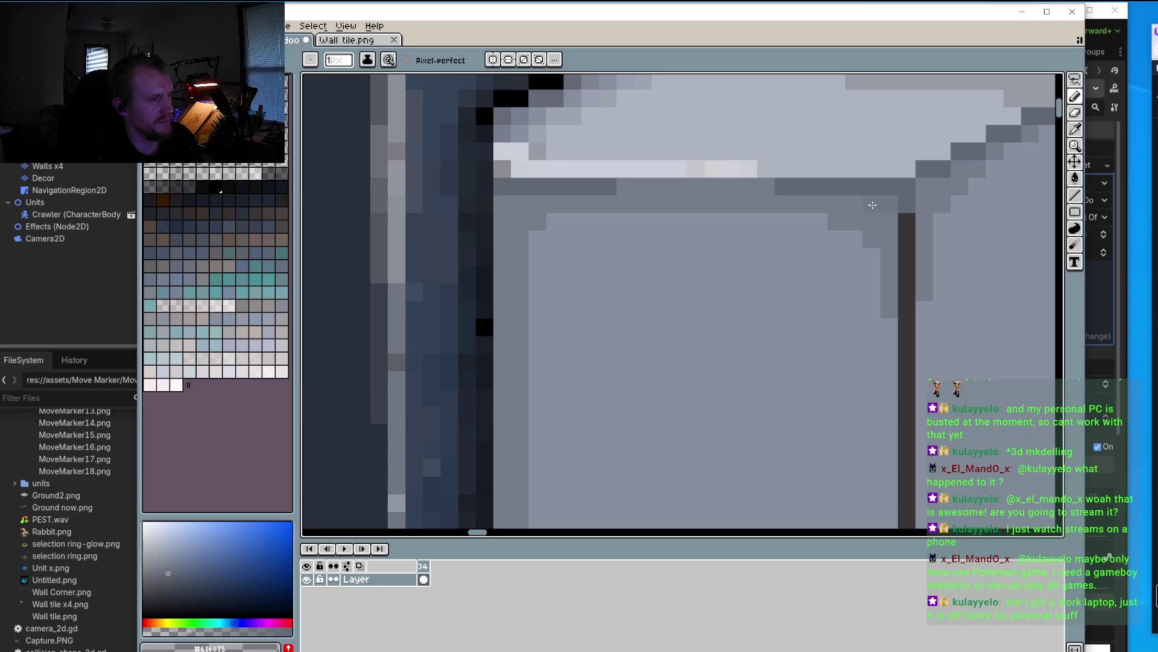
left_click(820, 221)
left_click(855, 239)
left_click(801, 222)
left_click_drag(798, 230, 551, 230)
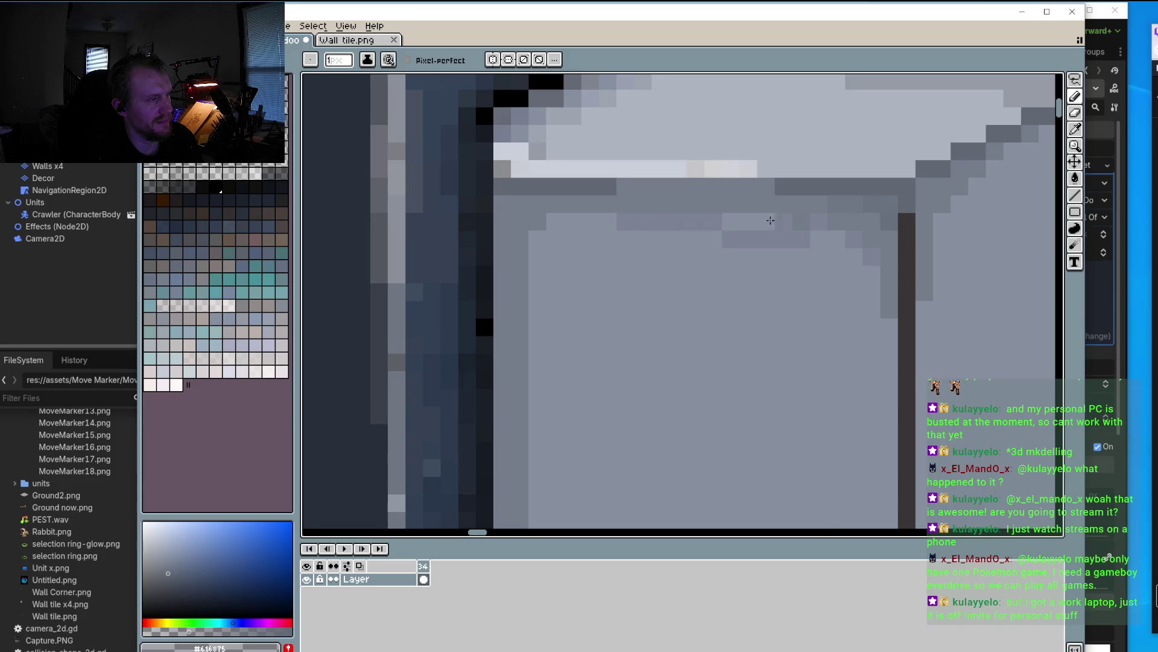
left_click(537, 238)
left_click(537, 256)
left_click(519, 274)
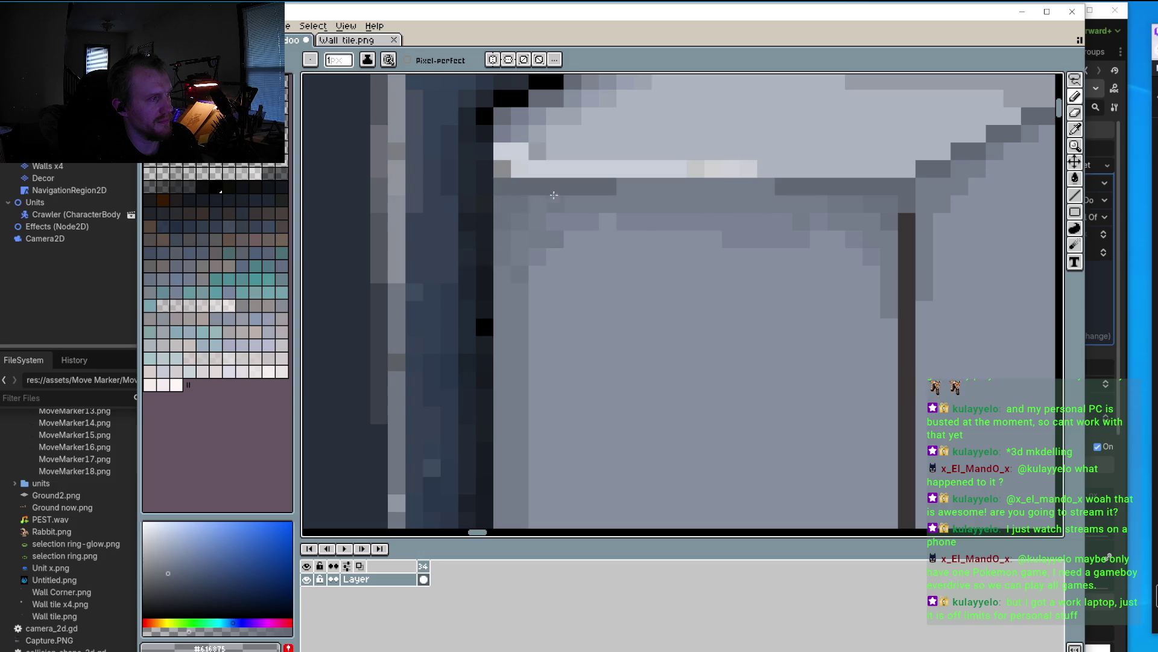
Step: Lighten one pixel on the dark edge column and add dark pixels along the ledge's diagonal edge
left_click(488, 288)
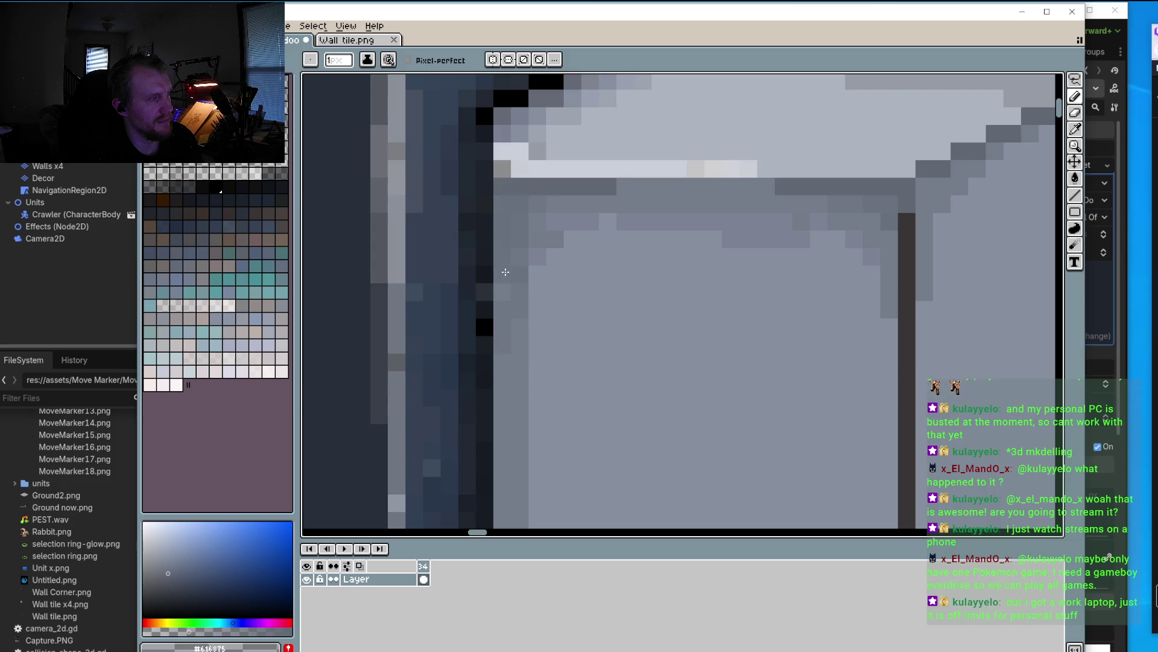
scroll(730, 274, "down", 2)
scroll(793, 298, "up", 2)
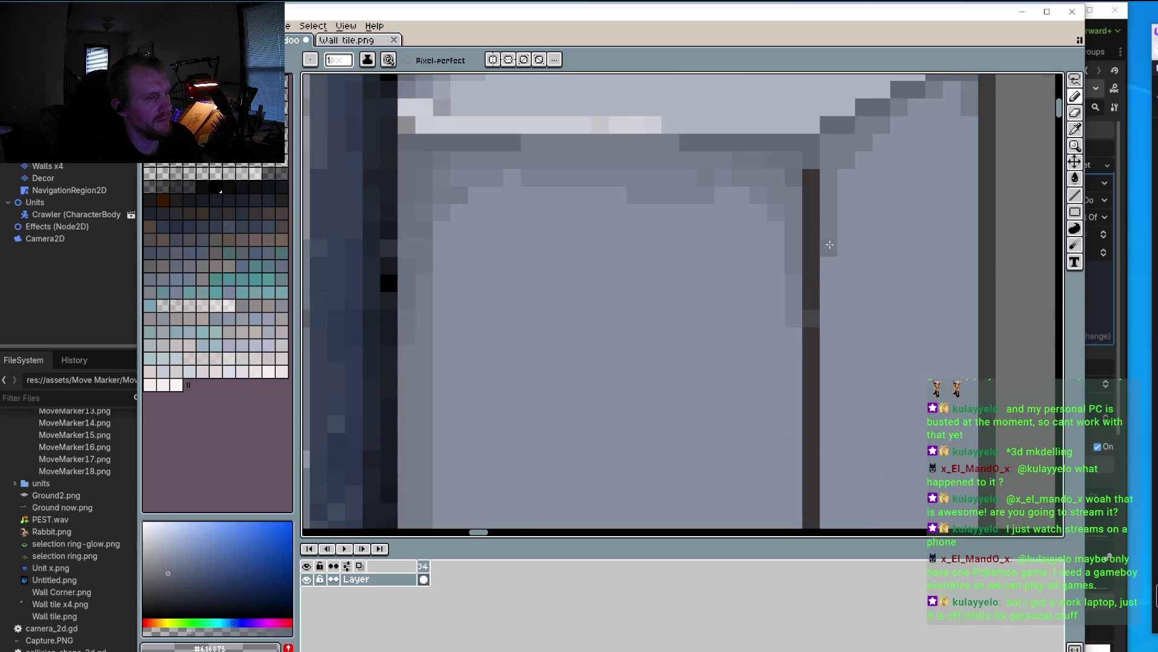
left_click(824, 127)
left_click(849, 106)
scroll(844, 151, "up", 2)
left_click(847, 174)
left_click(879, 157)
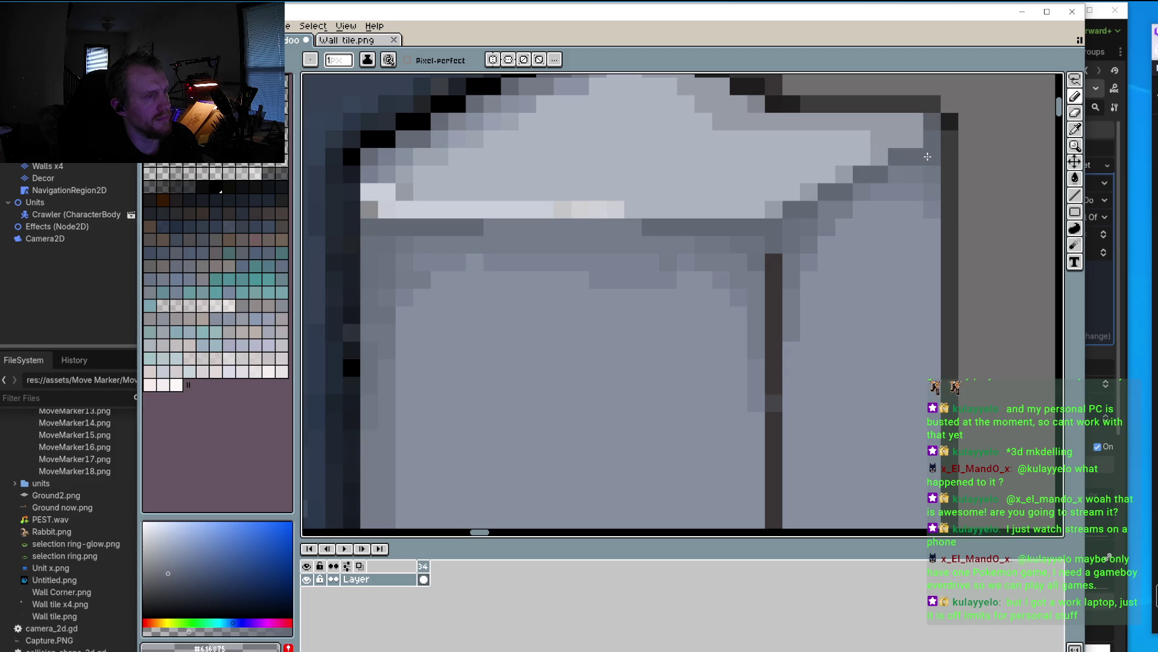
scroll(736, 192, "down", 3)
scroll(609, 180, "up", 4)
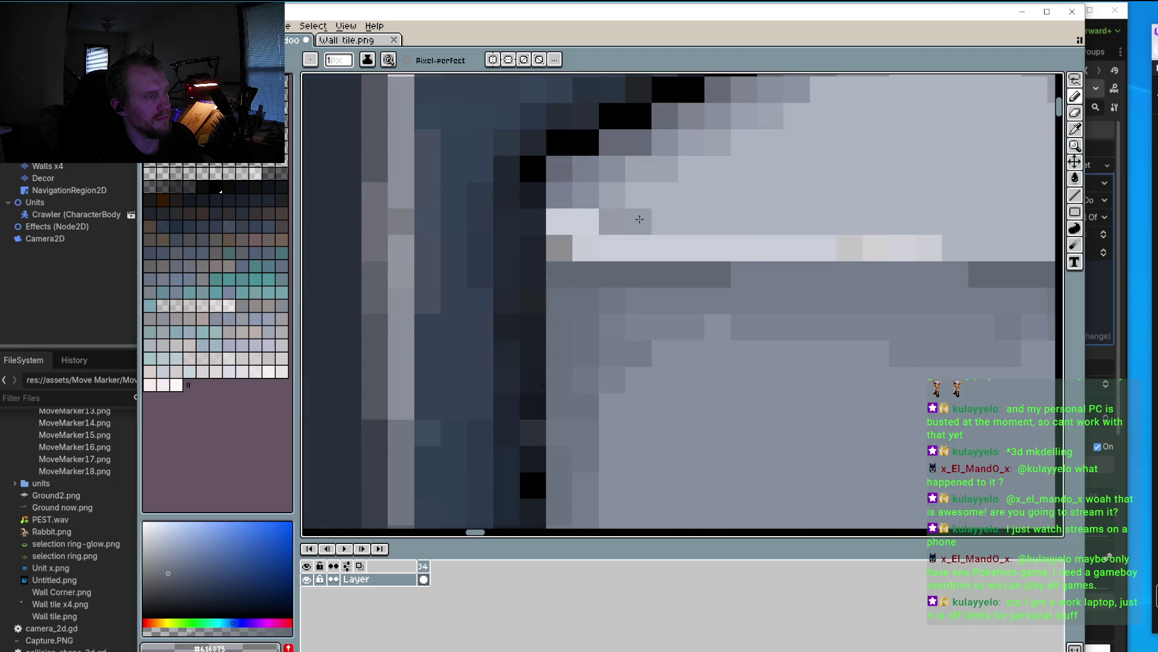
Step: Darken the pixel row under the highlight and two pixels above the light strip
left_click_drag(637, 219, 729, 229)
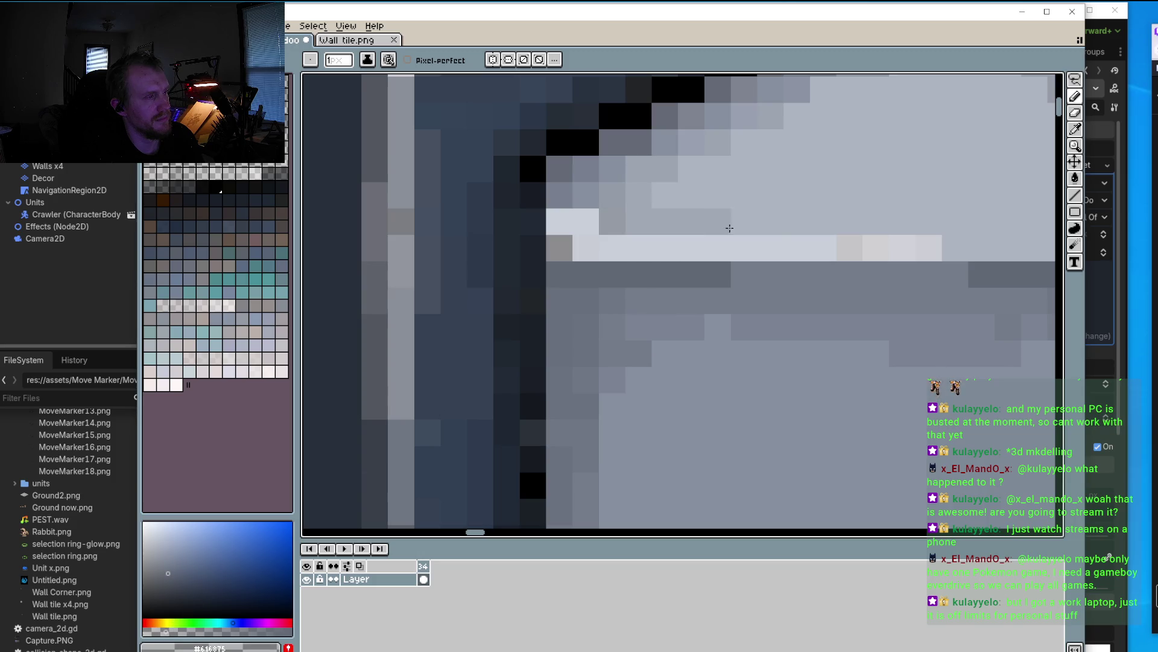
scroll(730, 229, "right", 5)
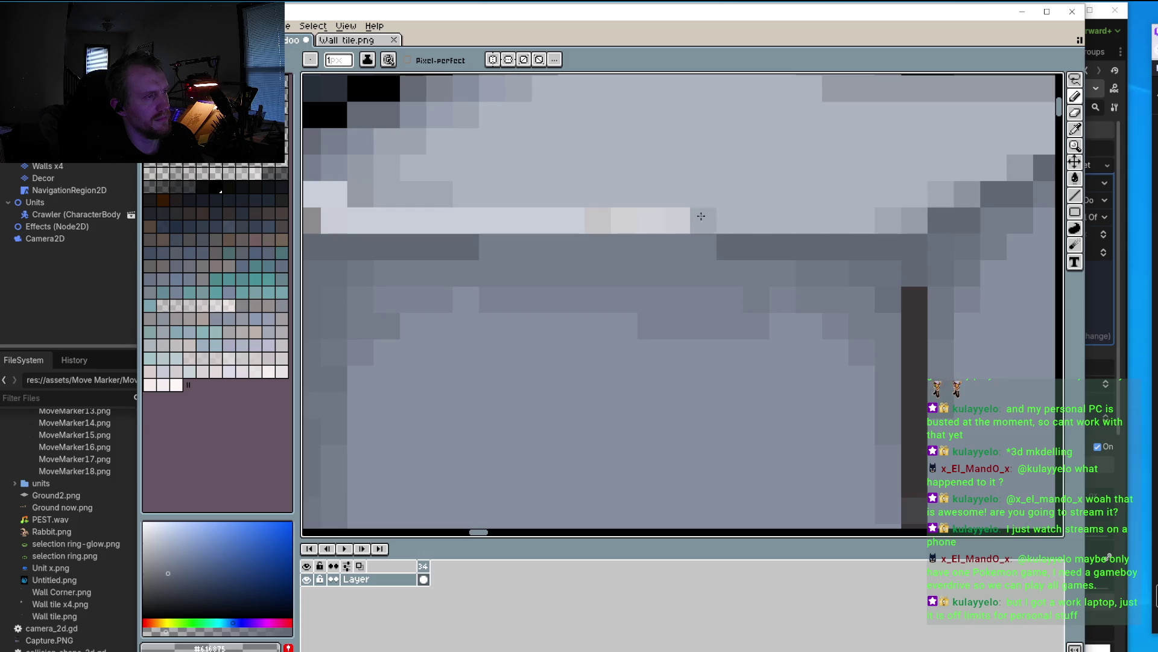
left_click_drag(650, 195, 625, 194)
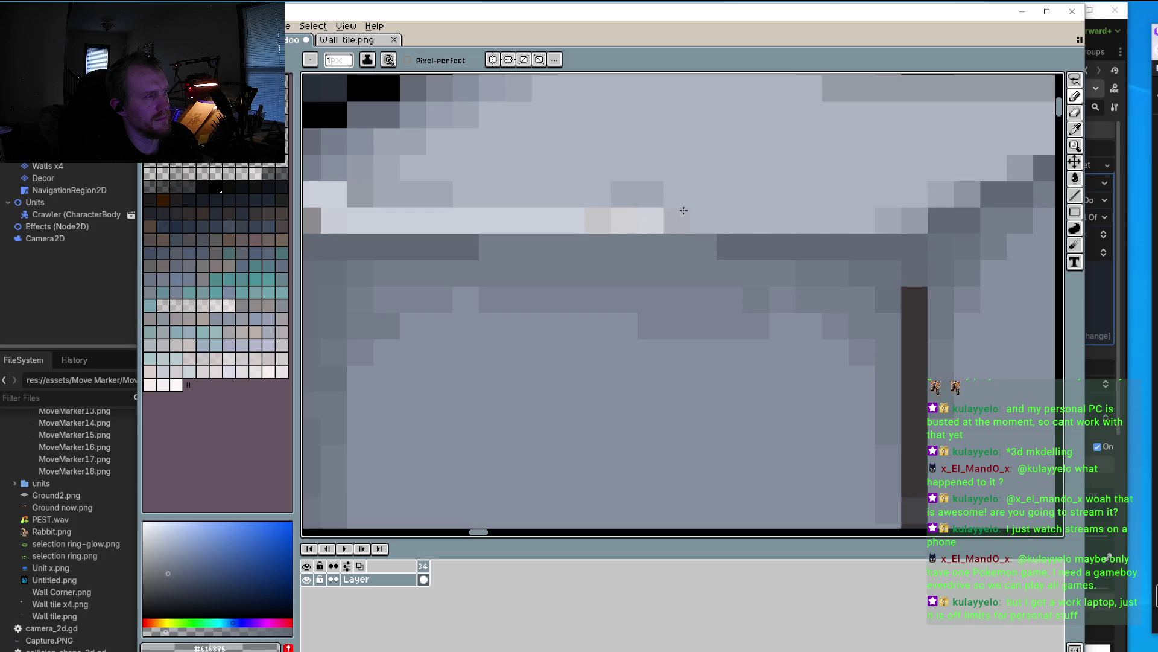
scroll(654, 221, "down", 3)
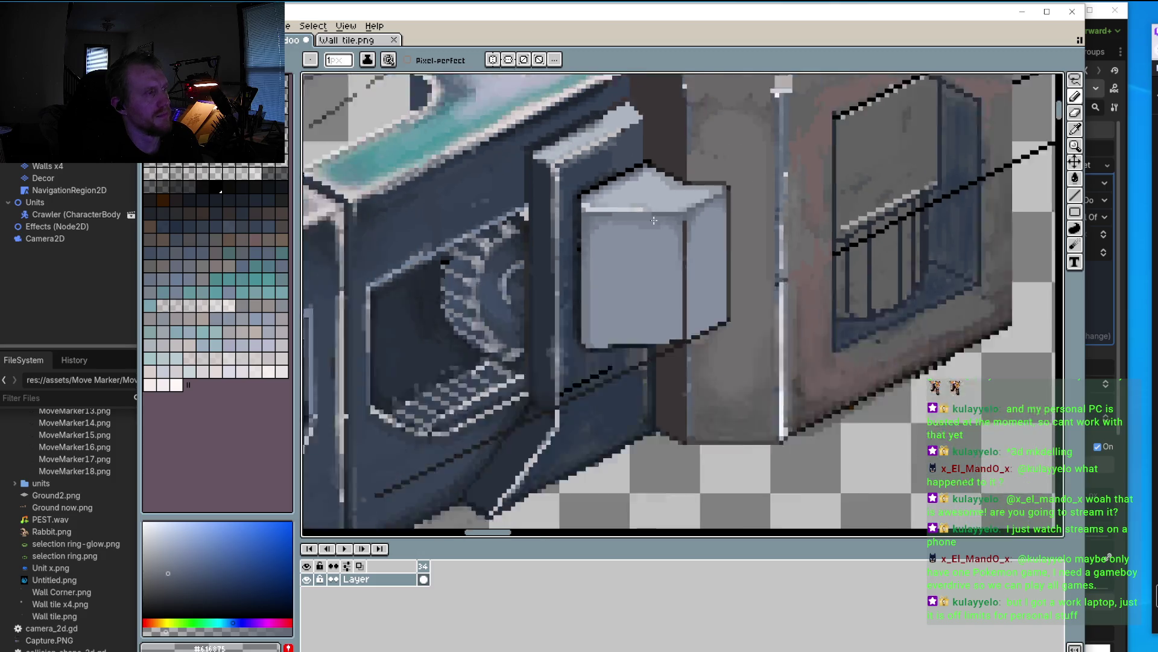
scroll(654, 221, "down", 2)
scroll(674, 230, "up", 3)
scroll(674, 230, "up", 3)
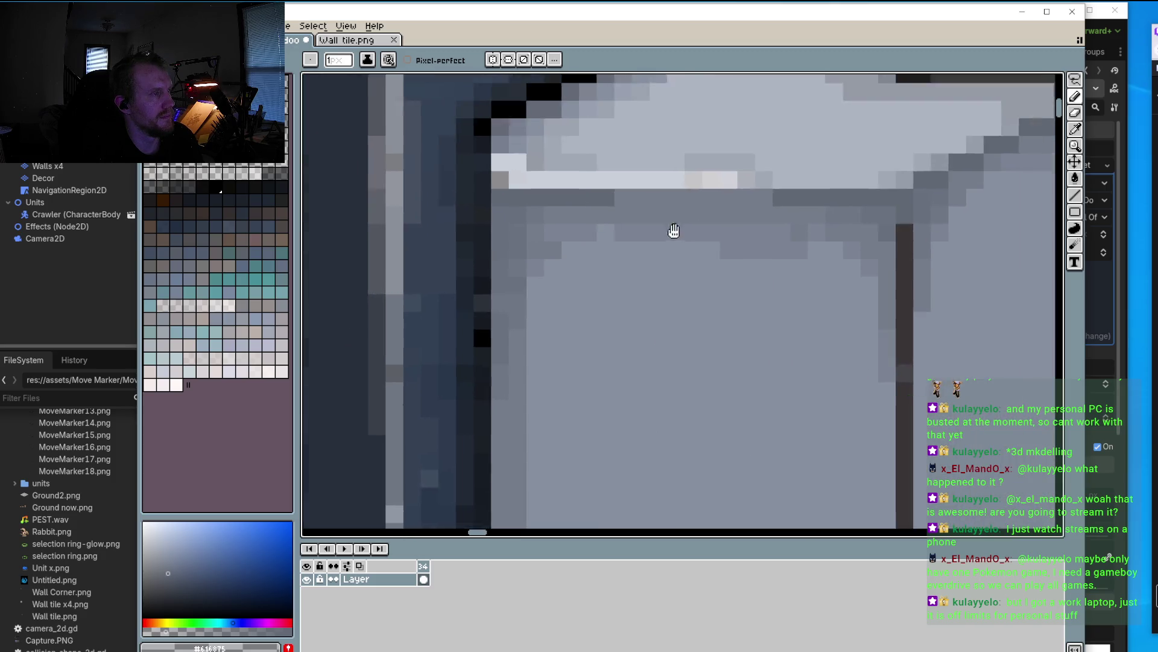
left_click_drag(674, 230, 633, 263)
Step: Repaint the ledge's highlight strip in a slightly darker light grey sampled from the ledge
key("i")
left_click(669, 207)
key("b")
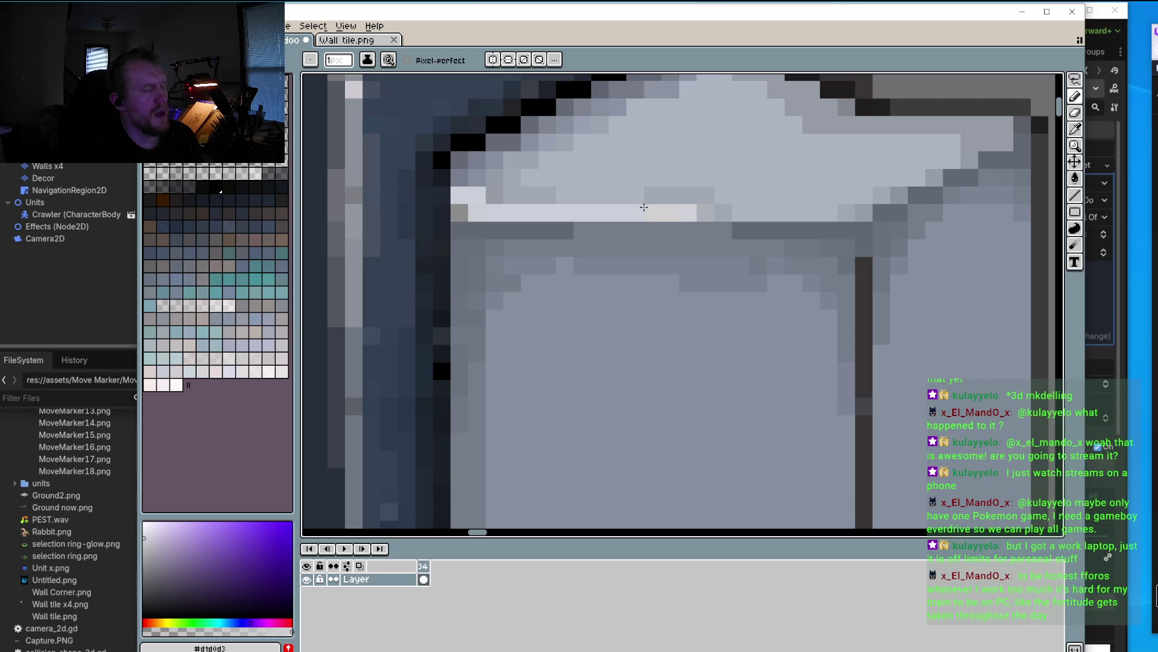
key("alt")
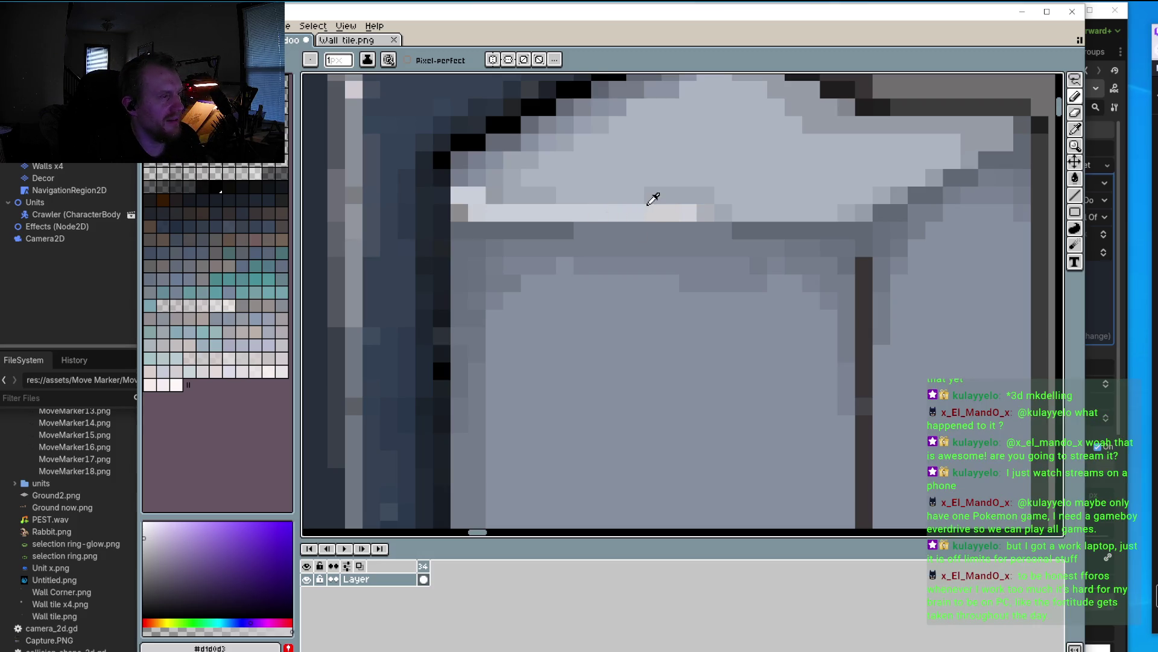
left_click(649, 203, "alt")
left_click(654, 212)
left_click(847, 212)
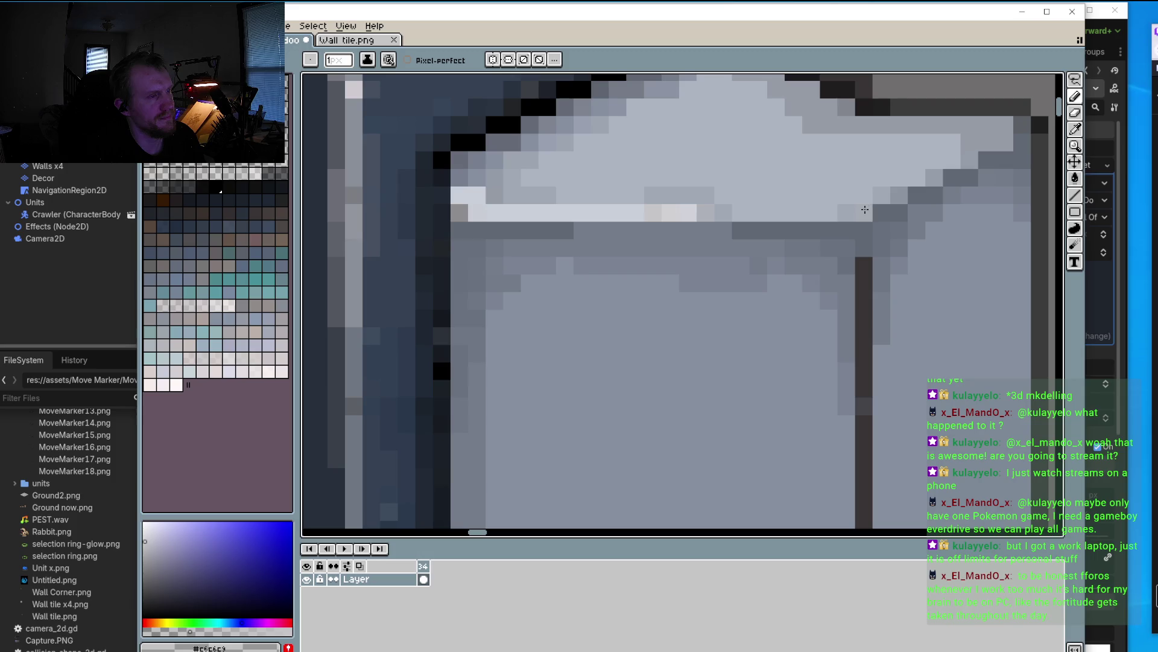
left_click(830, 212)
left_click(864, 212)
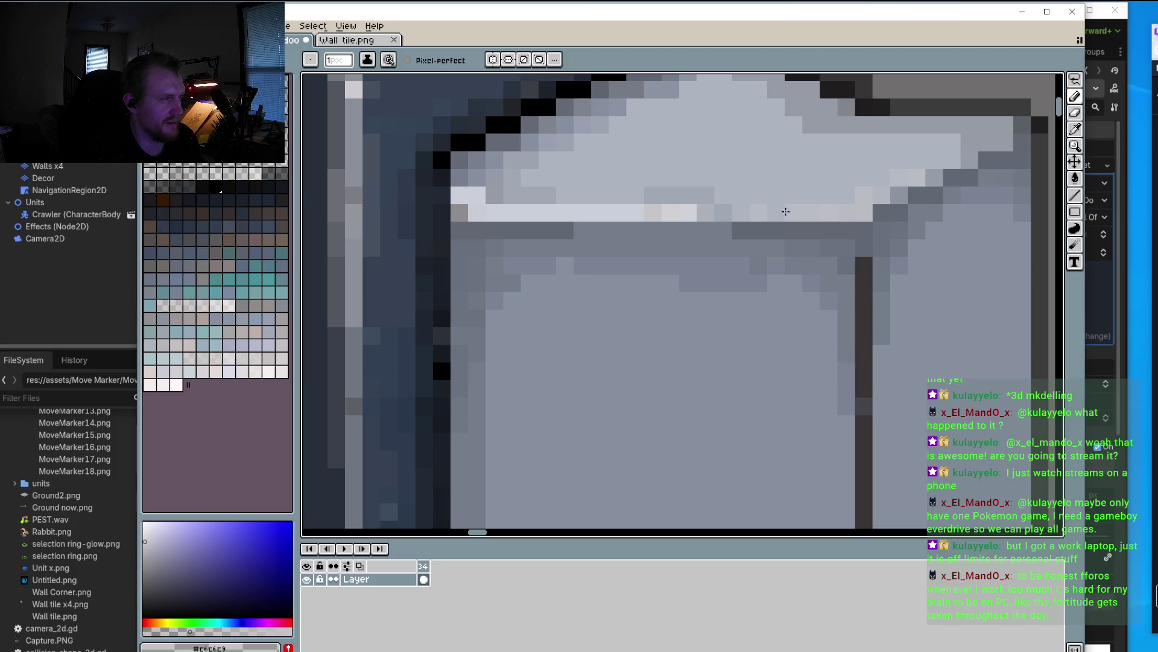
scroll(724, 216, "down", 2)
scroll(676, 215, "up", 2)
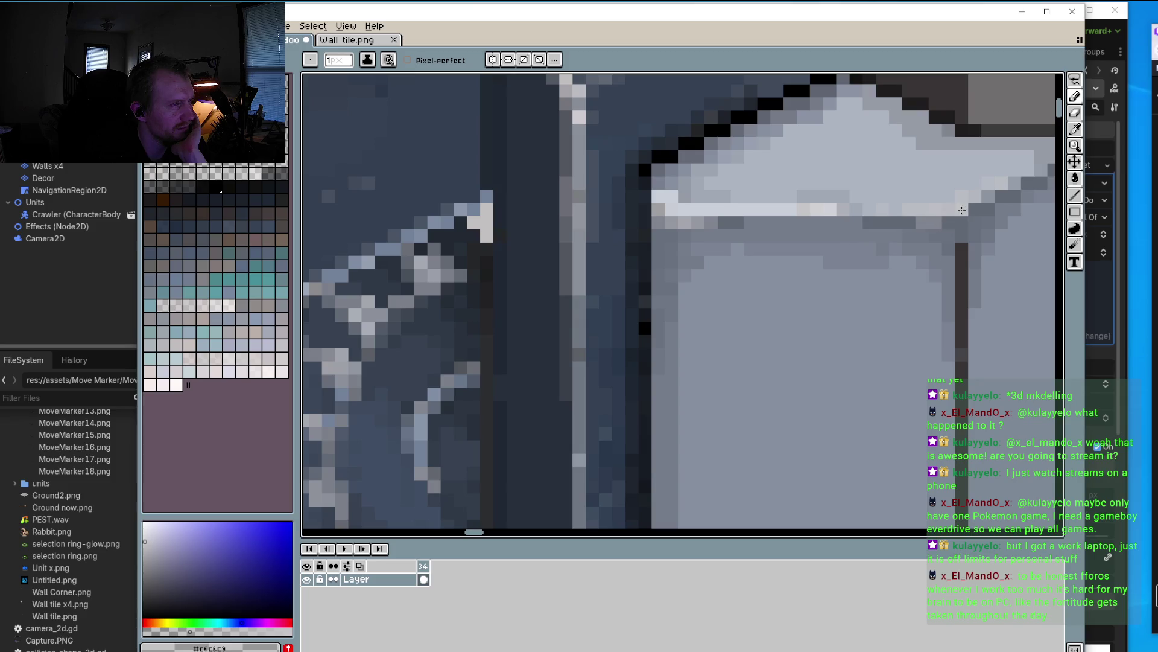
scroll(862, 240, "down", 2)
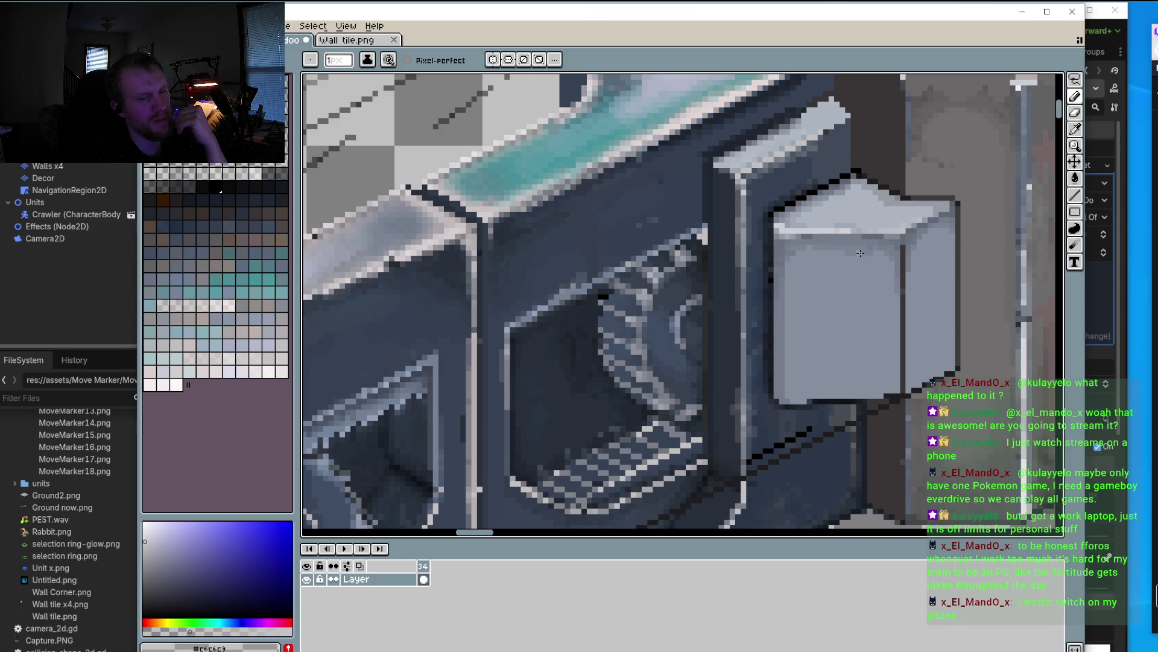
left_click_drag(728, 367, 737, 346)
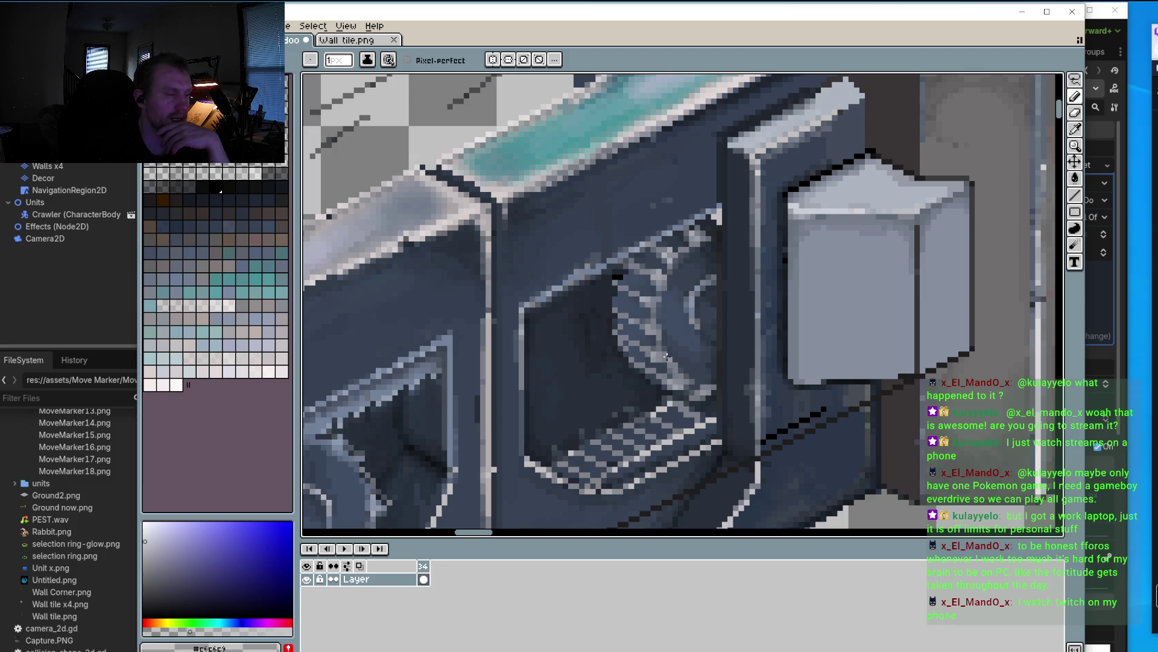
Step: Draw a straight line in the dark outline grey #616875 down the cube's right face
scroll(678, 359, "down", 2)
scroll(678, 359, "down", 1)
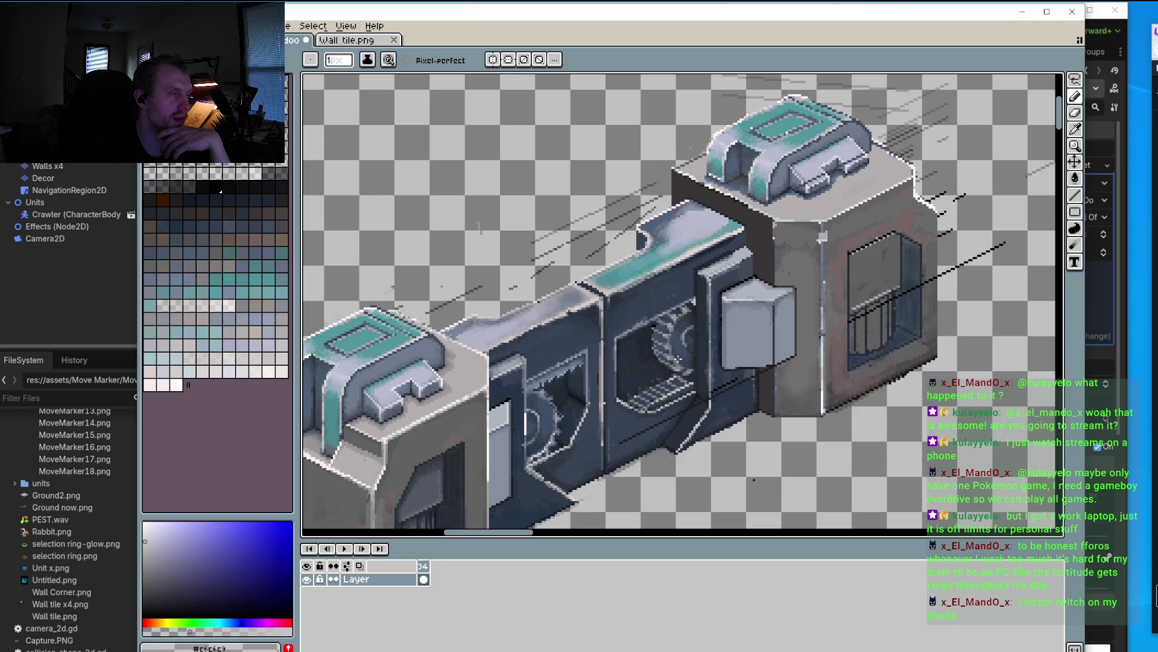
scroll(730, 326, "up", 1)
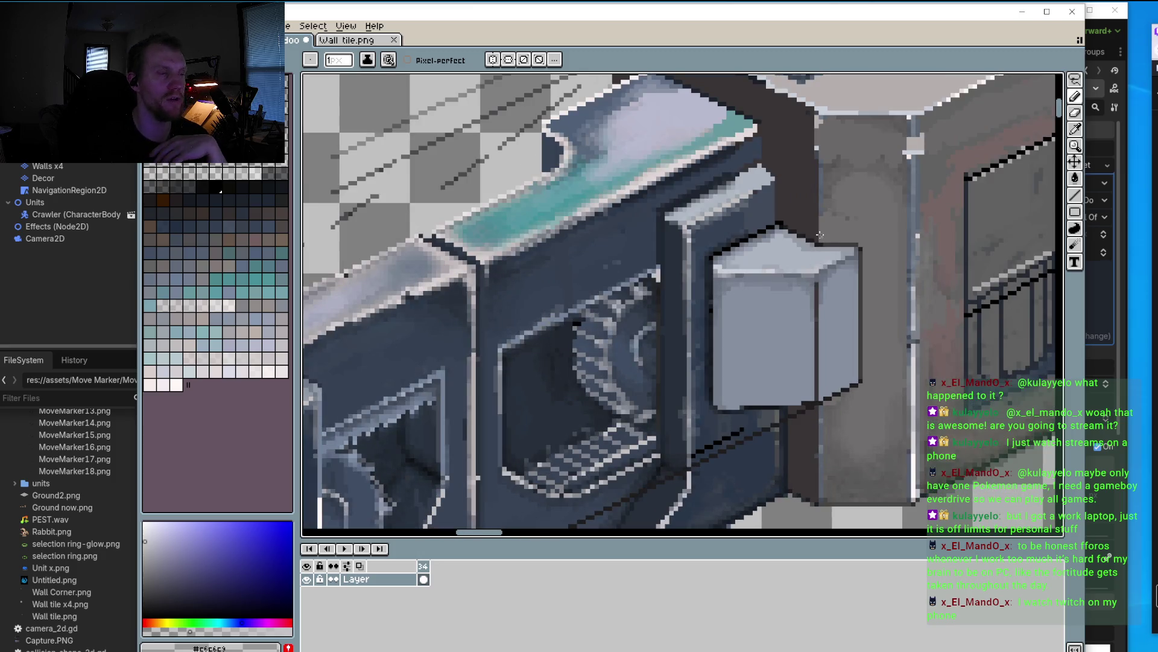
scroll(849, 254, "up", 1)
scroll(845, 242, "up", 1)
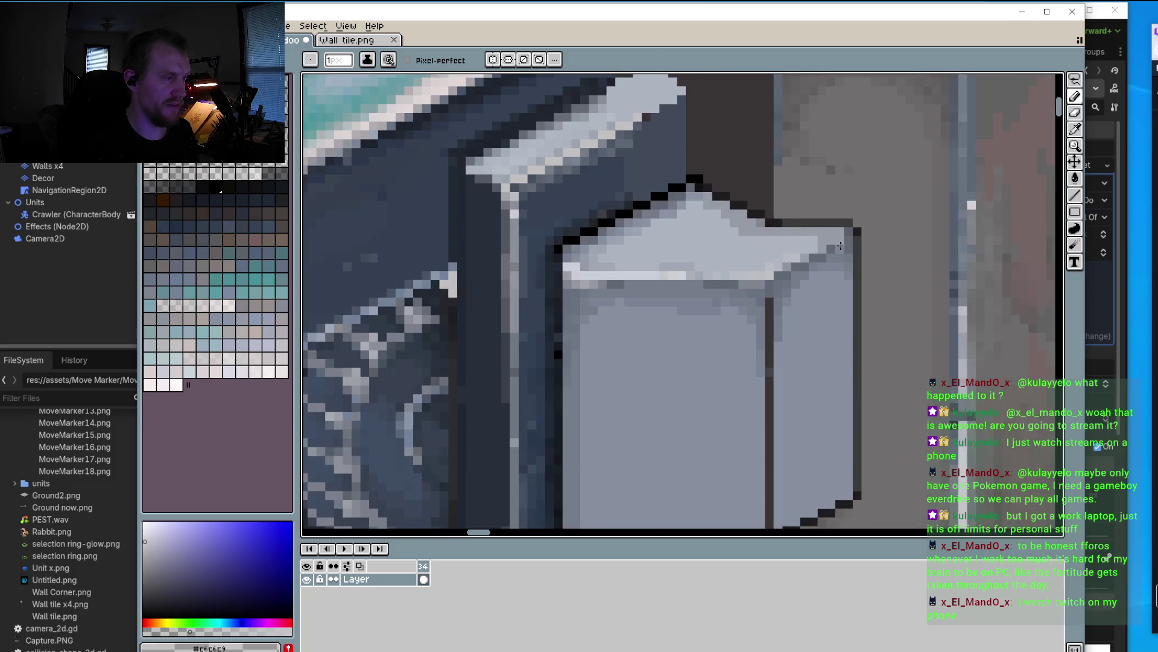
scroll(839, 211, "up", 1)
key("i")
left_click(833, 209)
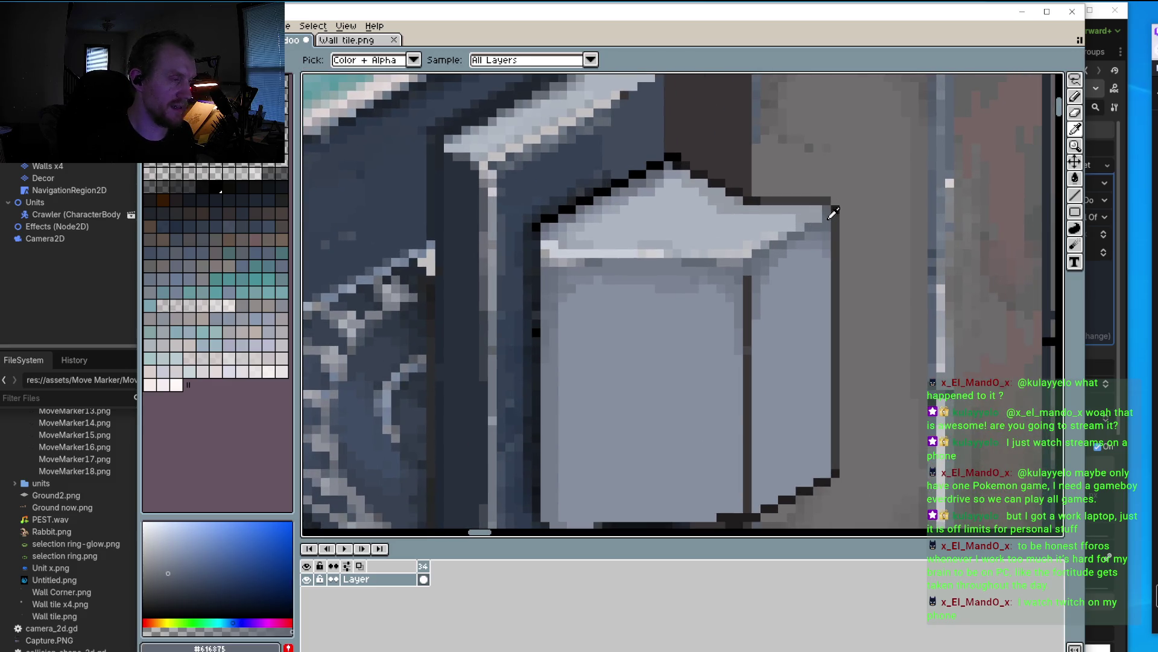
key("b")
left_click_drag(825, 236, 824, 323)
key("ctrl+z")
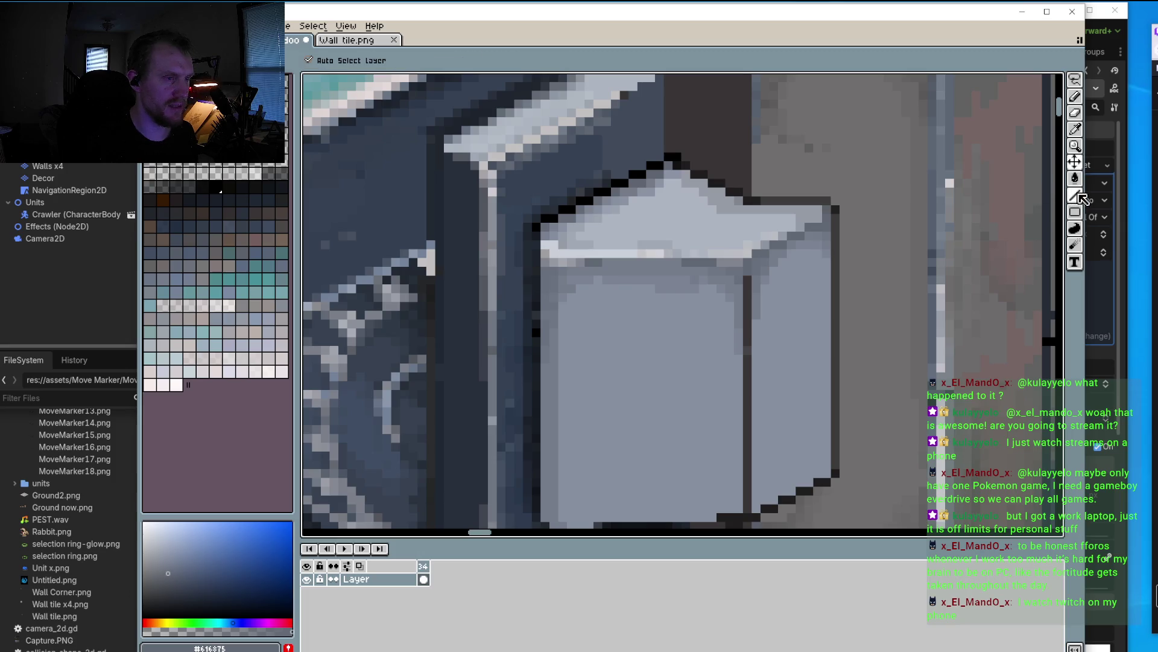
key("l")
mouse_move(821, 226)
left_mouse_down()
mouse_move(827, 436)
mouse_move(798, 397)
left_mouse_up()
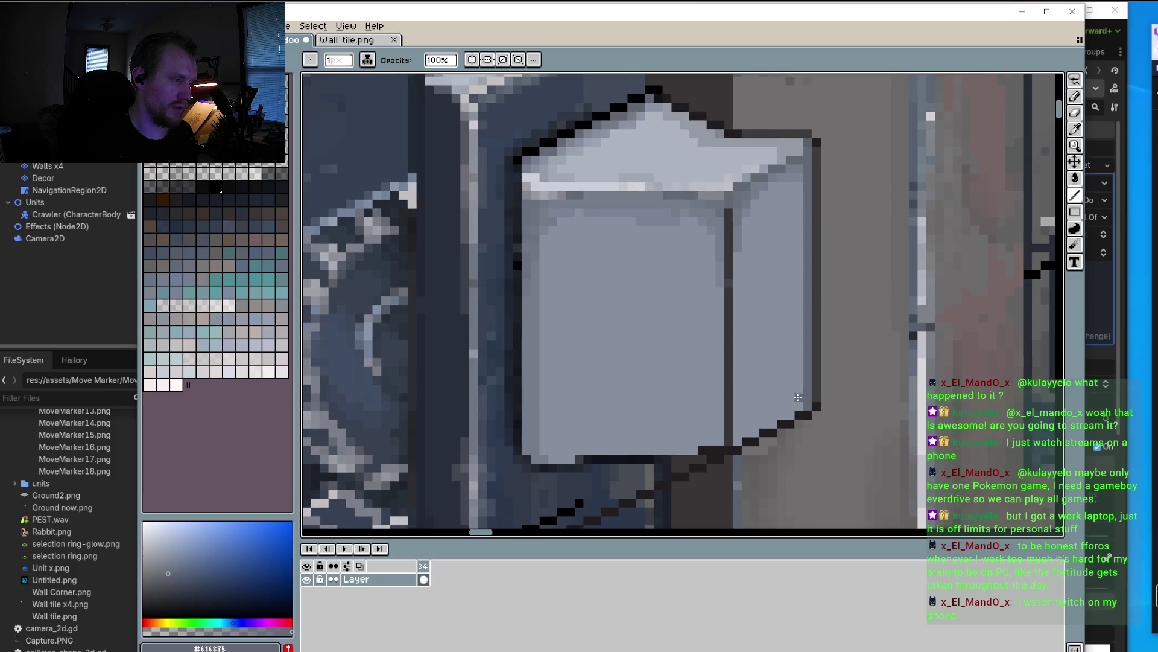
Step: Redraw the line down the cube's right edge in the cube's mid-grey
key("i")
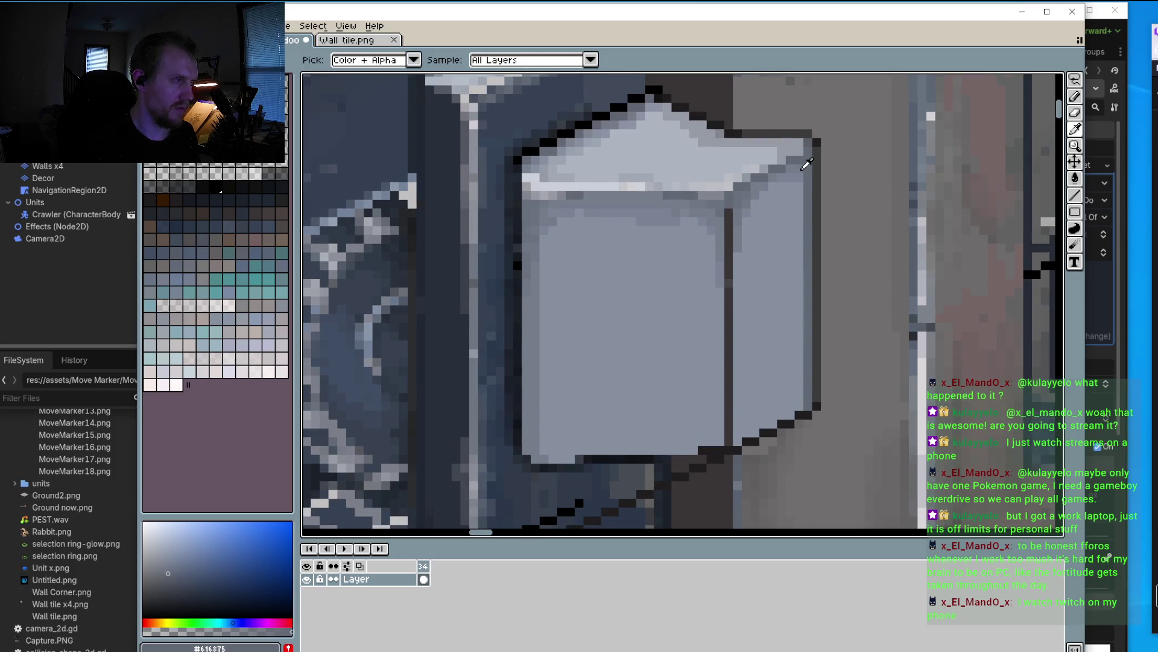
left_click(800, 169, "alt")
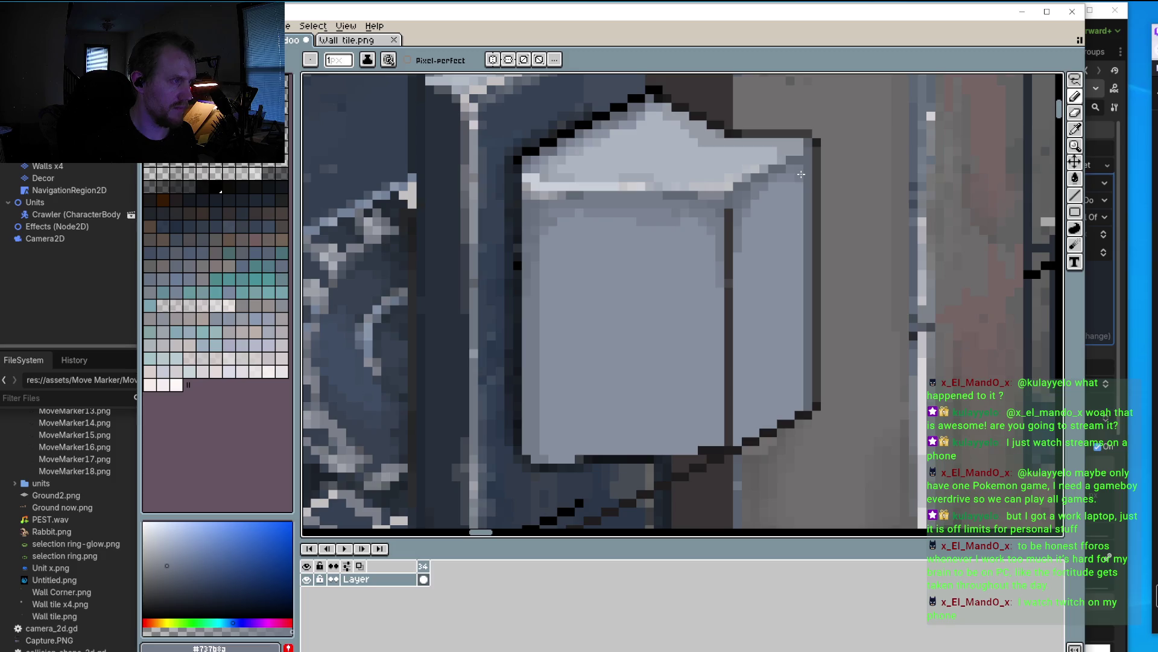
left_click_drag(802, 195, 792, 285)
key("ctrl+z")
key("shift+l")
left_click_drag(800, 169, 797, 409)
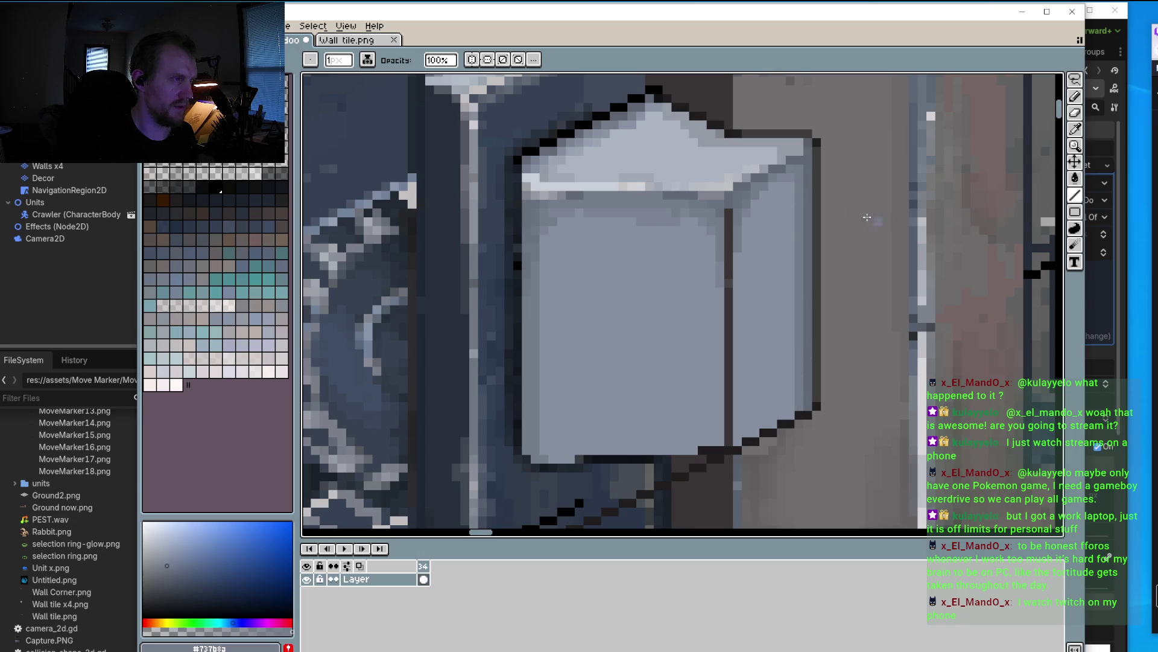
Step: Draw a faint vertical line in a lighter cube grey down the lower right face
key("i")
left_click(794, 172)
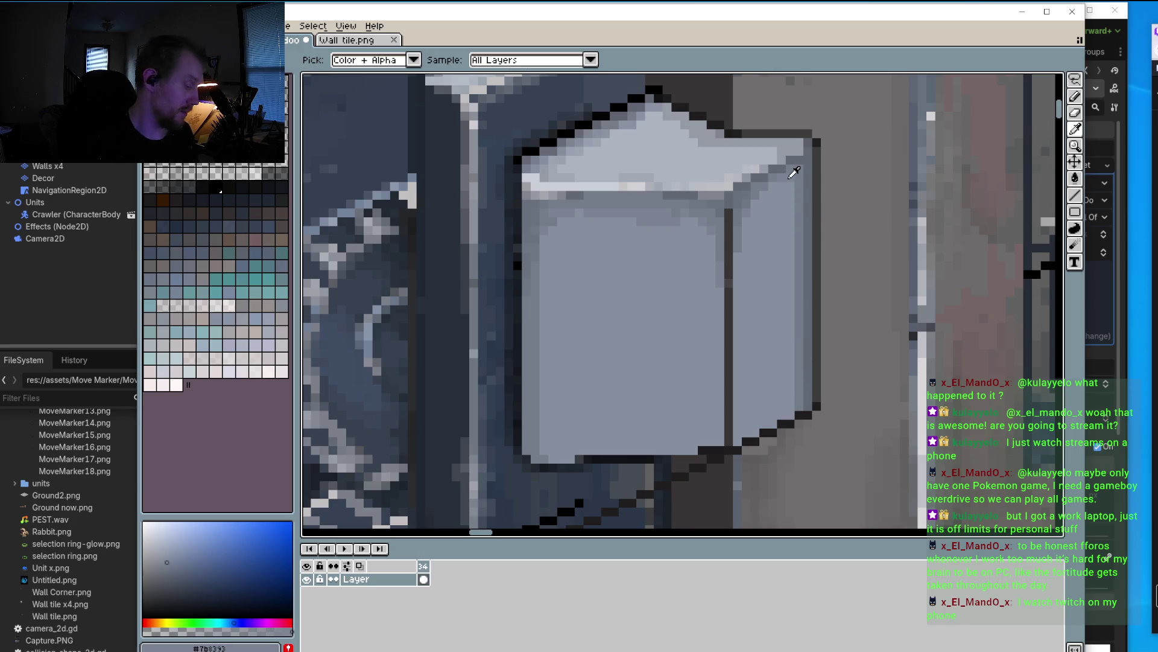
key("b")
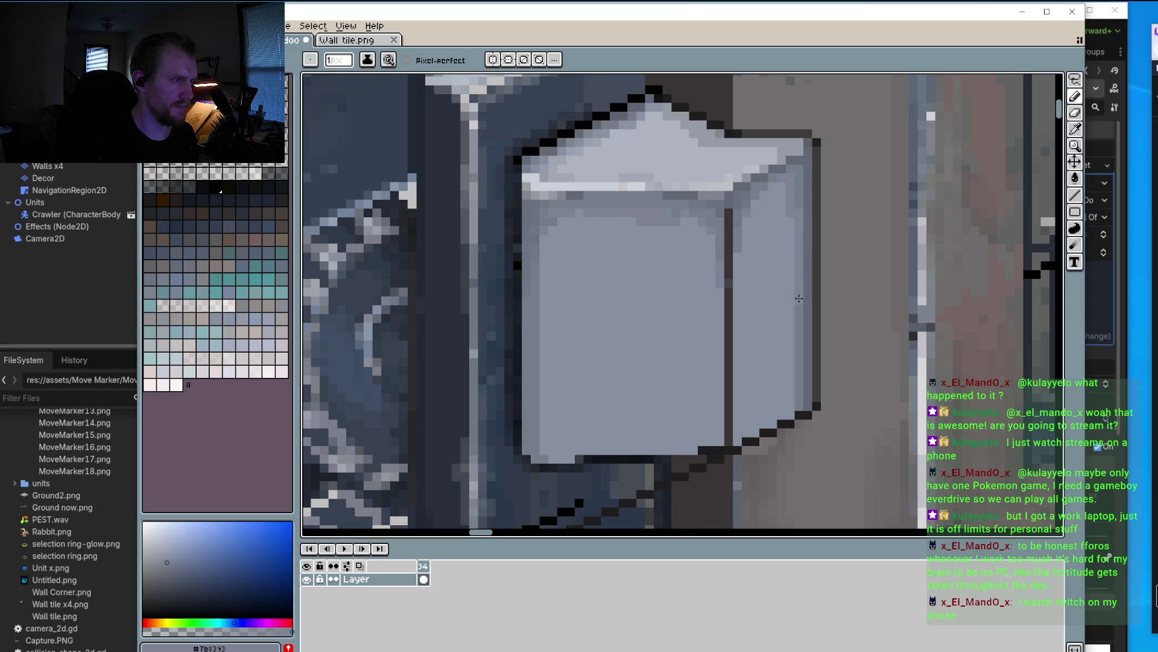
key("i")
key("b")
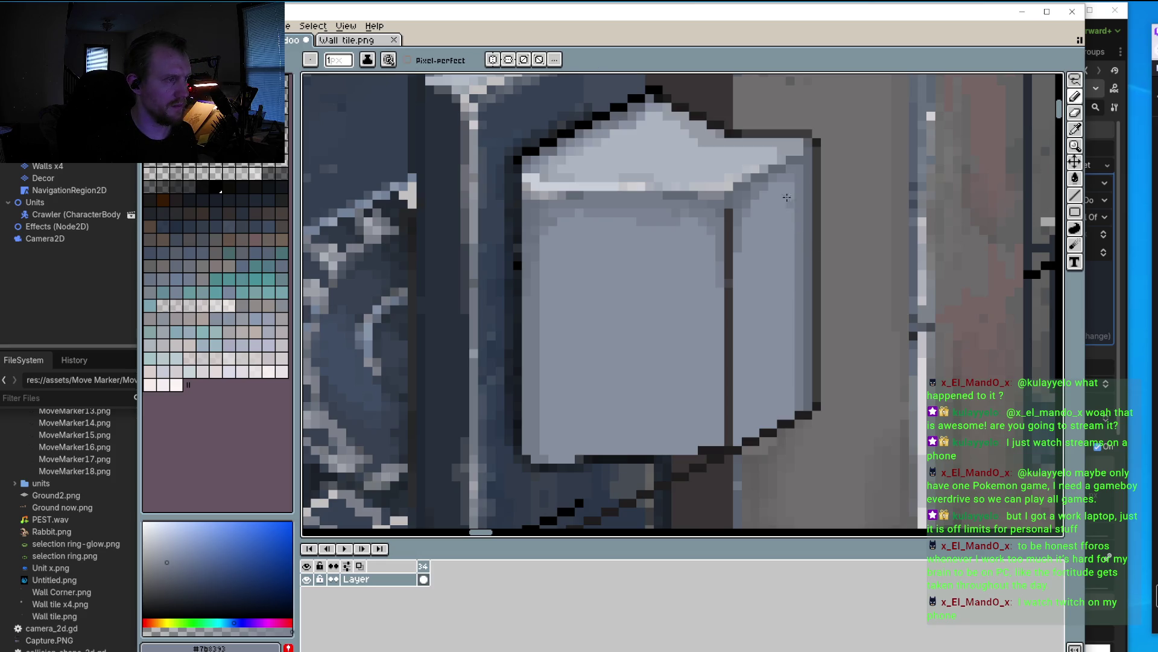
left_click(1075, 194)
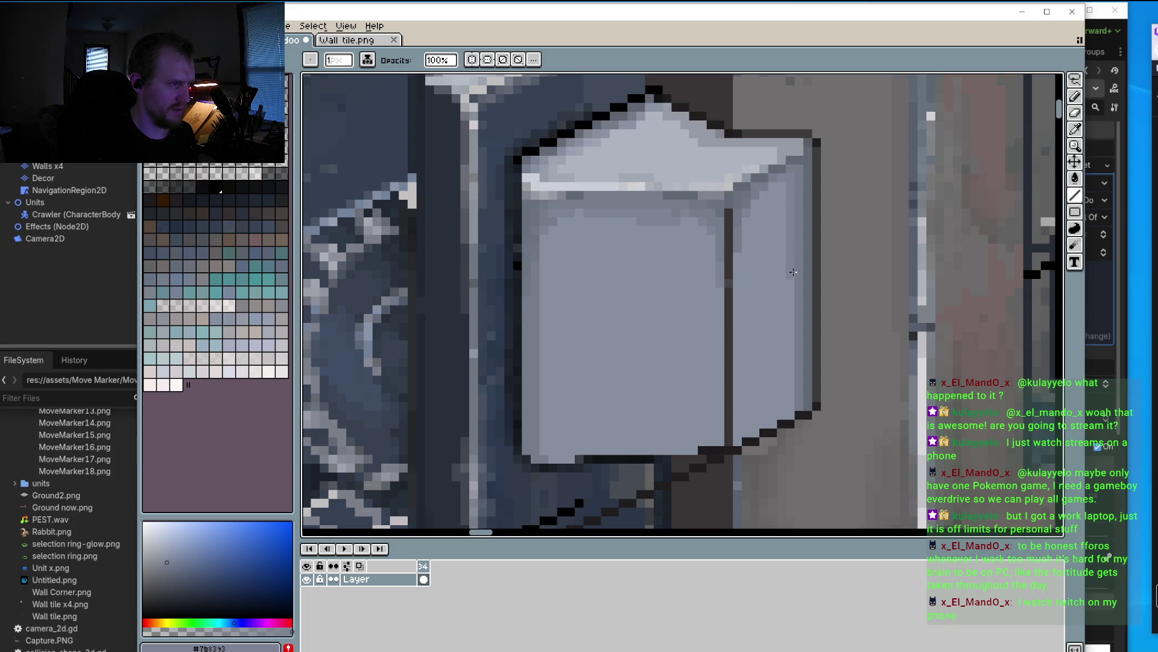
left_click_drag(793, 377, 793, 406)
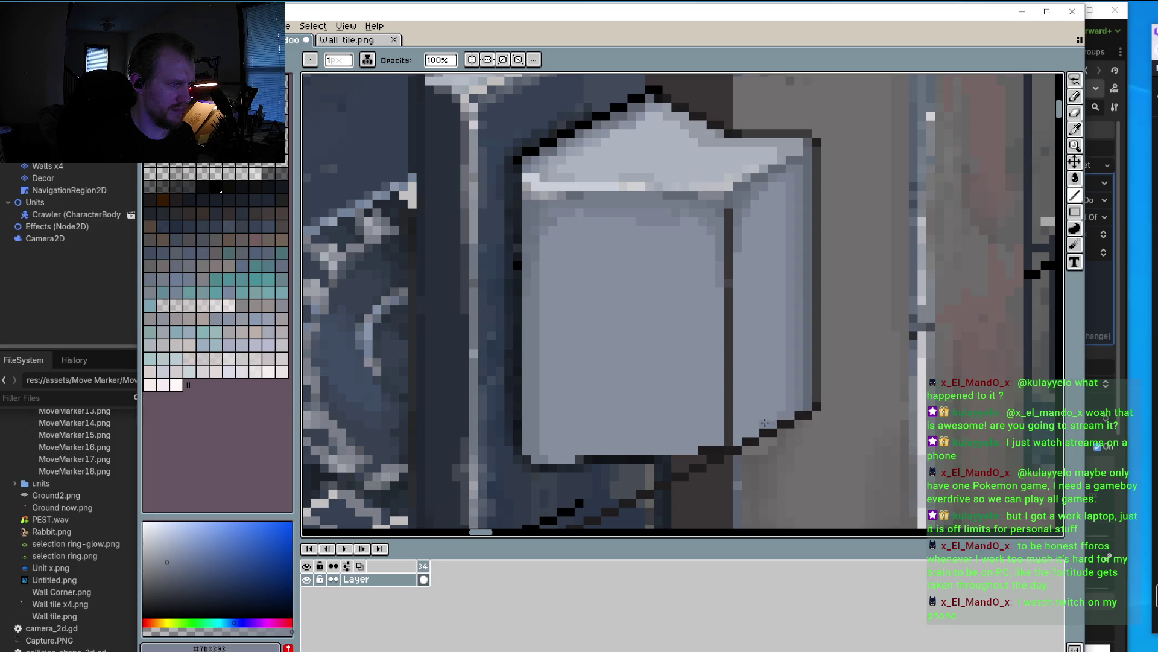
scroll(733, 439, "down", 1)
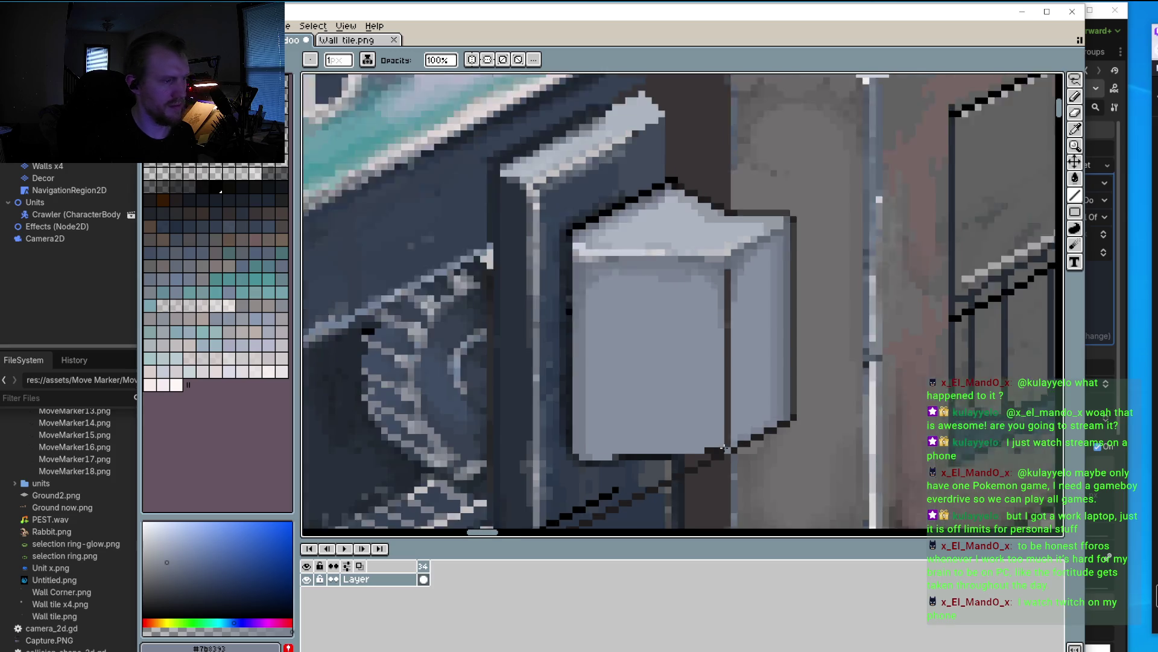
Step: Lighten the cube's bottom-edge pixel row and add a lighter grey staircase beside the dark edge
scroll(709, 386, "up", 3)
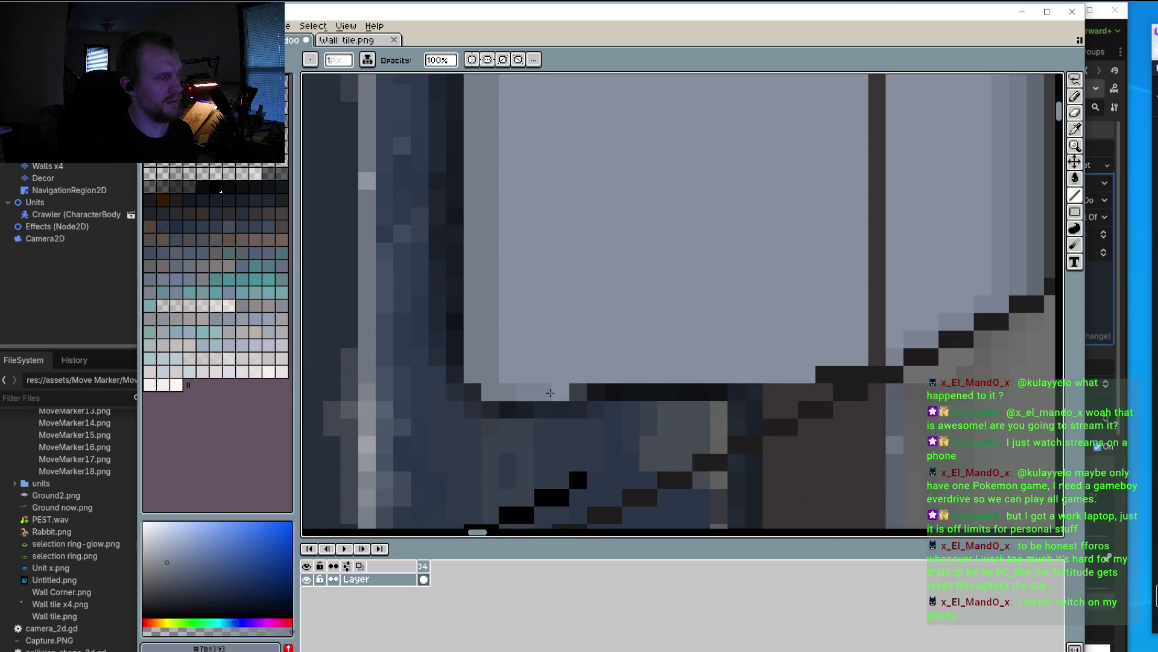
left_click_drag(562, 379, 839, 360)
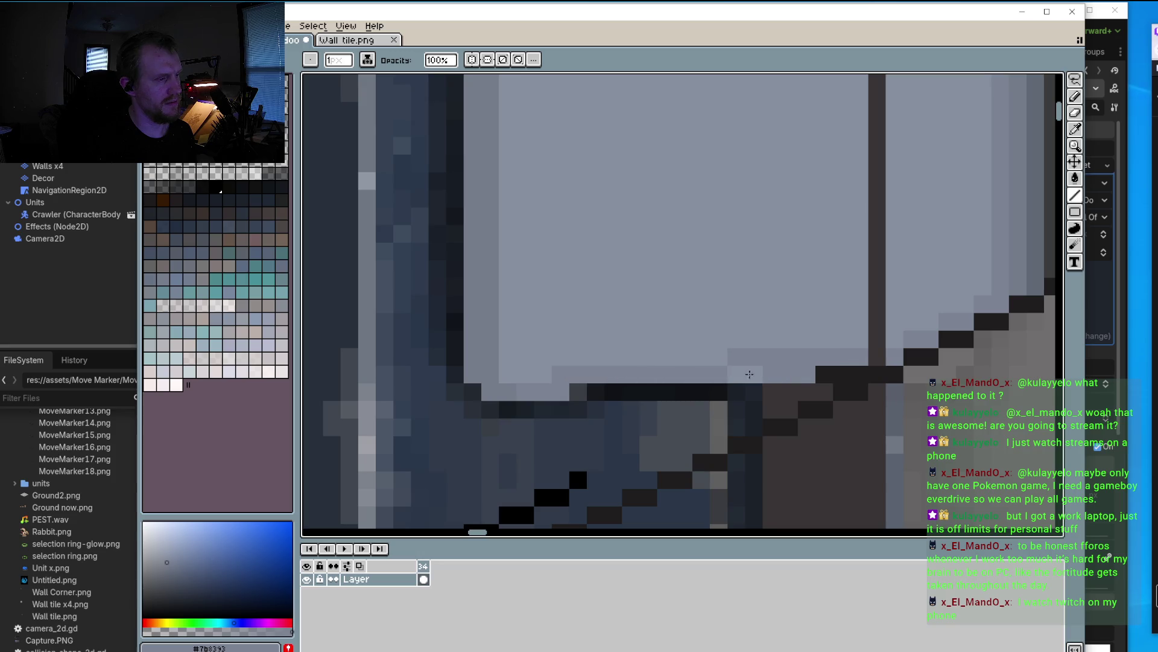
scroll(781, 359, "down", 5)
scroll(781, 359, "up", 4)
mouse_move(781, 340)
left_mouse_down()
mouse_move(782, 294)
mouse_move(755, 359)
left_mouse_up()
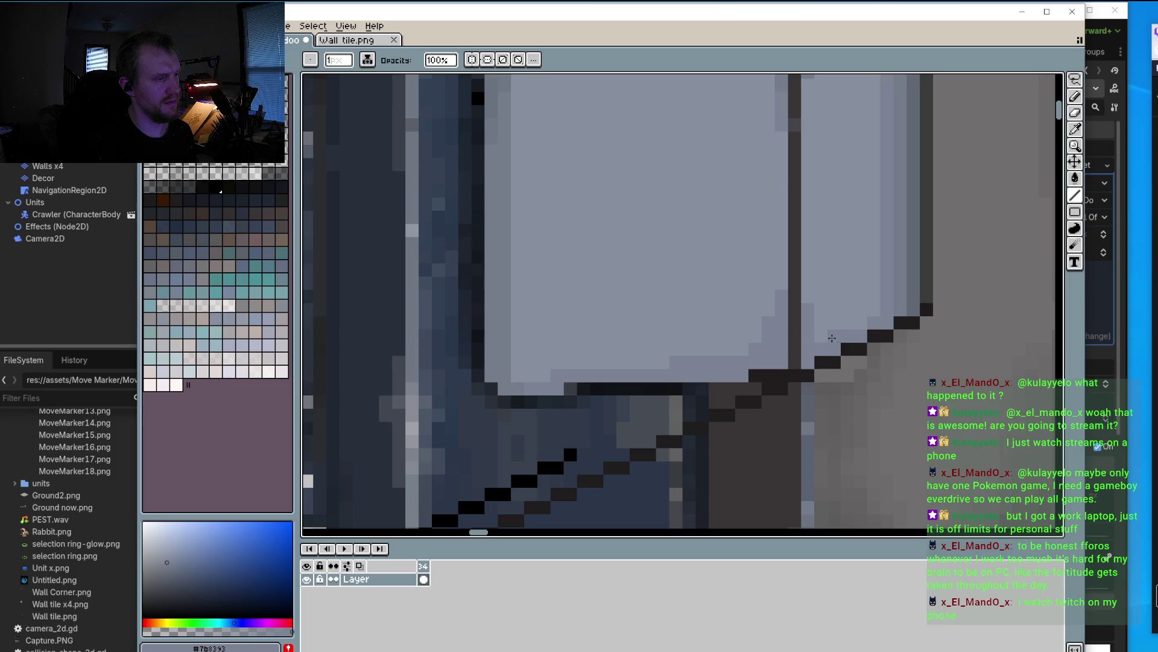
Step: Darken the base of the edge line and extend a darker grey band leftward along the bottom edge
scroll(874, 308, "down", 3)
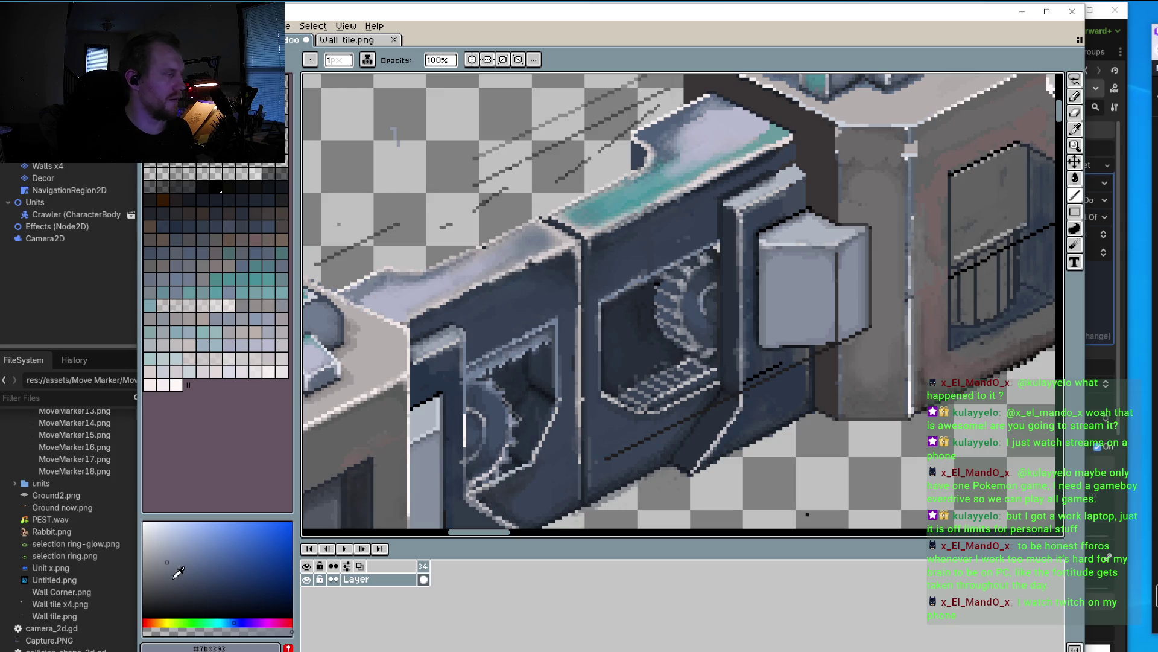
scroll(704, 308, "up", 2)
scroll(704, 308, "up", 2)
scroll(704, 308, "up", 1)
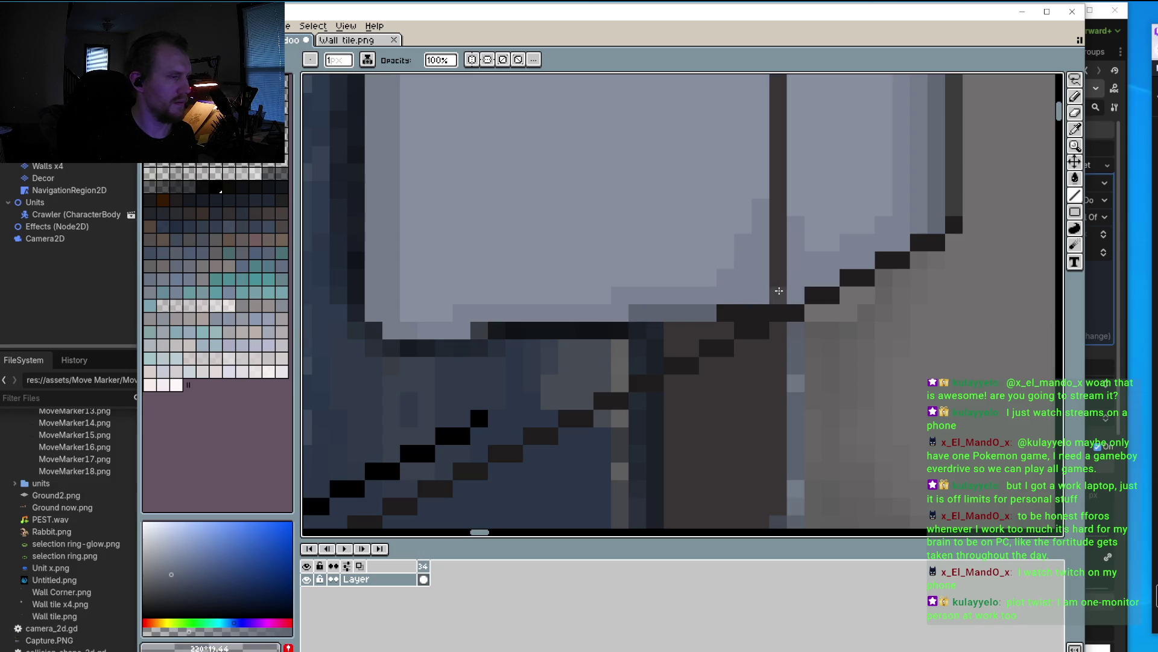
left_click(785, 295)
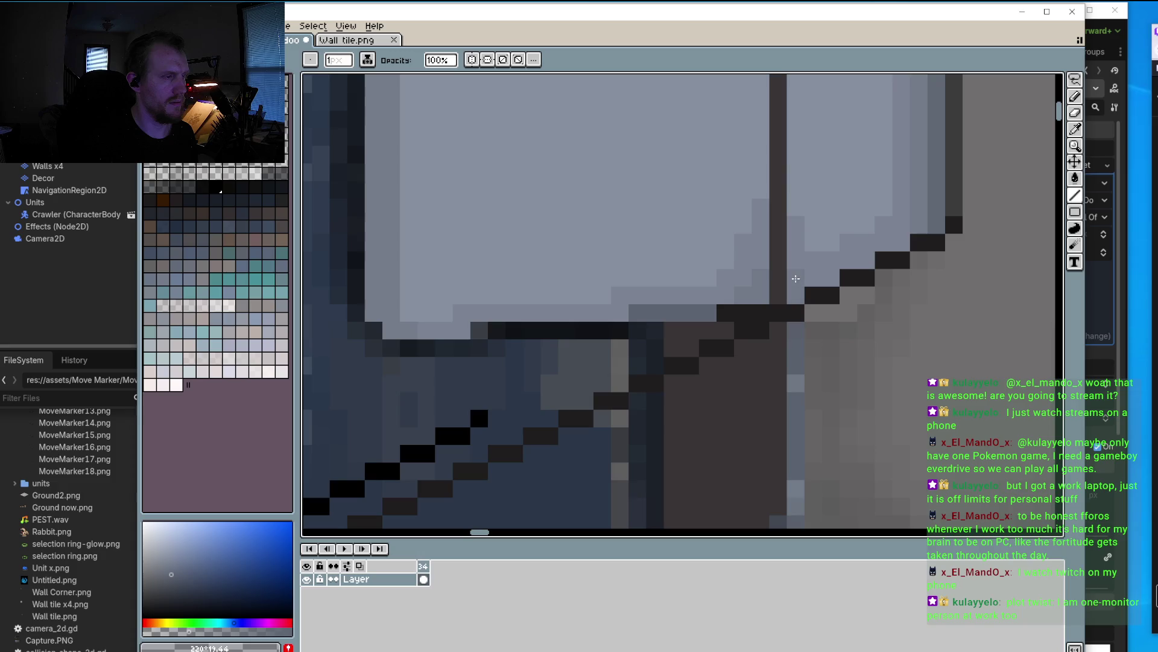
left_click_drag(778, 259, 778, 242)
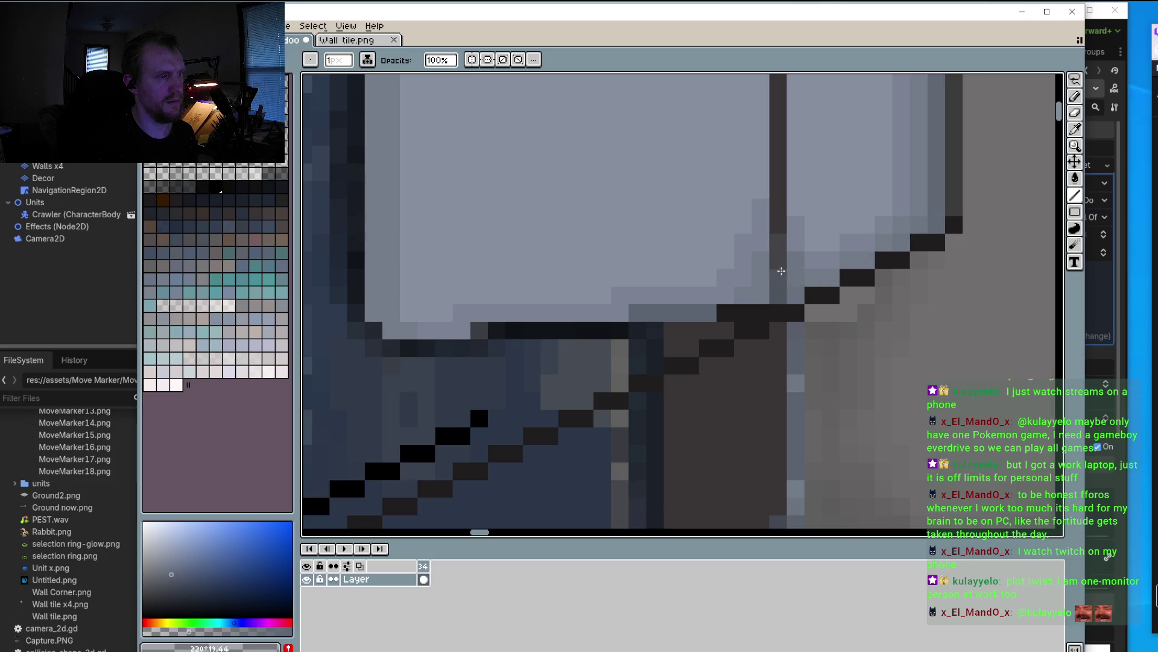
left_click(584, 295)
left_click_drag(423, 312, 367, 309)
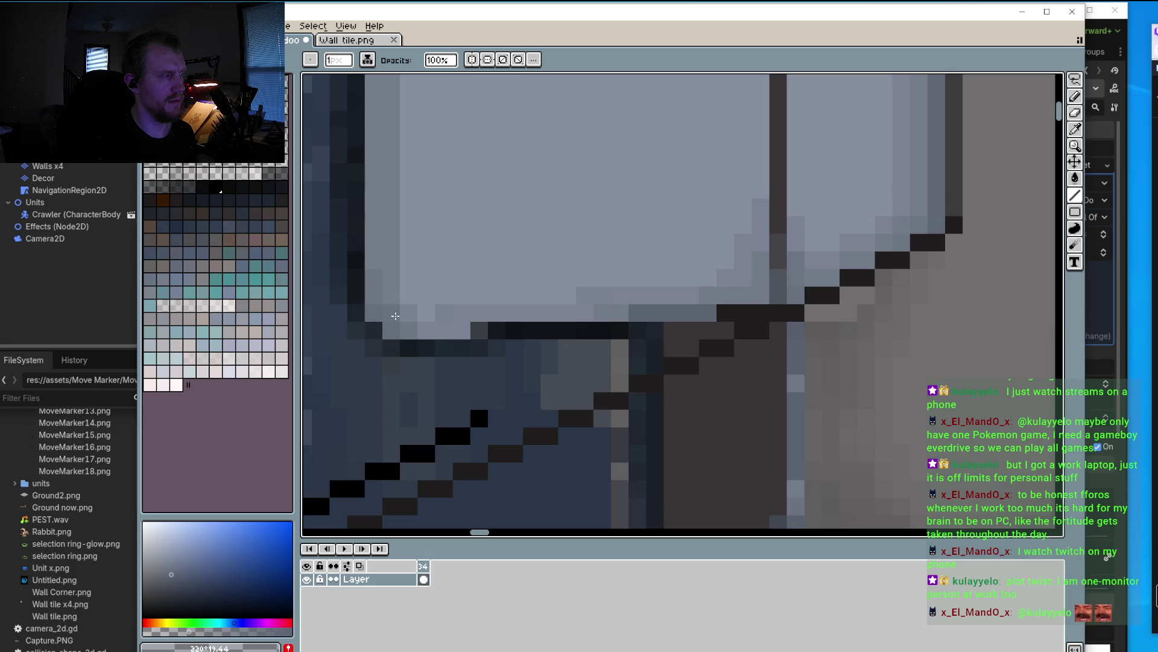
left_click_drag(397, 329, 429, 332)
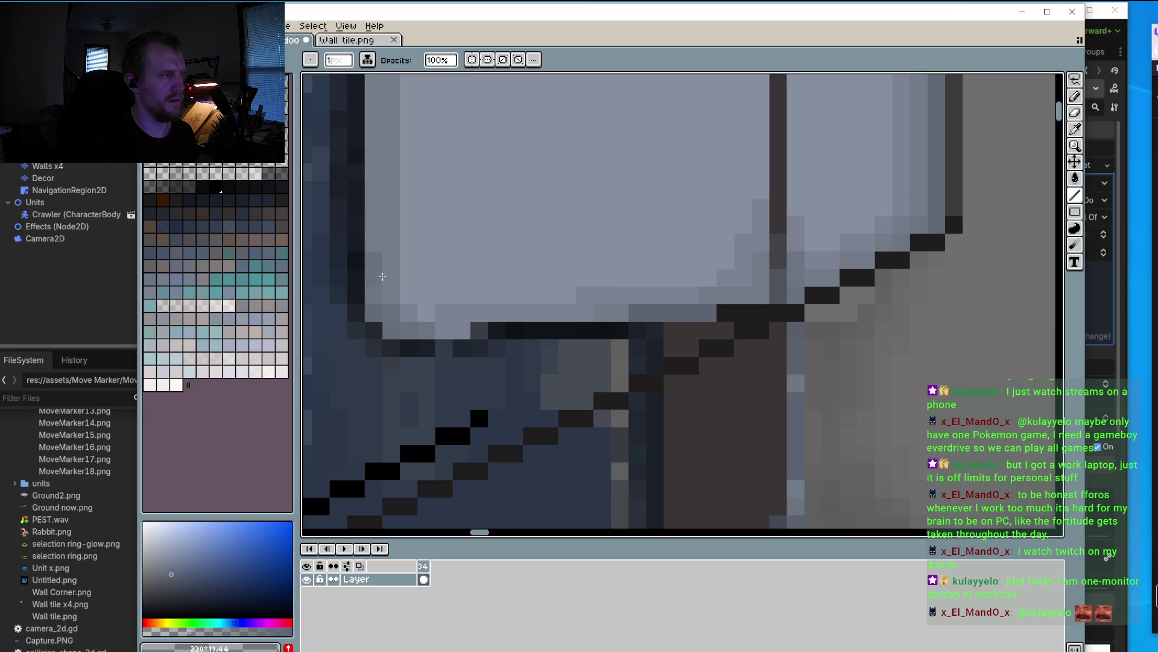
scroll(378, 252, "down", 3)
scroll(409, 212, "up", 3)
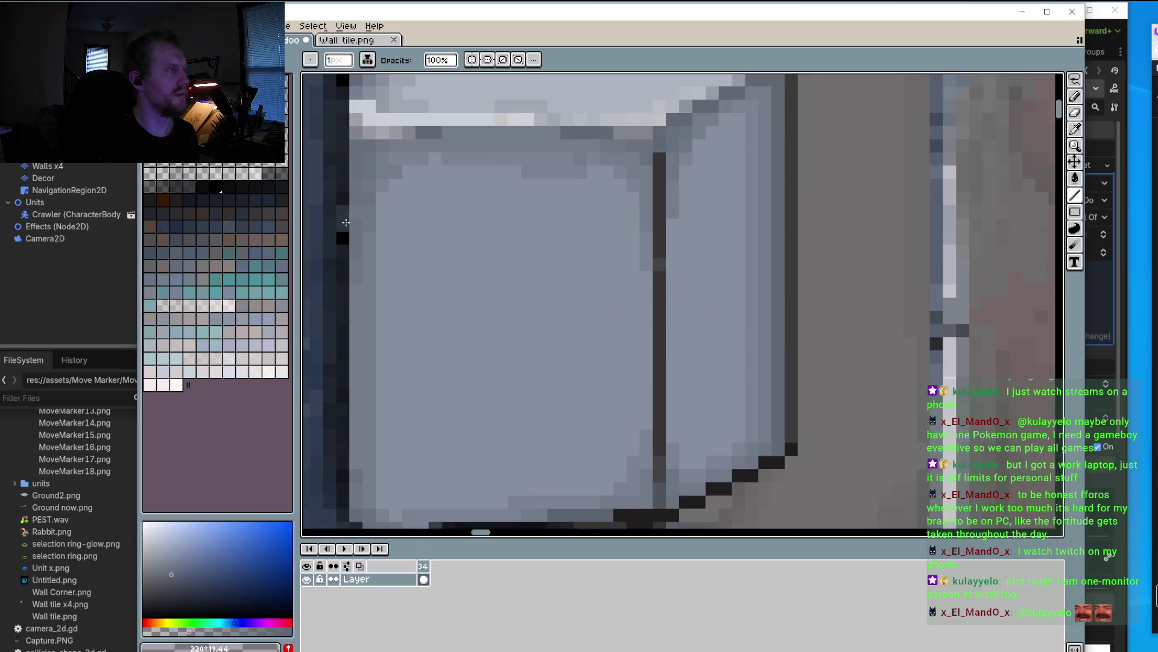
Step: Place one darker pixel near the upper-left of the cube's front face, moving it one row up
left_click(462, 224)
key("ctrl+z")
left_click(462, 209)
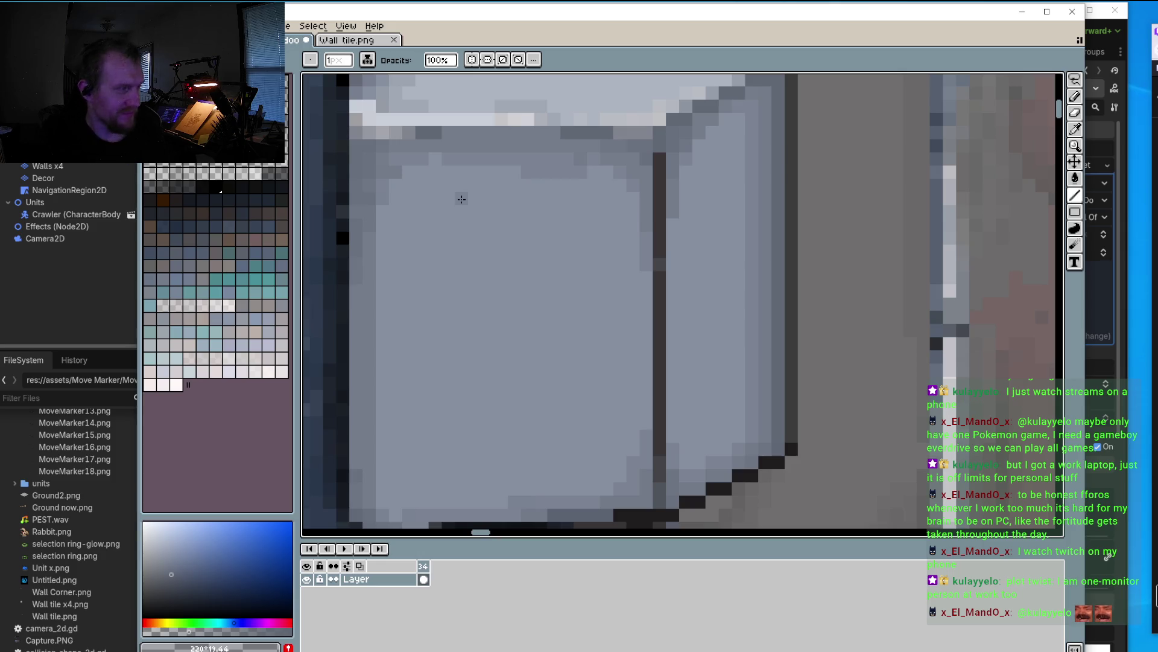
scroll(423, 306, "down", 2)
scroll(423, 306, "down", 1)
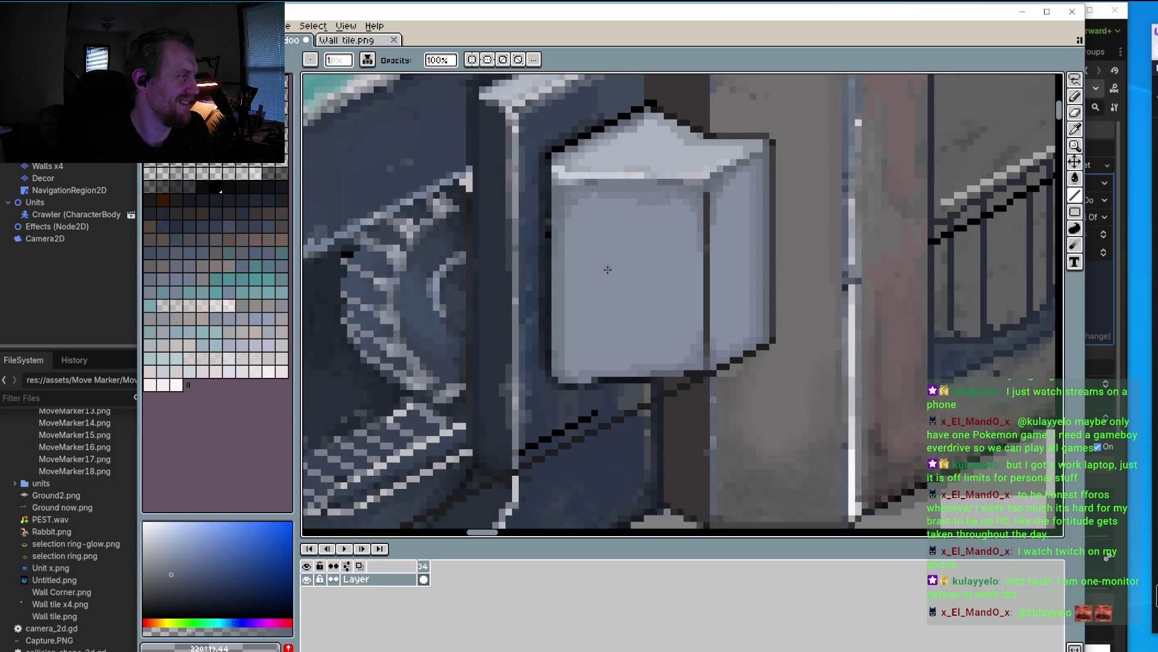
scroll(471, 310, "down", 1)
scroll(534, 319, "down", 2)
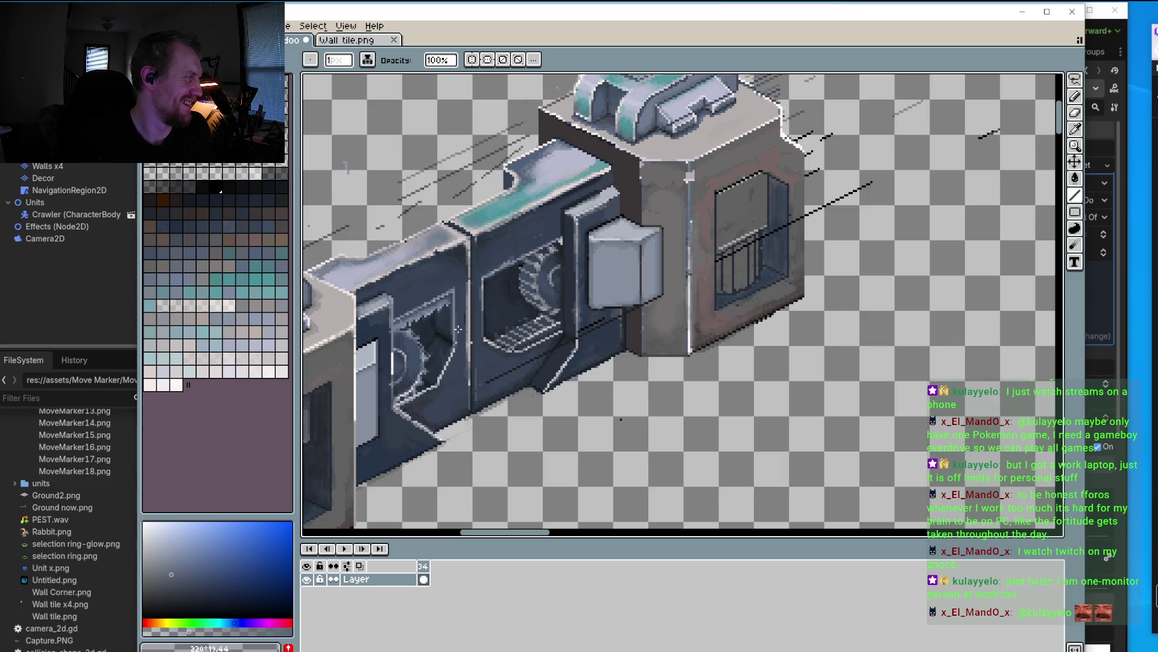
scroll(574, 306, "up", 1)
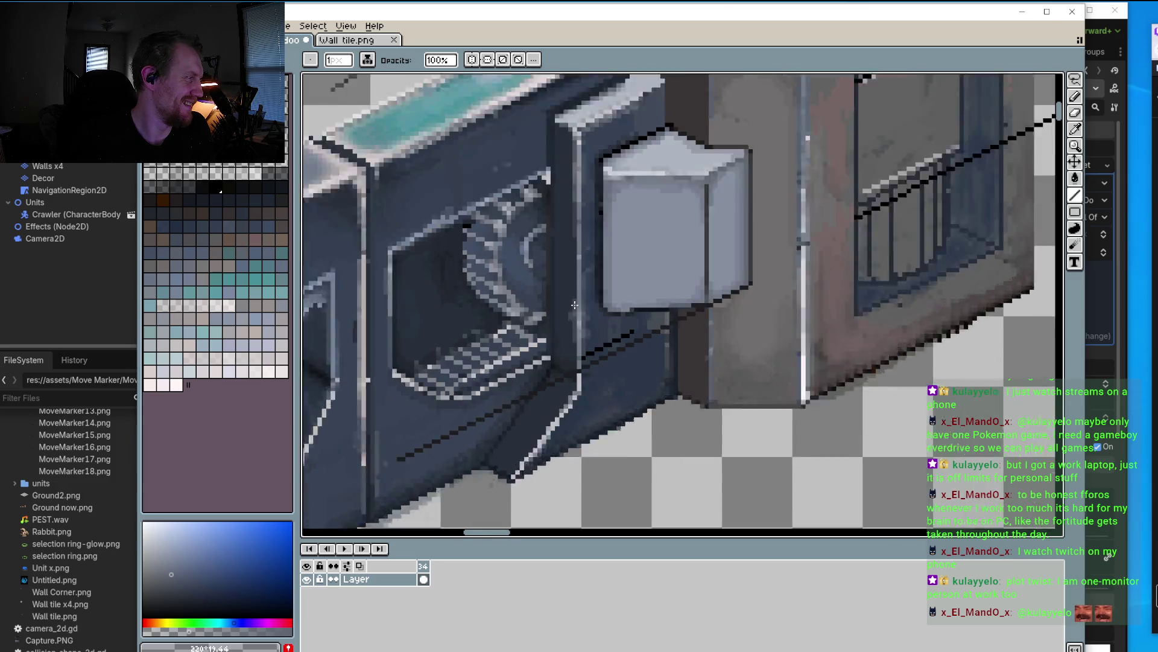
scroll(570, 320, "up", 2)
scroll(566, 332, "up", 1)
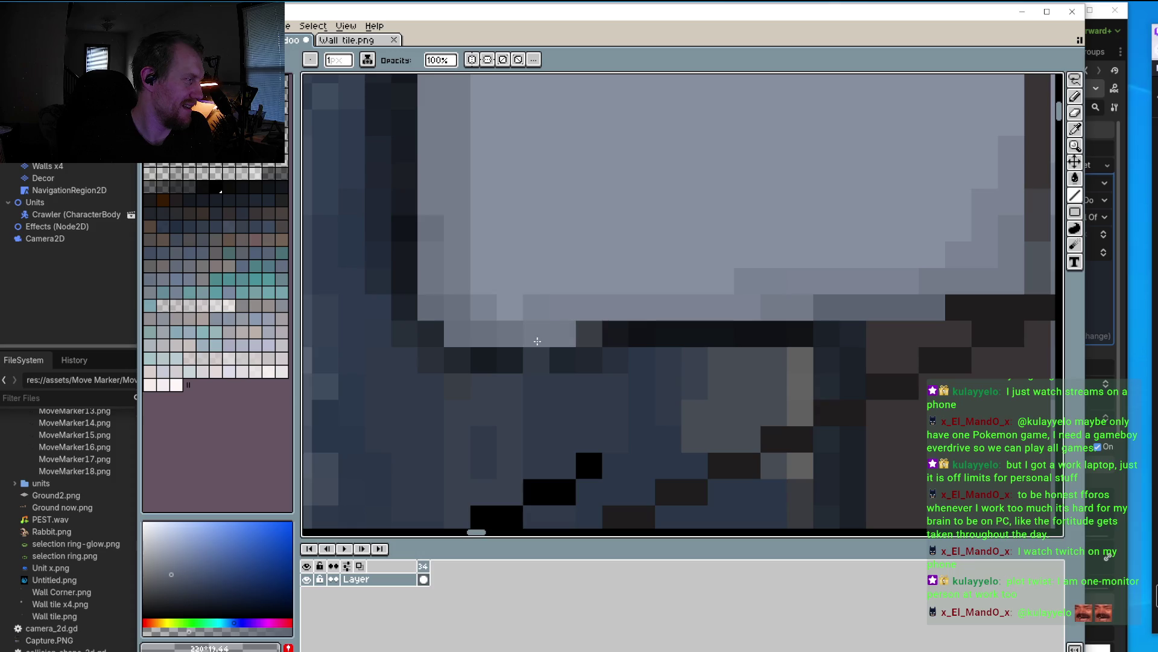
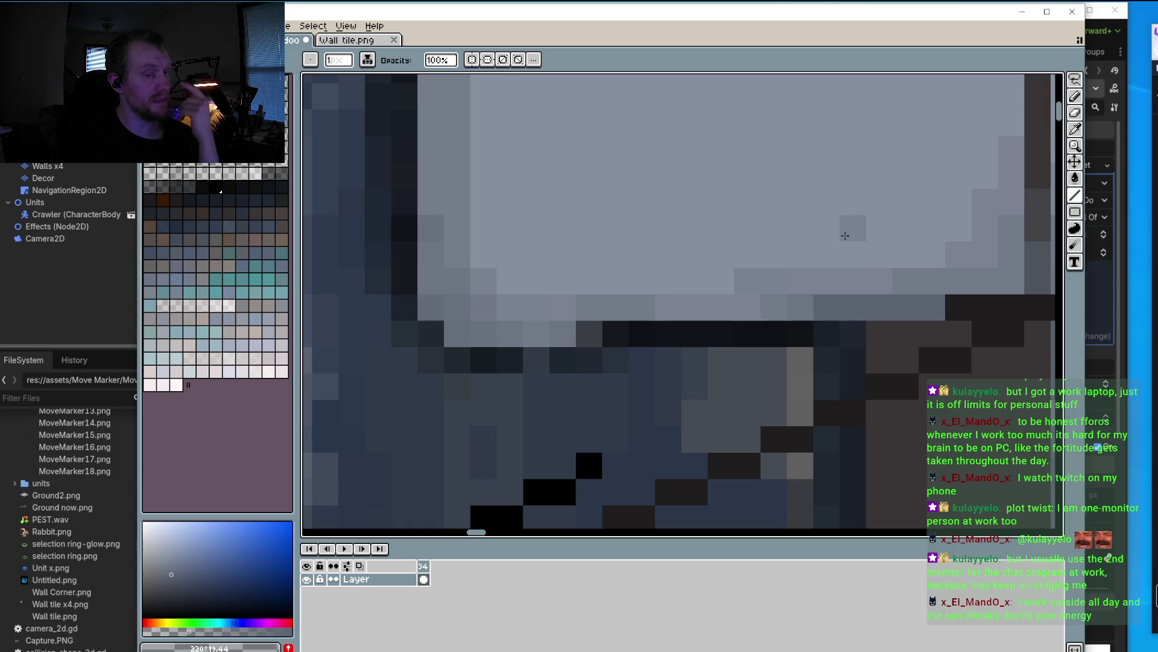
Step: Sample the box's light grey and paint a light strip over the dark vertical seam
scroll(834, 307, "down", 3)
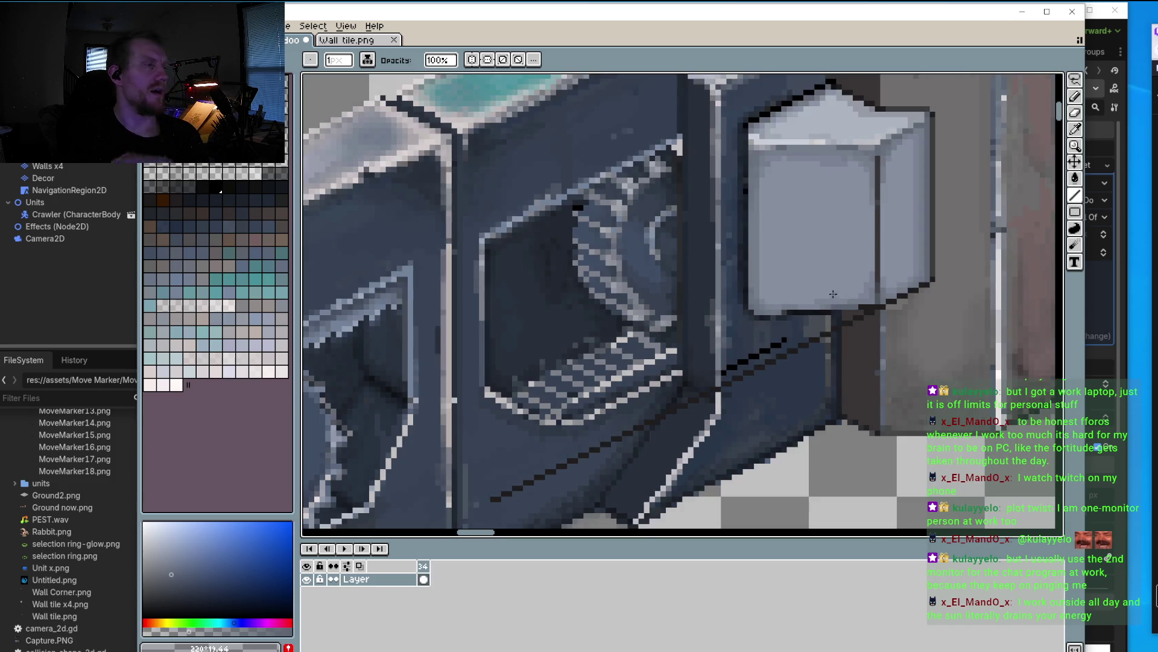
scroll(815, 209, "down", 1)
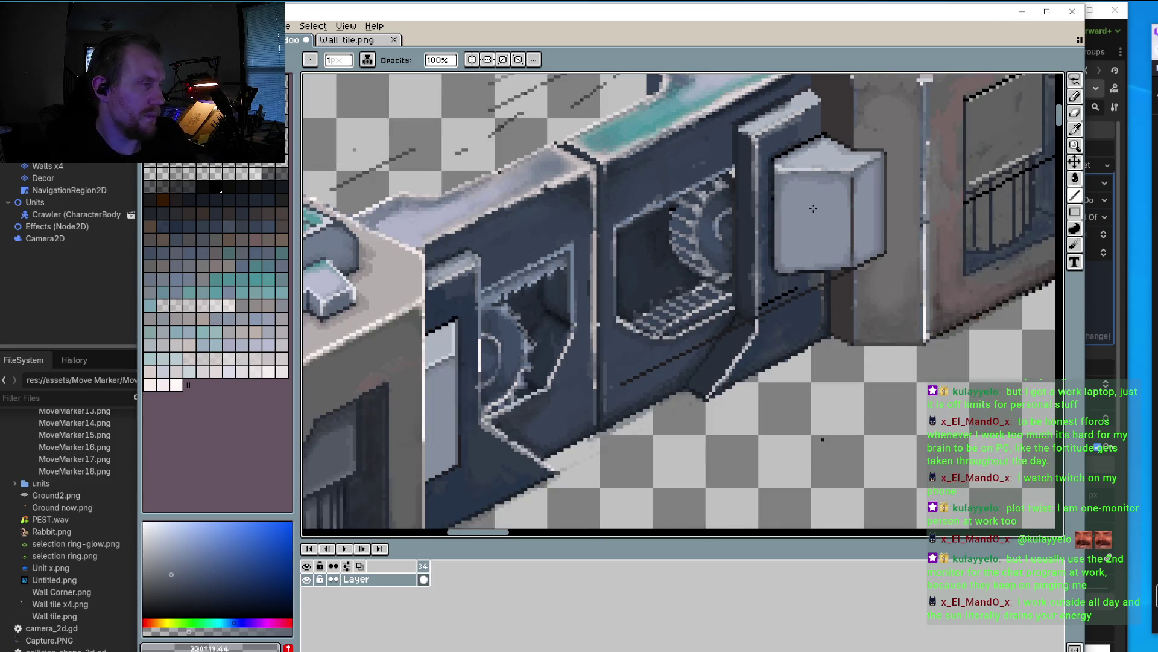
scroll(849, 186, "up", 1)
scroll(839, 187, "up", 1)
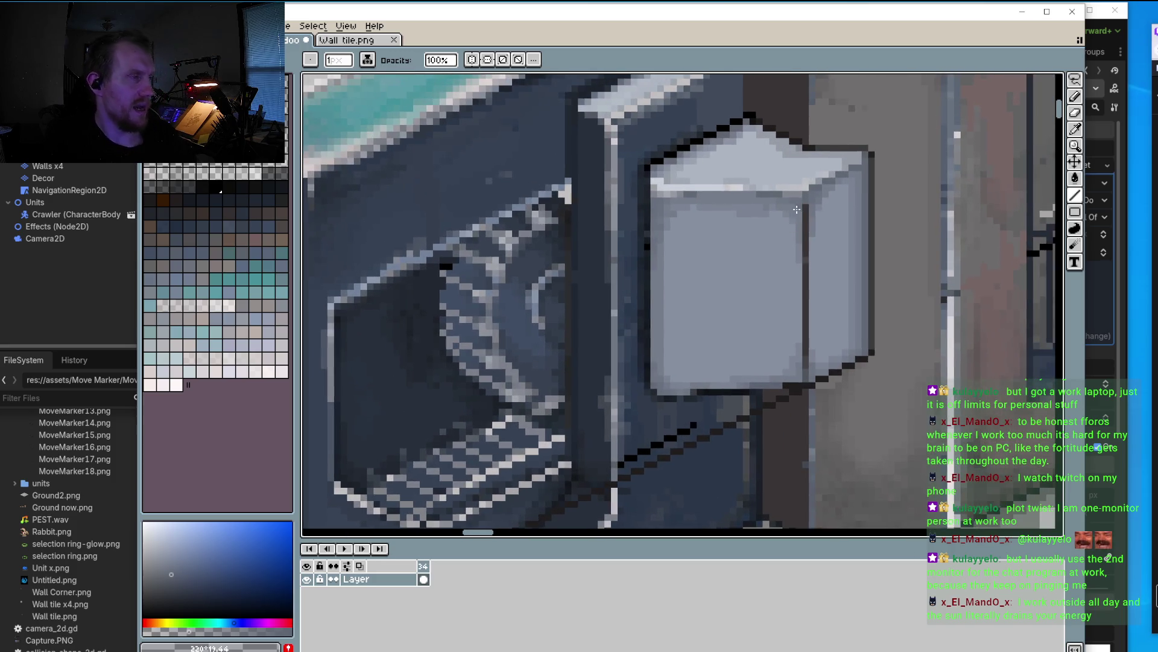
scroll(804, 191, "up", 3)
key("i")
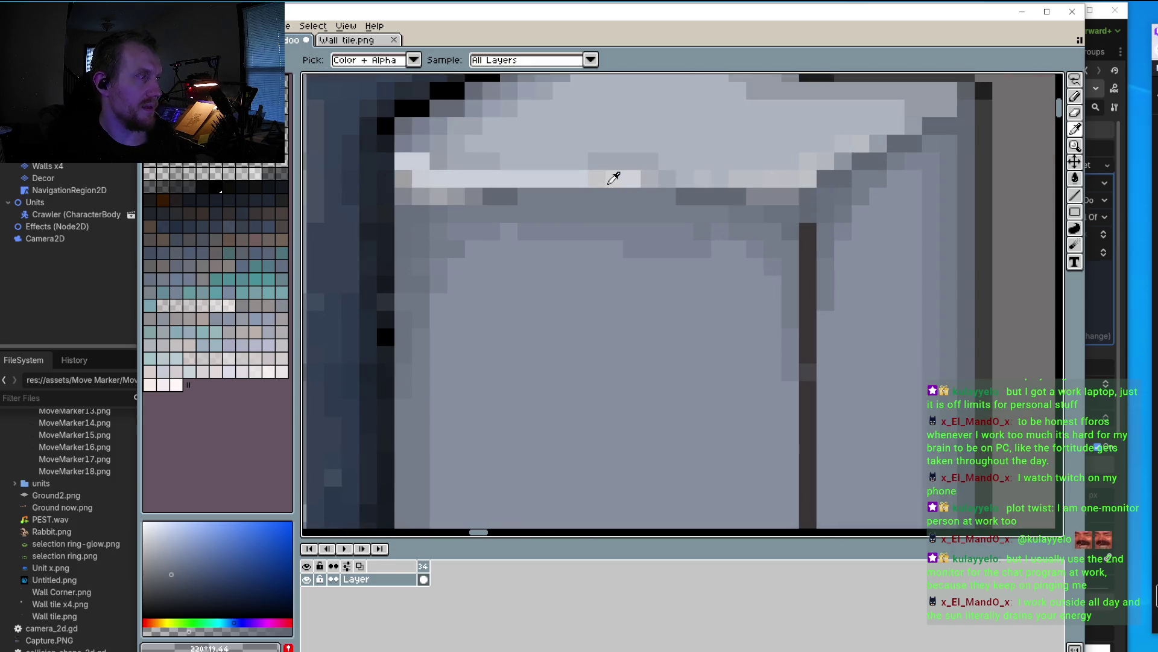
left_click(570, 175)
key("b")
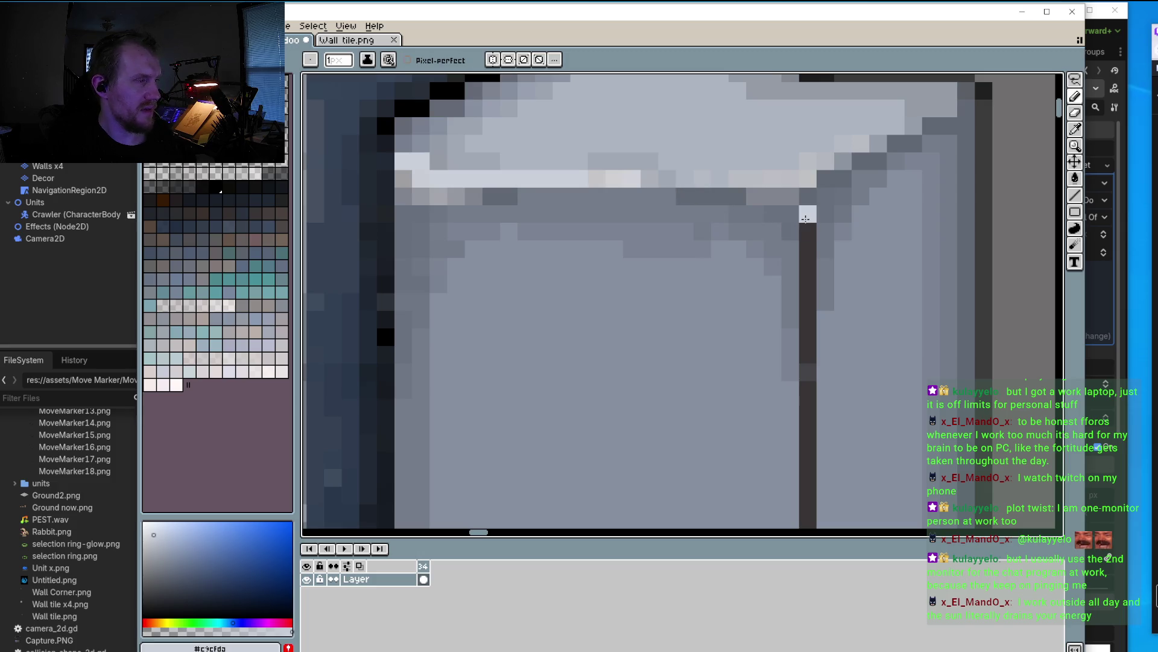
left_click(807, 232)
left_click_drag(805, 247, 804, 318)
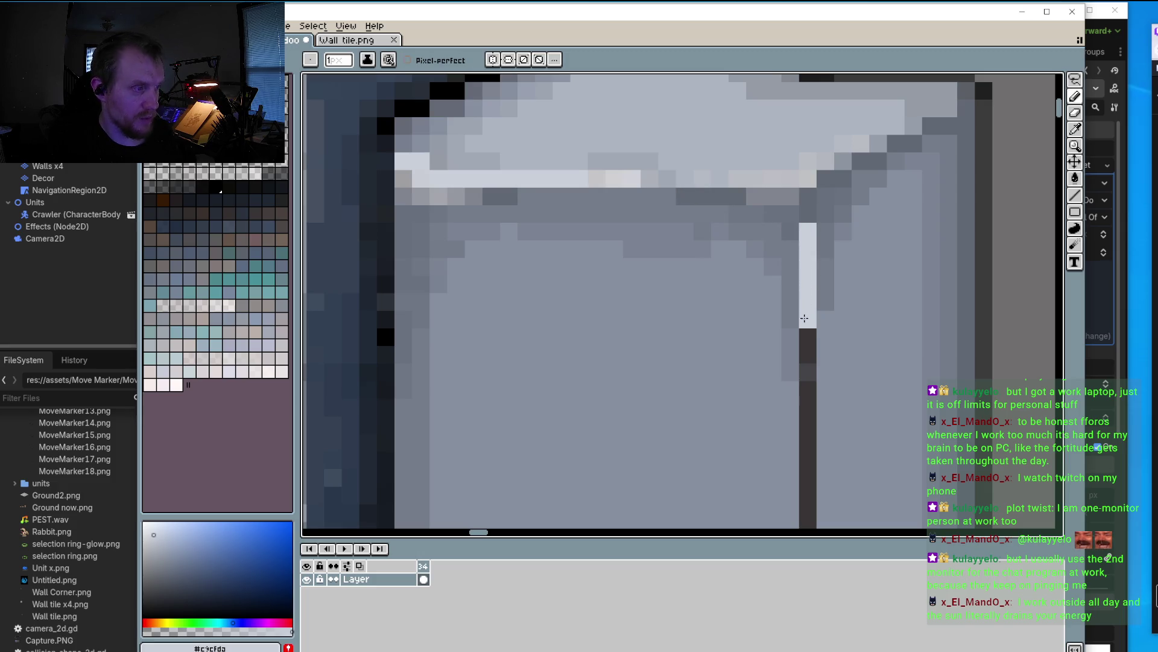
Step: Extend the light strip lower and repaint the lower seam in lighter greys
scroll(847, 343, "down", 2)
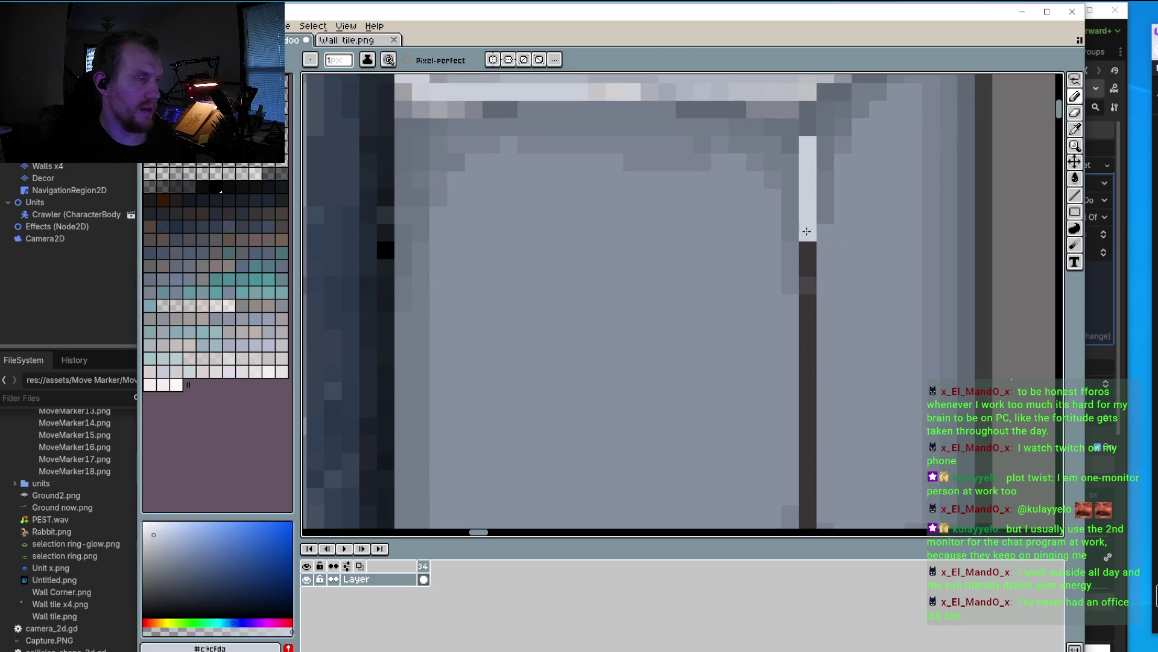
left_click_drag(807, 242, 808, 323)
scroll(815, 239, "down", 2)
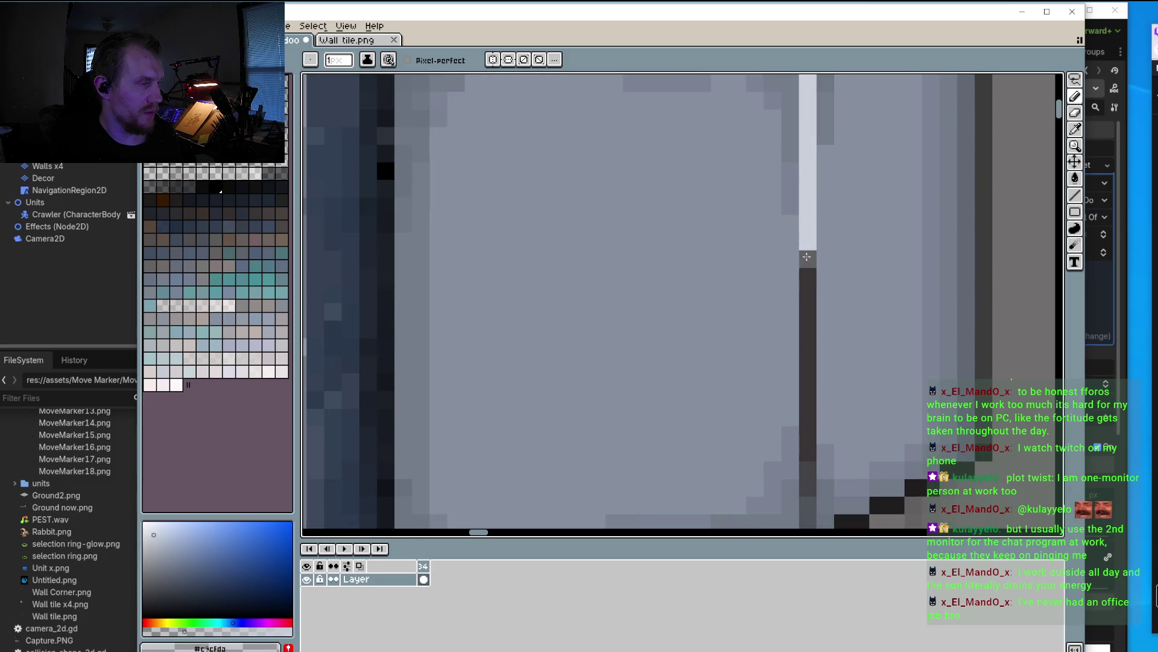
left_click_drag(808, 260, 807, 313)
mouse_move(802, 253)
left_mouse_down()
mouse_move(813, 362)
mouse_move(800, 481)
left_mouse_up()
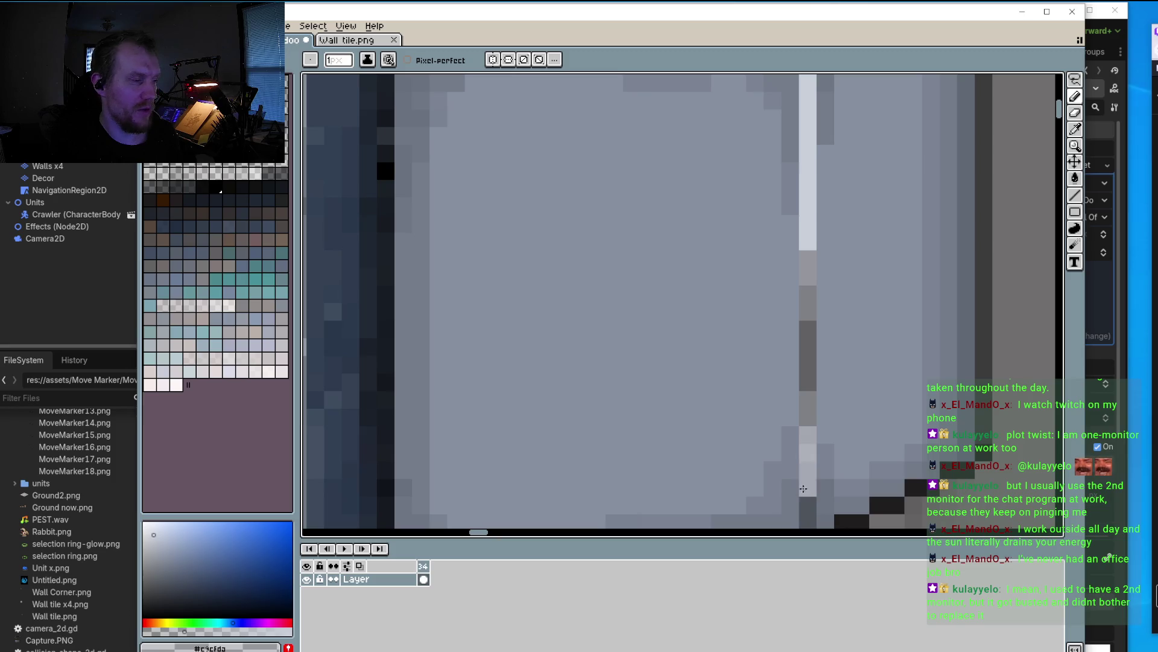
Step: Lighten the pixels on both sides of the strip near its top and bottom
scroll(801, 462, "down", 3)
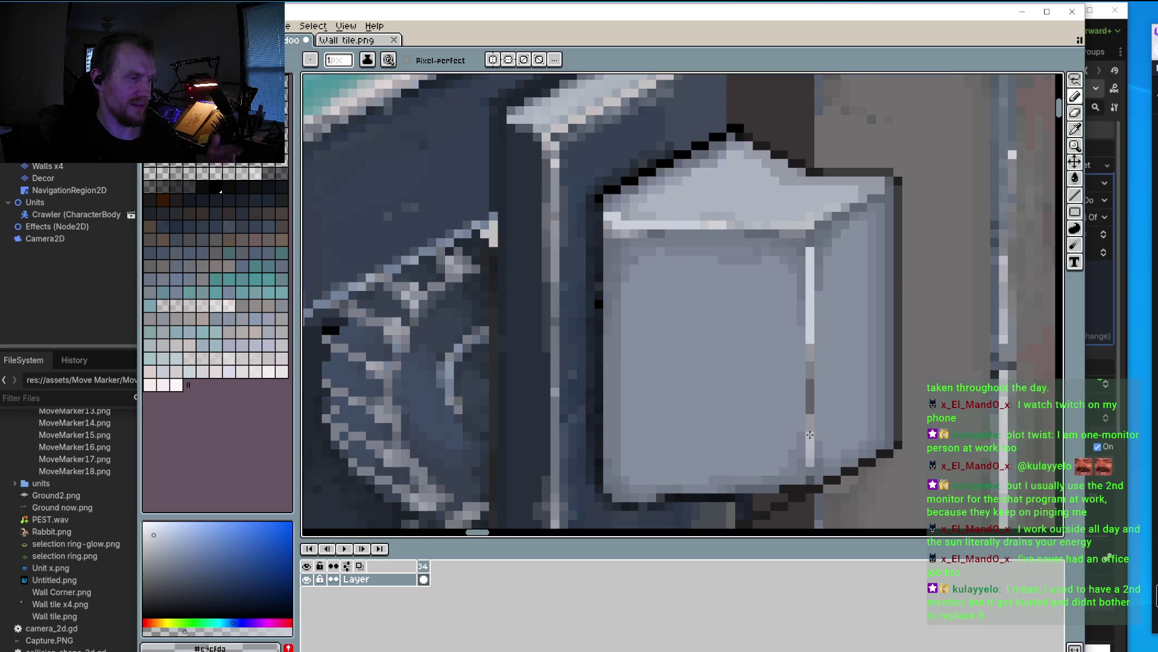
scroll(814, 272, "up", 3)
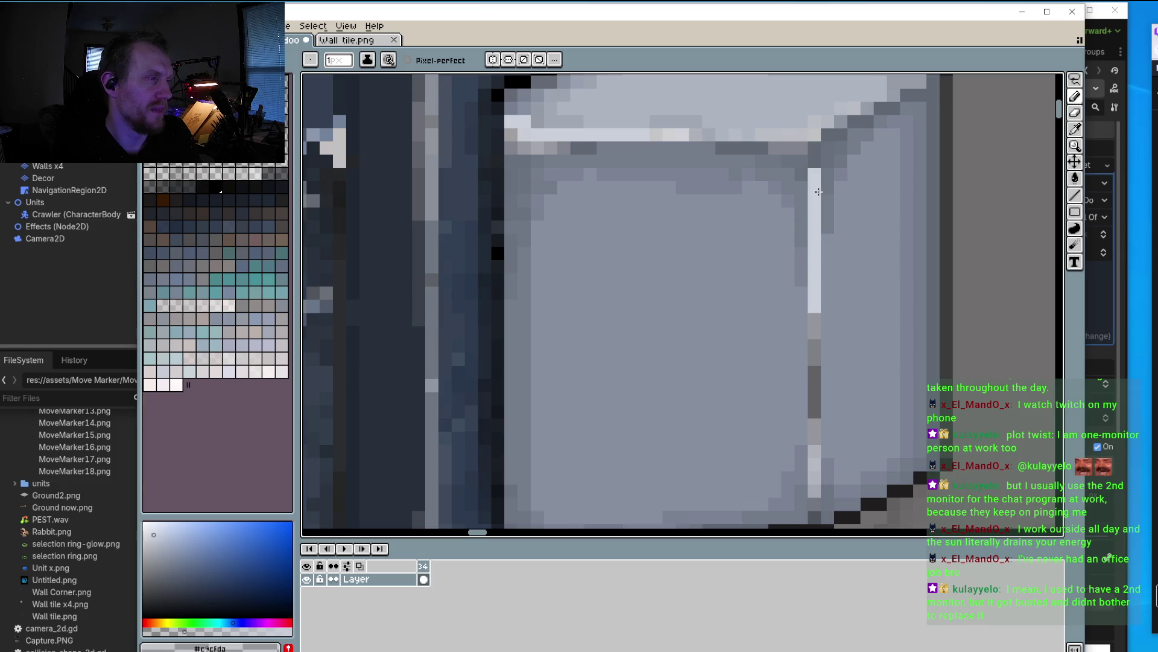
left_click_drag(809, 167, 801, 234)
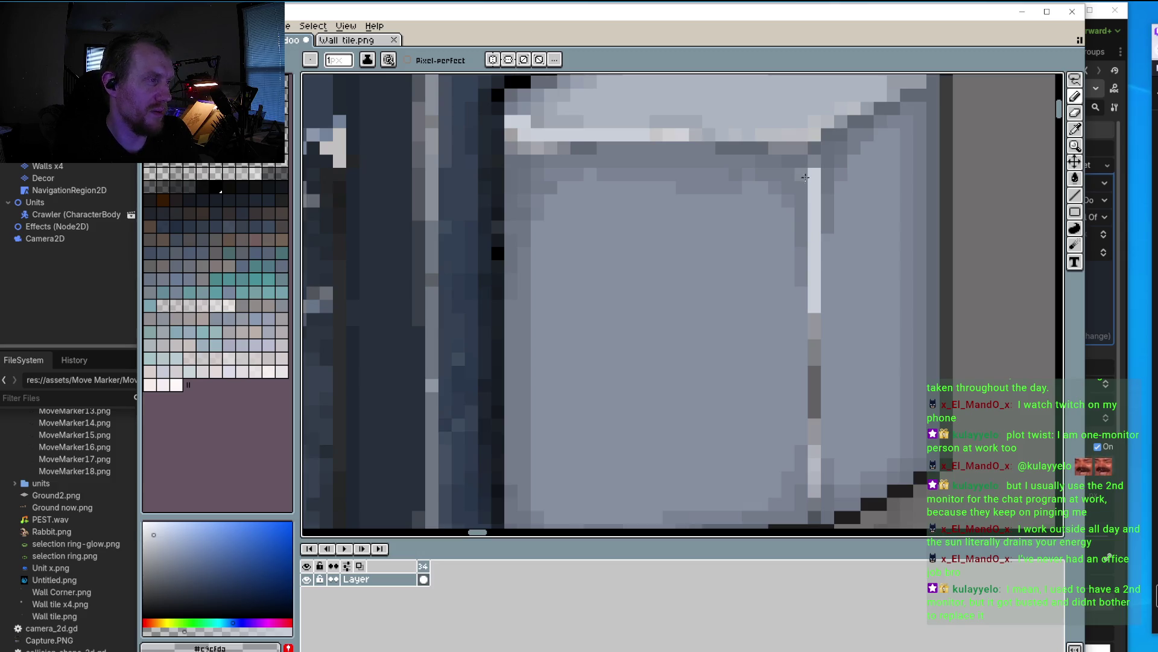
left_click_drag(826, 194, 824, 260)
left_click_drag(826, 219, 828, 294)
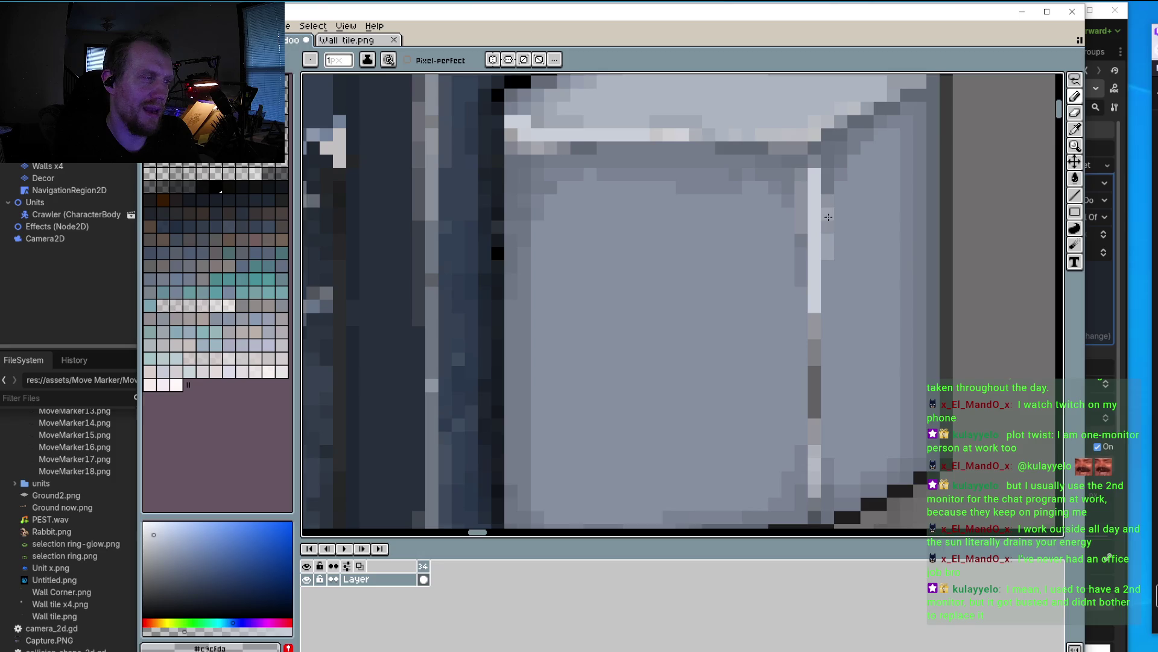
left_click_drag(809, 232, 802, 329)
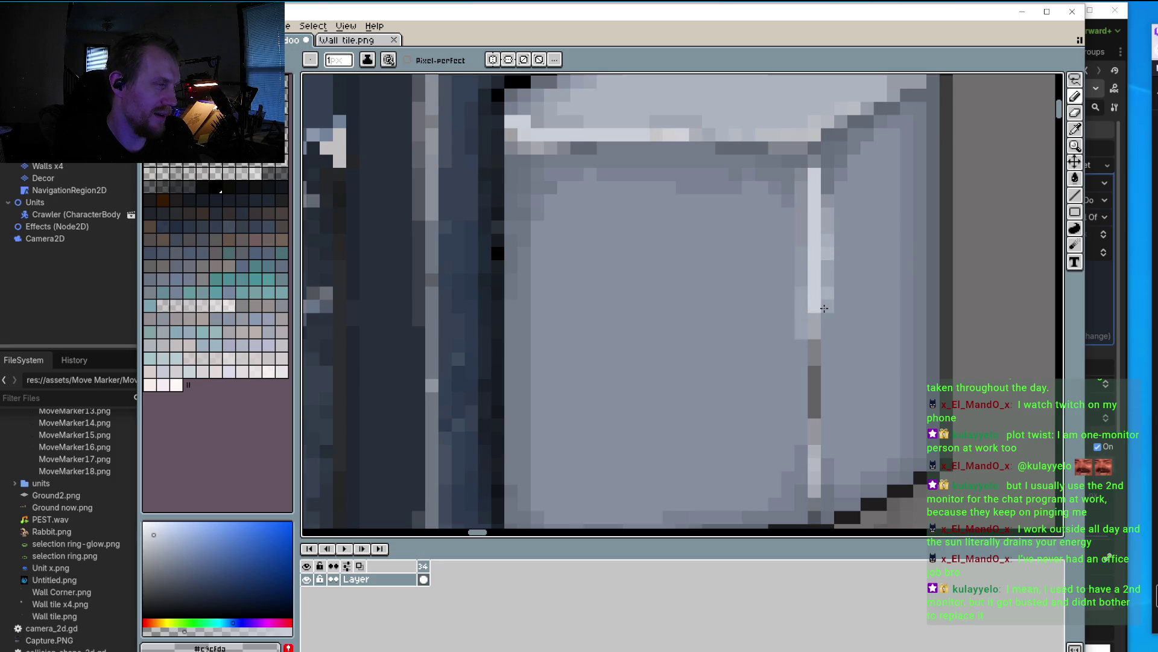
left_click_drag(802, 425, 805, 477)
left_click_drag(829, 438, 828, 480)
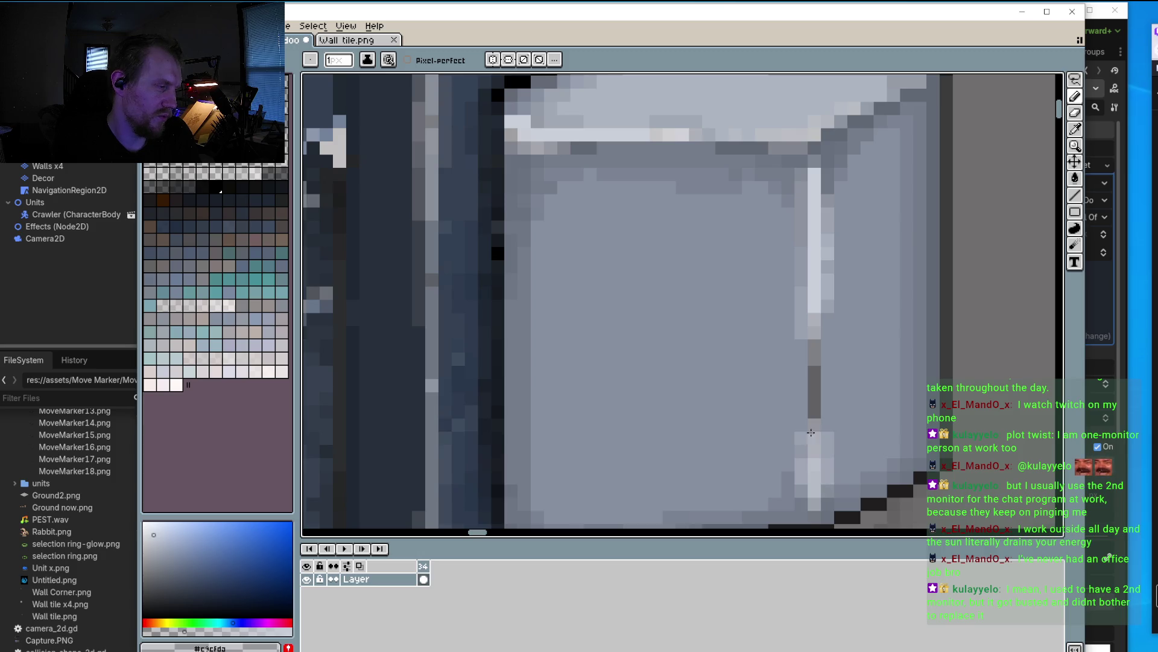
Step: Lighten a few pixels at the grey box's lower corner
scroll(806, 424, "down", 3)
scroll(815, 416, "down", 2)
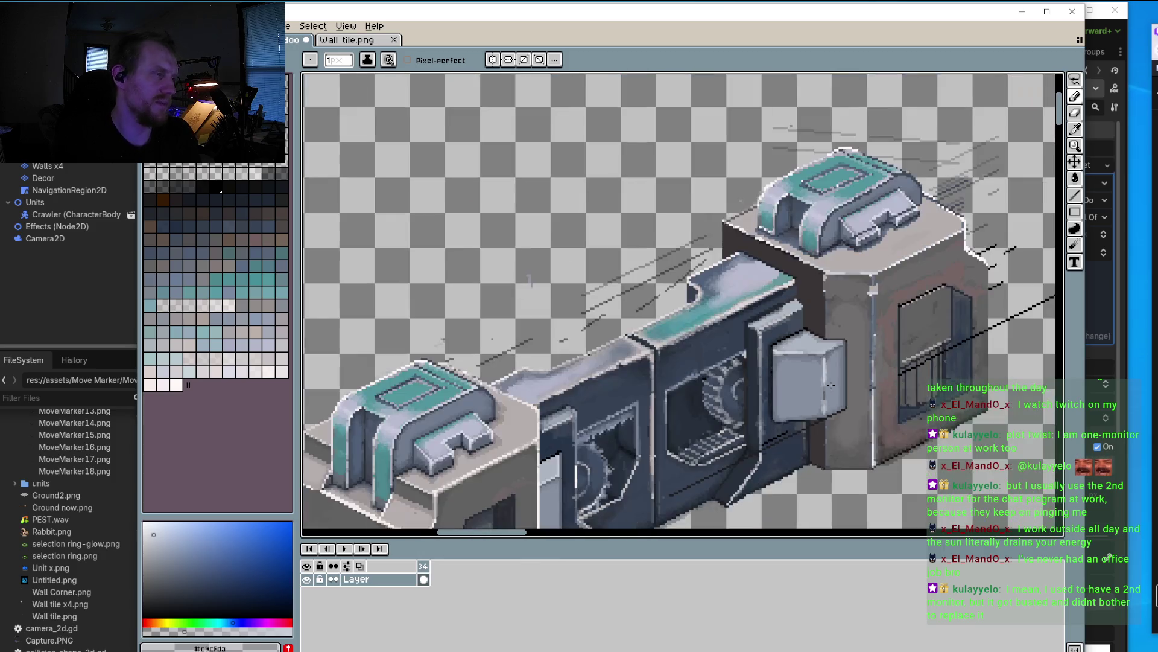
scroll(833, 391, "up", 4)
scroll(814, 414, "up", 2)
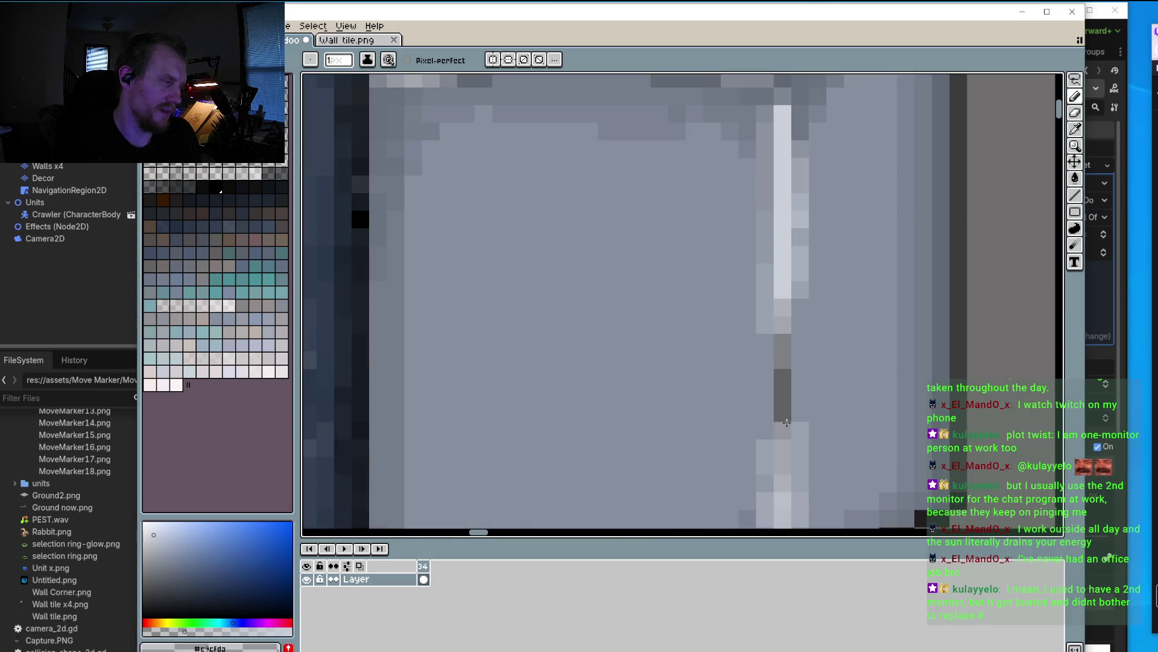
scroll(785, 422, "down", 3)
scroll(773, 396, "up", 2)
scroll(772, 395, "up", 2)
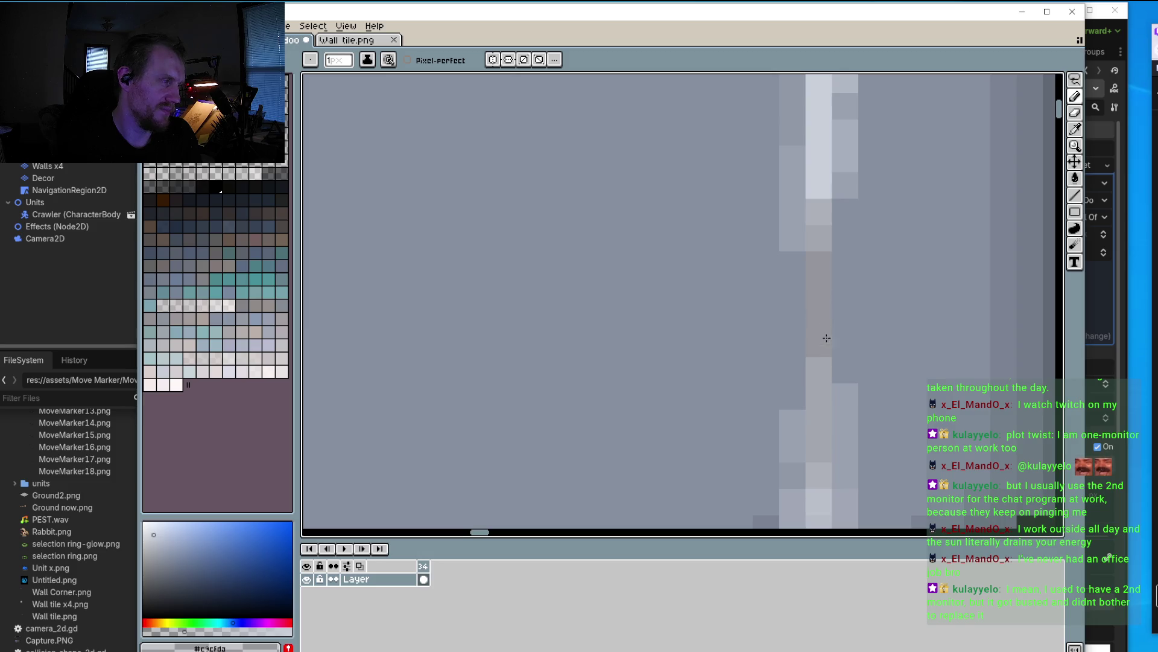
scroll(820, 388, "down", 3)
scroll(820, 388, "up", 2)
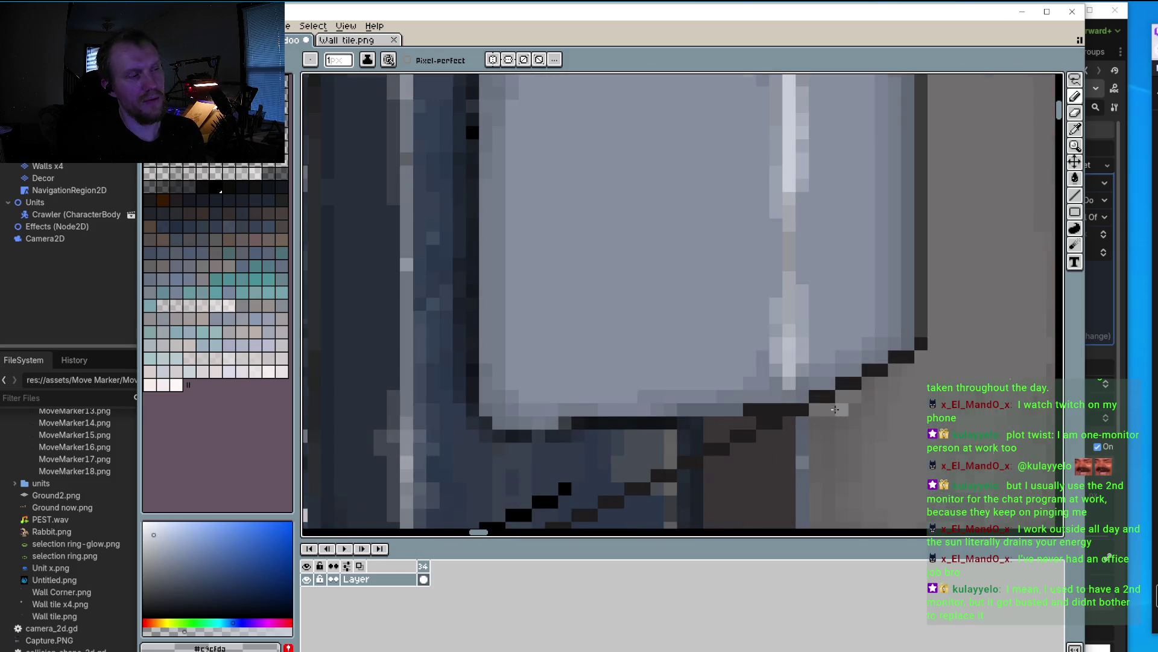
scroll(823, 398, "up", 1)
left_click(801, 379)
left_click(789, 391)
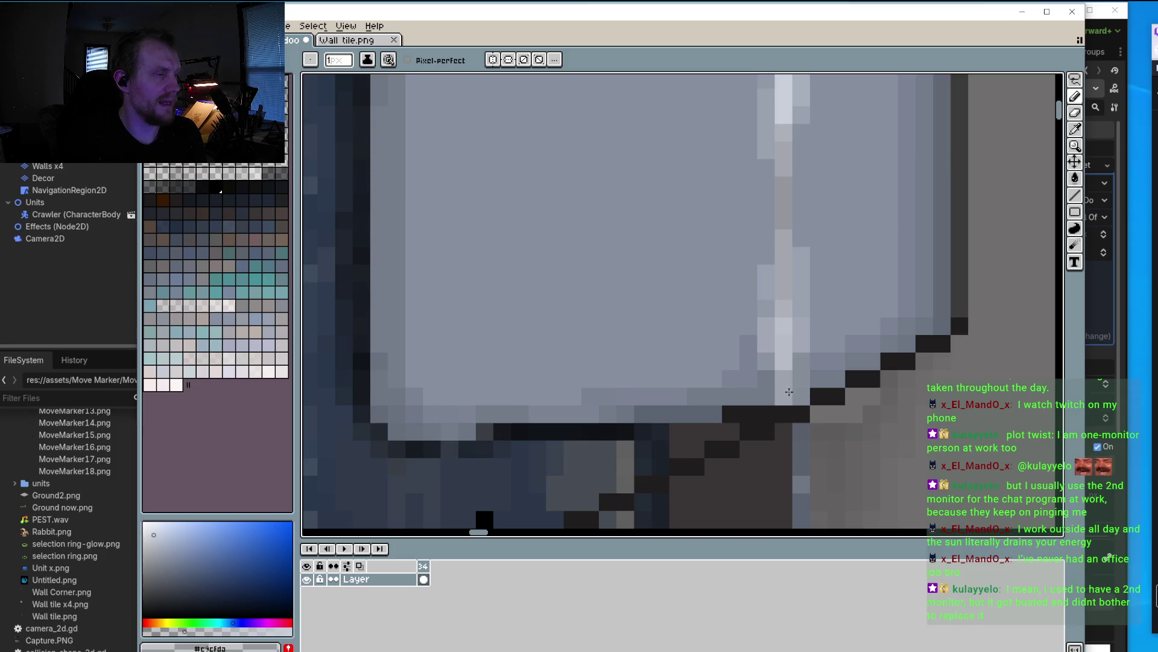
left_click(821, 378)
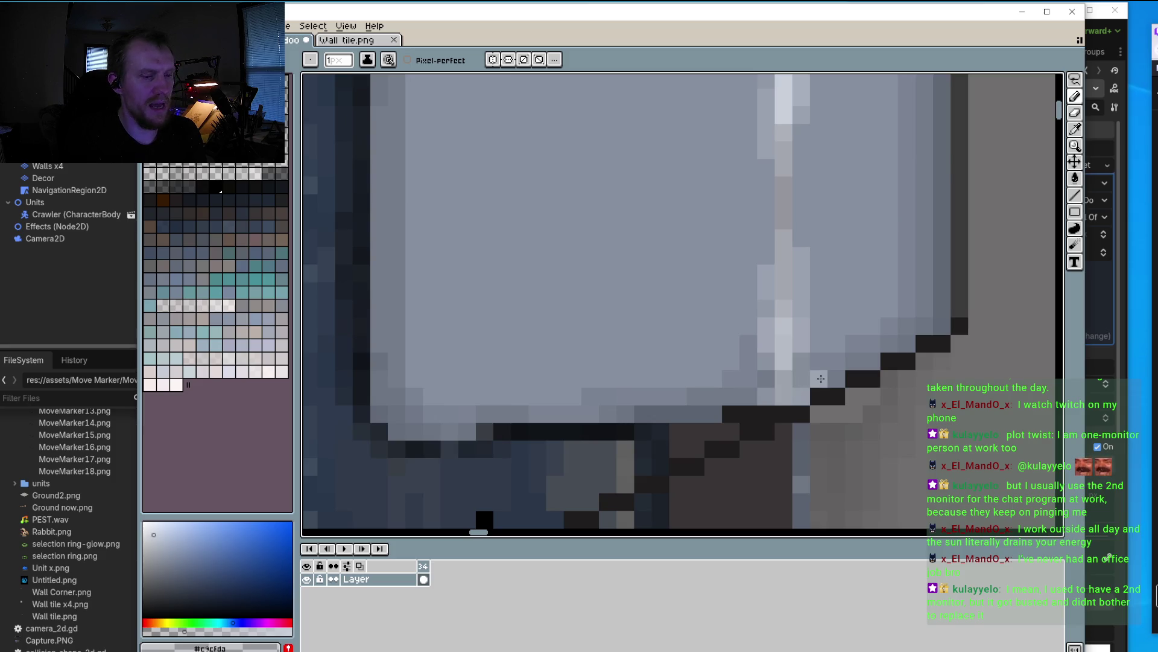
Step: Lighten pixels where the strip meets the top edge and along the box's top-right corner
scroll(559, 335, "down", 10)
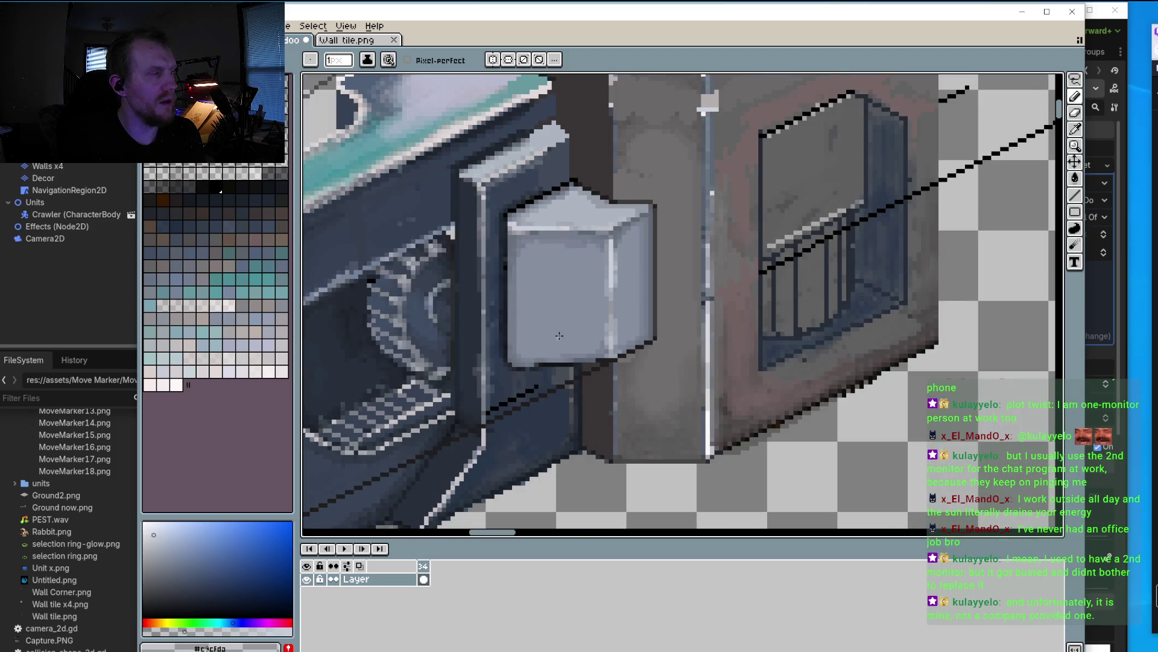
scroll(618, 271, "up", 3)
scroll(622, 267, "up", 5)
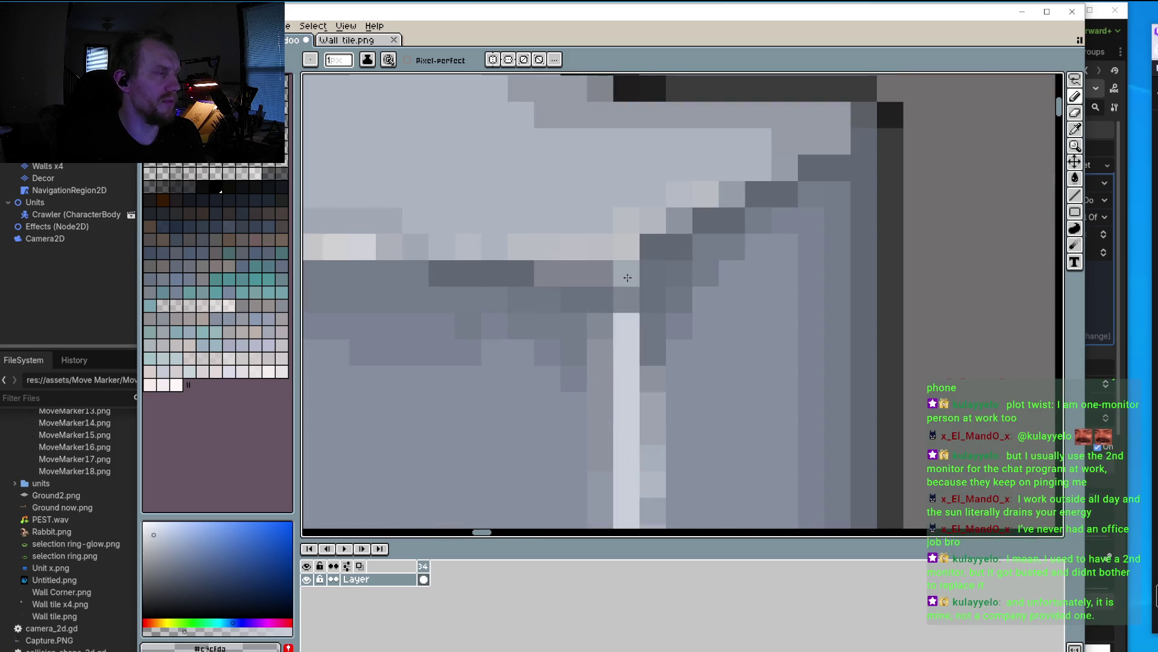
left_click(648, 241)
left_click(678, 220)
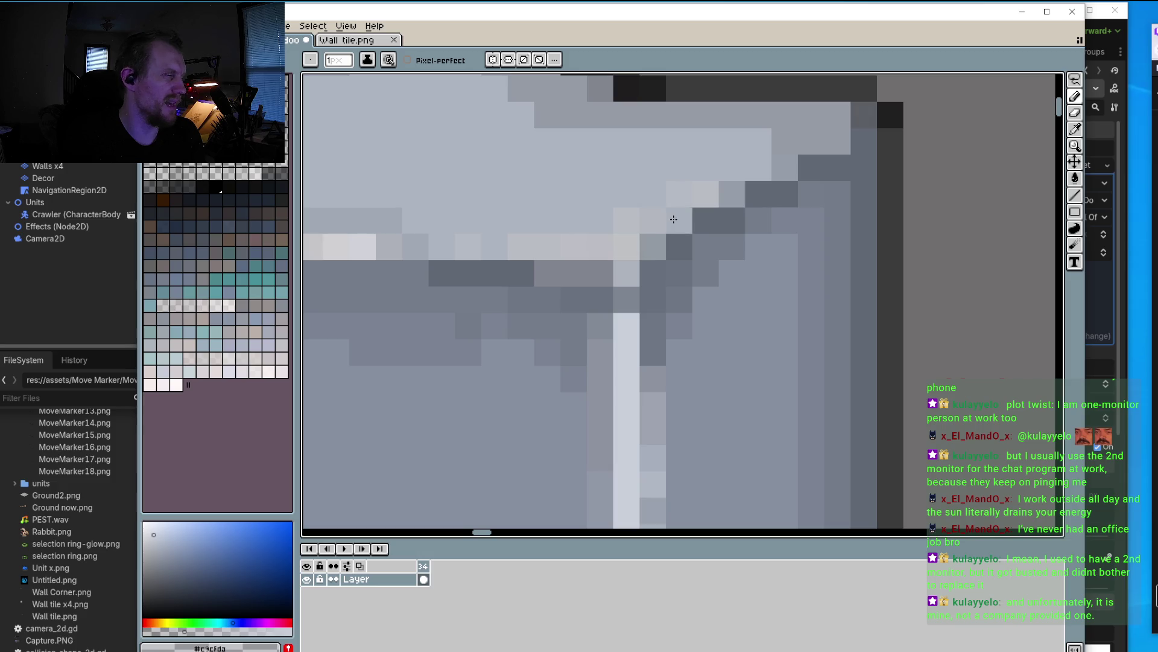
left_click(627, 299)
left_click(706, 221)
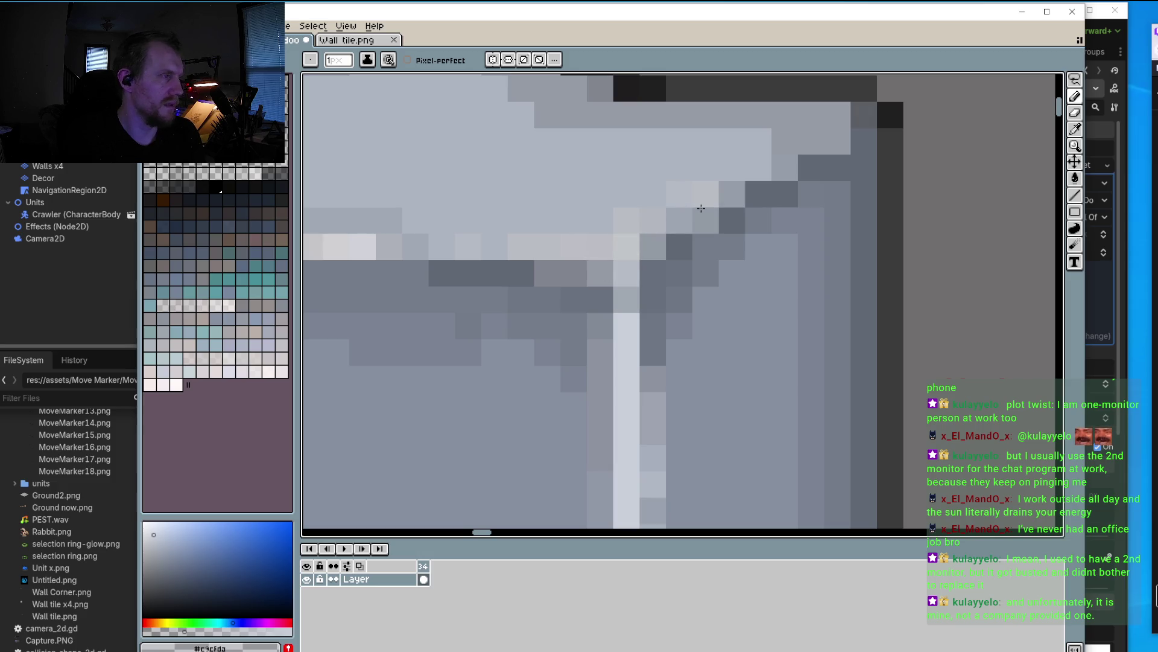
left_click(789, 178)
left_click(837, 141)
left_click(811, 141)
left_click(838, 119)
Step: Zoom out to review the whole wall tile sprite
scroll(839, 125, "down", 1)
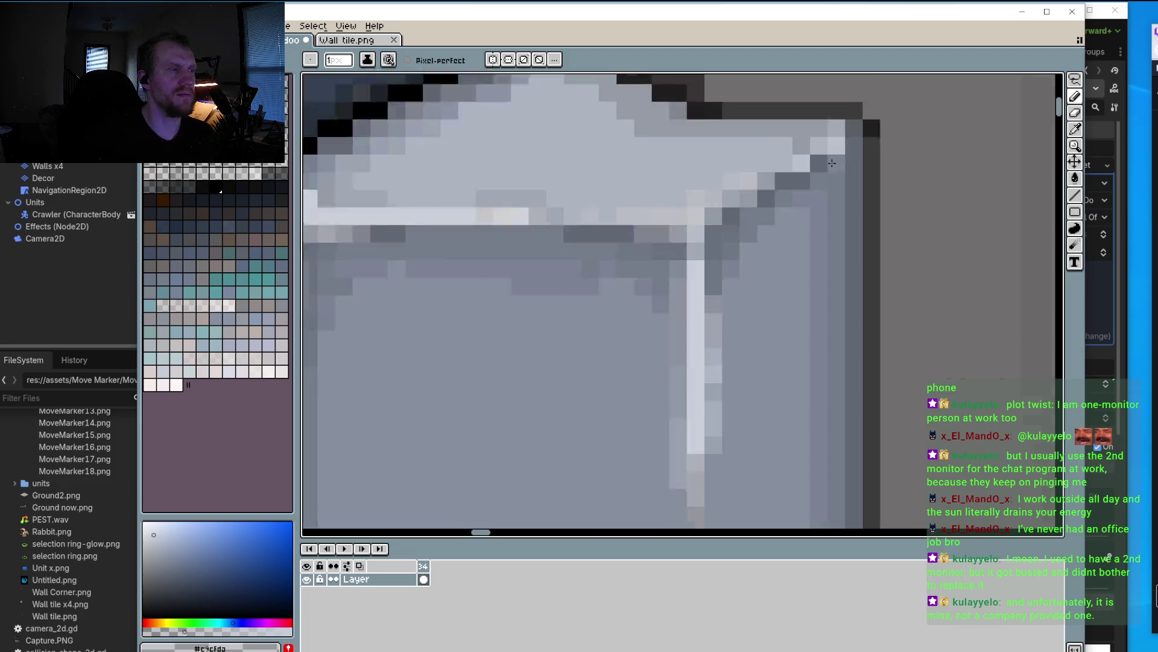
scroll(705, 213, "down", 1)
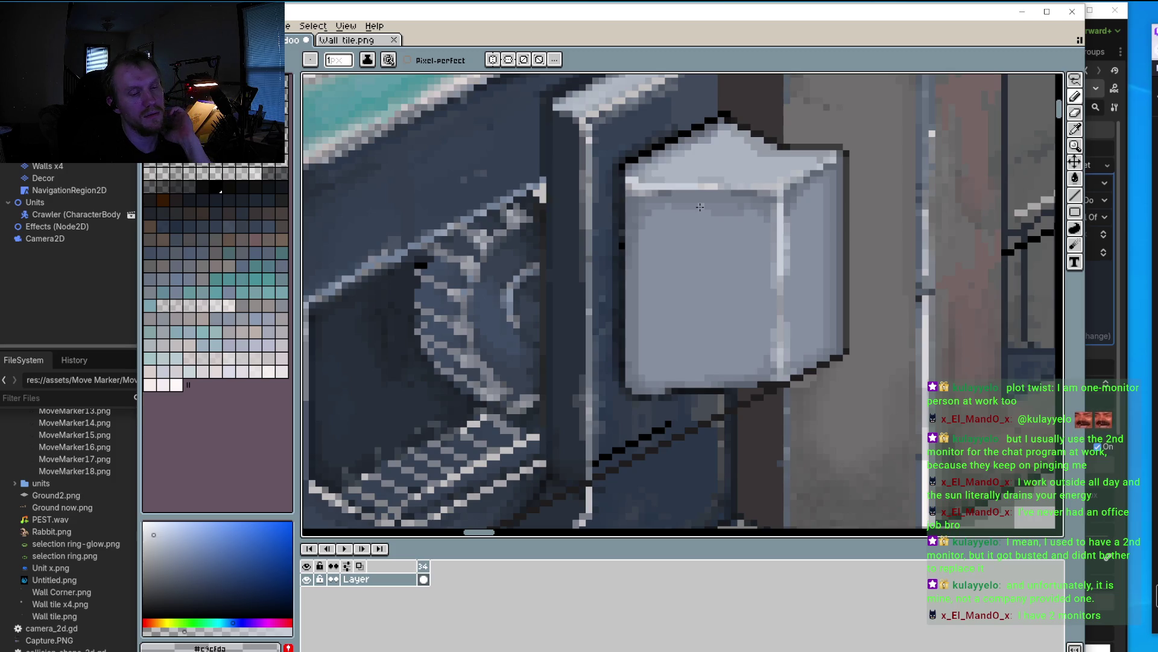
scroll(700, 207, "down", 1)
scroll(676, 223, "down", 1)
scroll(651, 239, "down", 1)
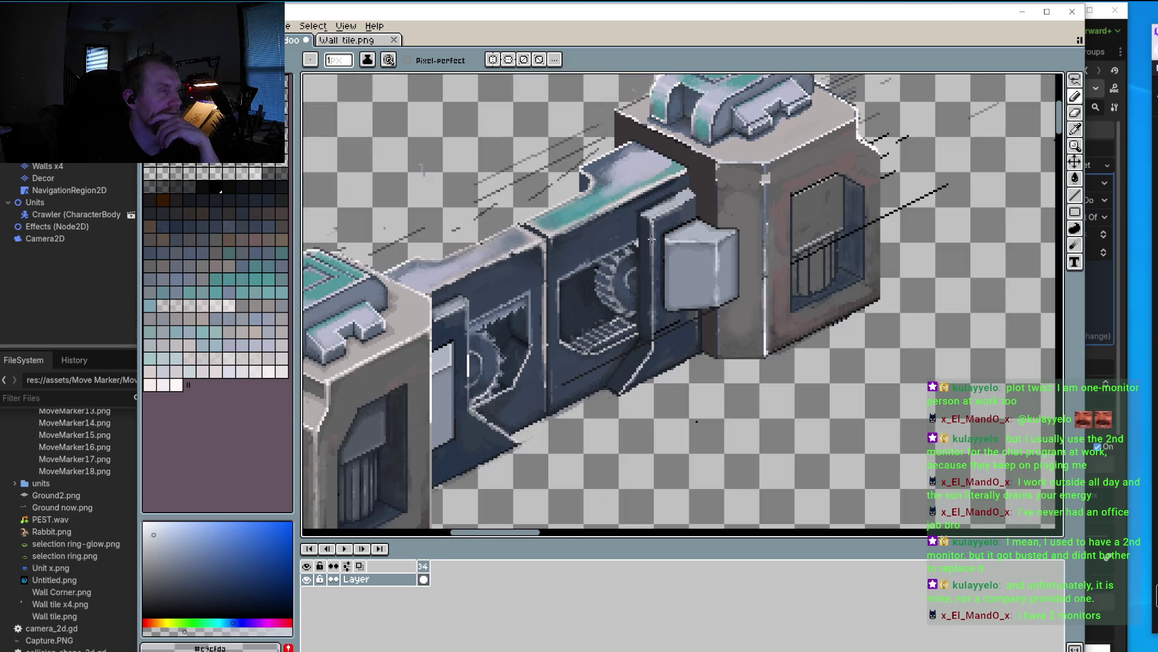
scroll(651, 239, "down", 1)
scroll(638, 248, "up", 1)
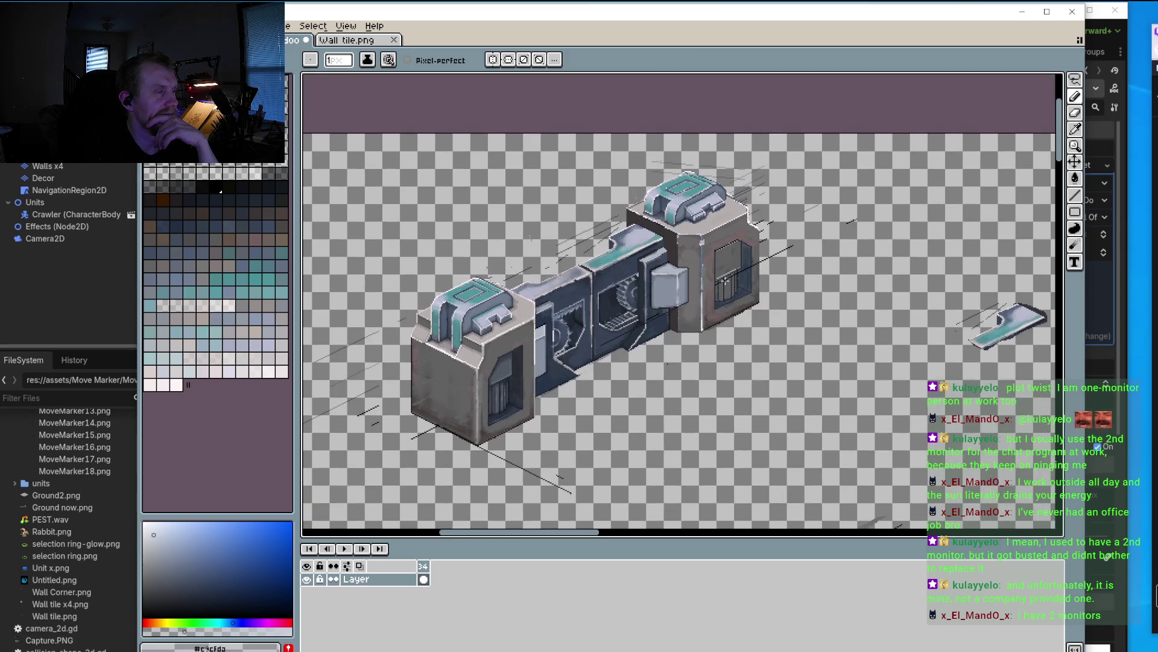
scroll(621, 241, "up", 2)
scroll(591, 235, "up", 2)
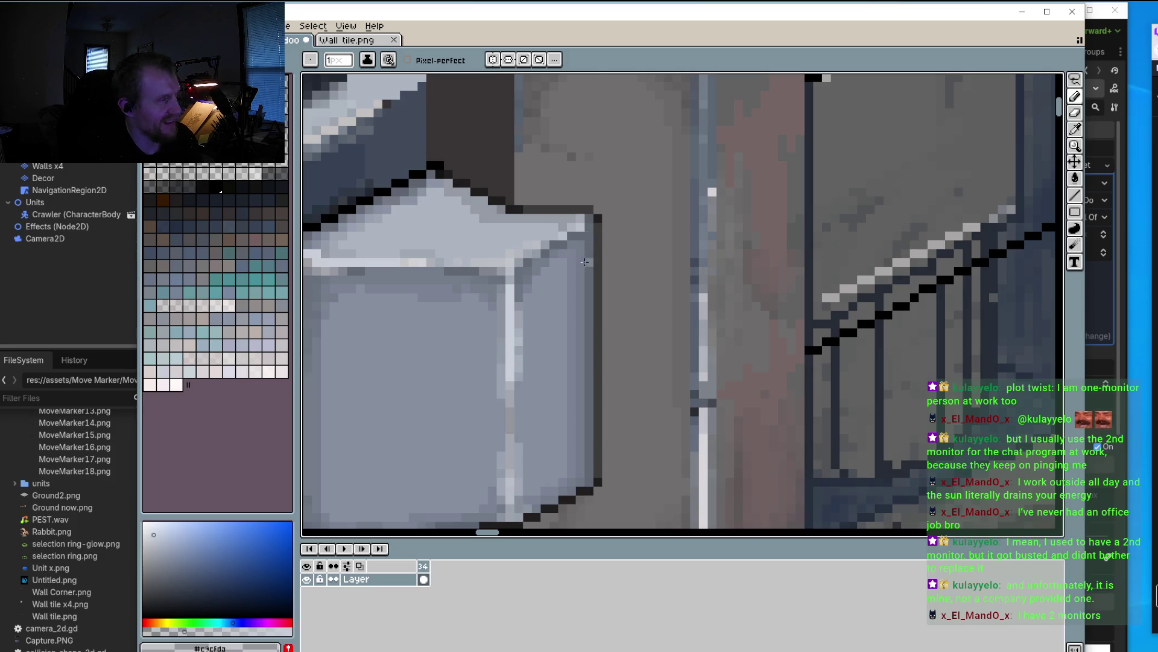
Step: Pick a darker shade of the box's mid grey and darken its top-right edge pixels
key("i")
left_click(583, 232)
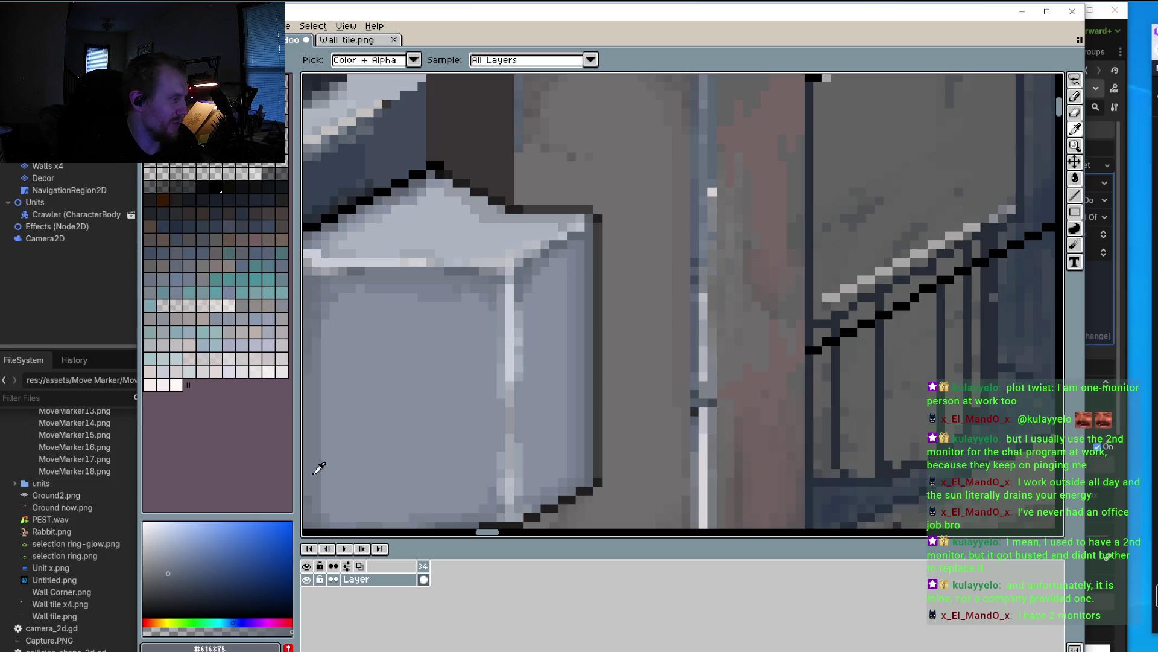
left_click(166, 589)
key("b")
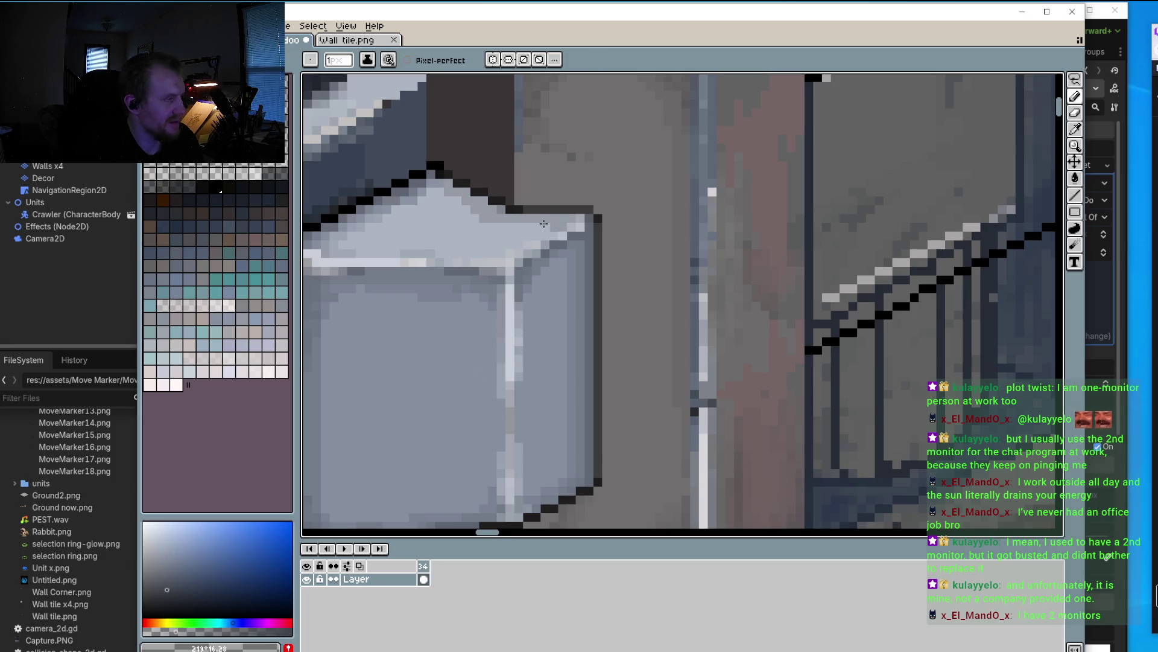
scroll(549, 213, "up", 1)
mouse_move(608, 224)
left_mouse_down()
mouse_move(483, 222)
mouse_move(561, 241)
mouse_move(483, 238)
mouse_move(614, 239)
mouse_move(629, 270)
left_mouse_up()
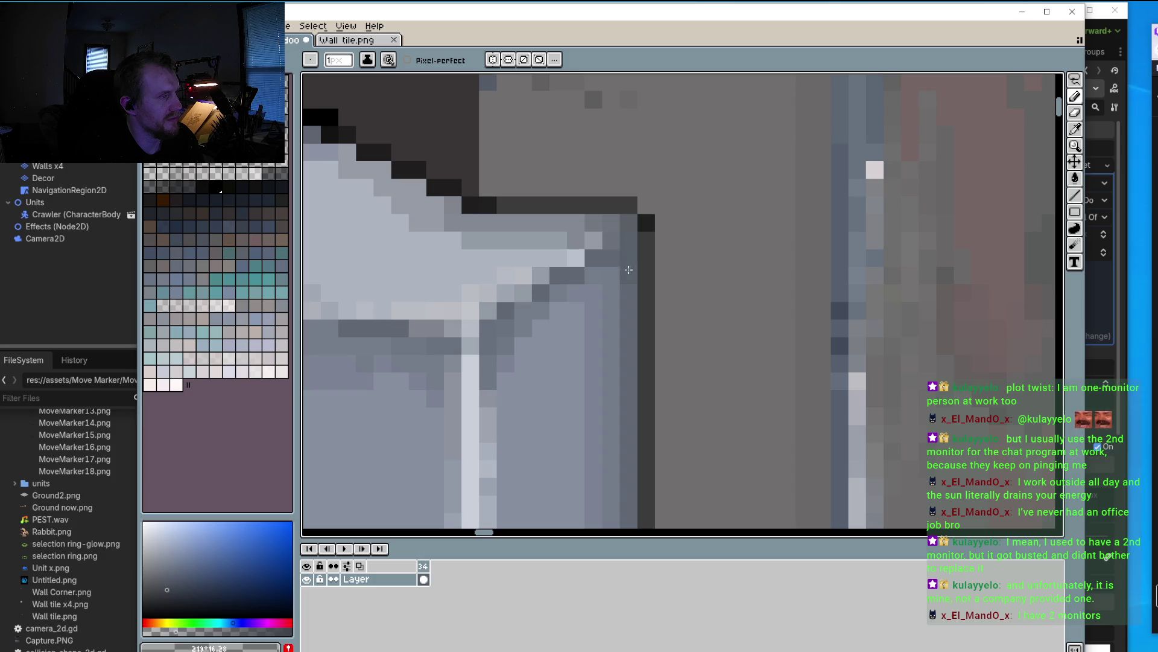
left_click_drag(622, 228, 576, 224)
left_click(590, 240)
left_click(616, 277)
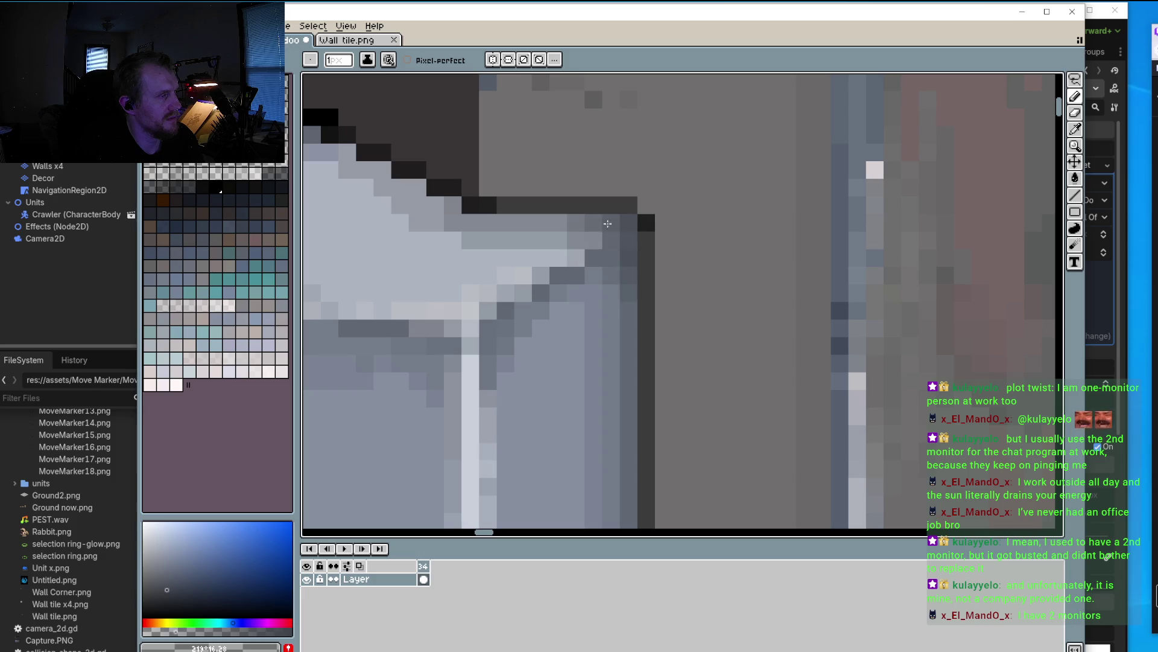
Step: Darken the light pixels along the box's top edge and corner with a slightly darker grey
left_click_drag(449, 221, 534, 248)
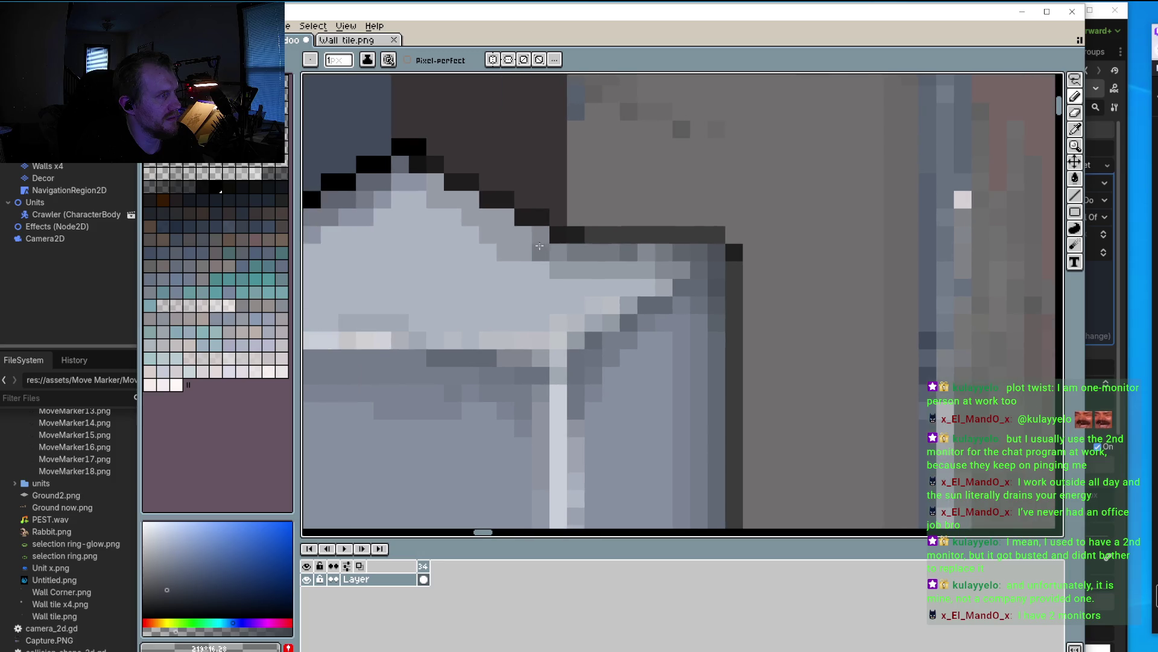
left_click(435, 182)
left_click(417, 182)
left_click(400, 181)
mouse_move(452, 217)
left_mouse_down()
mouse_move(496, 244)
mouse_move(543, 252)
left_mouse_up()
scroll(547, 262, "down", 3)
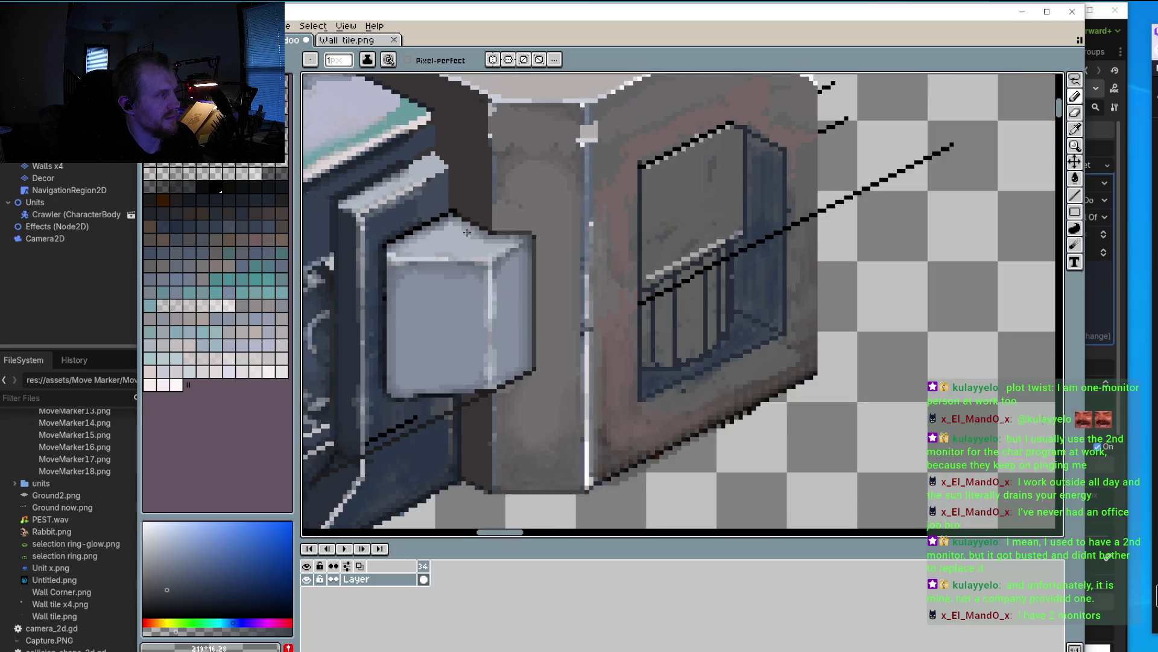
scroll(549, 187, "up", 2)
scroll(549, 187, "up", 1)
left_click(540, 183)
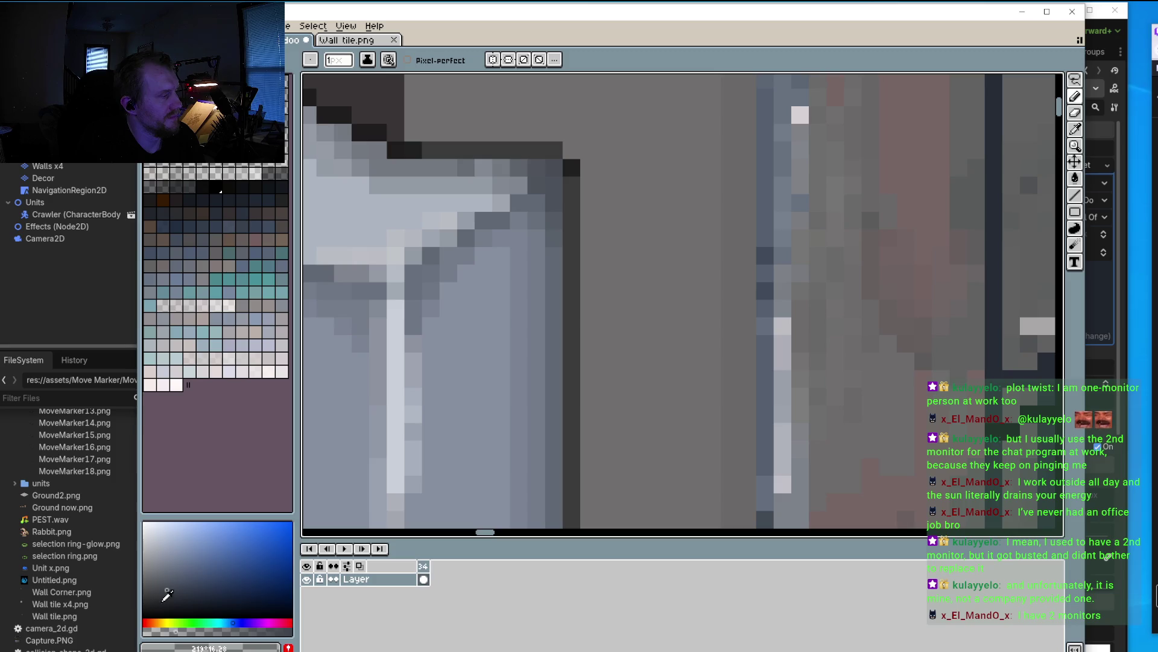
left_click(170, 596)
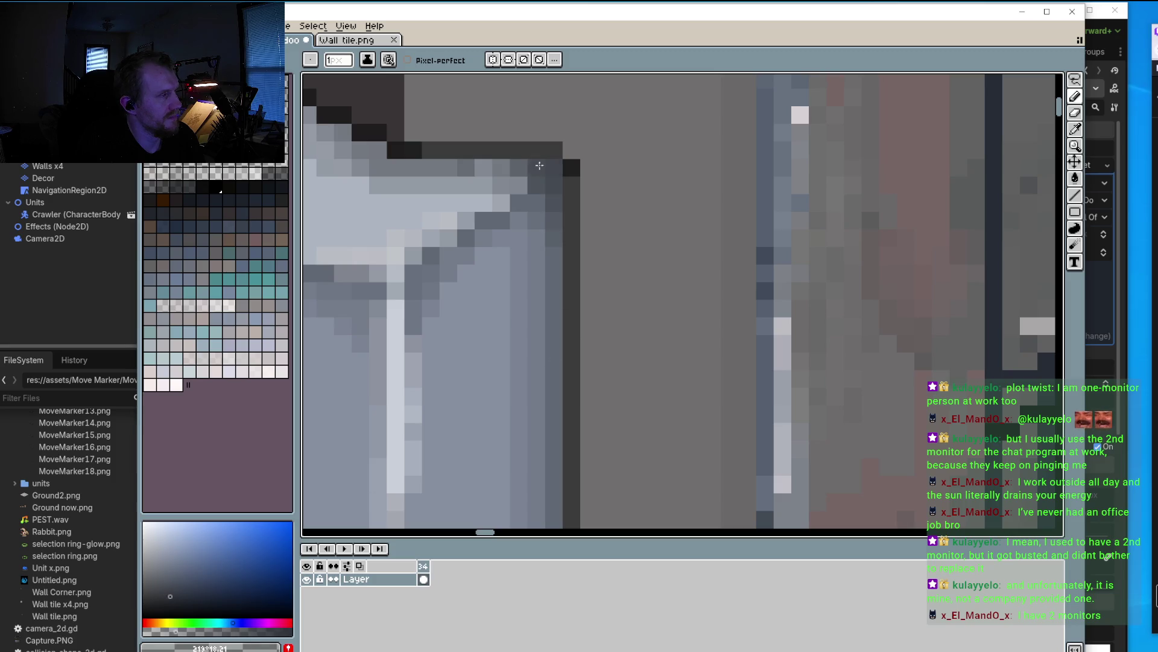
left_click_drag(544, 178, 529, 180)
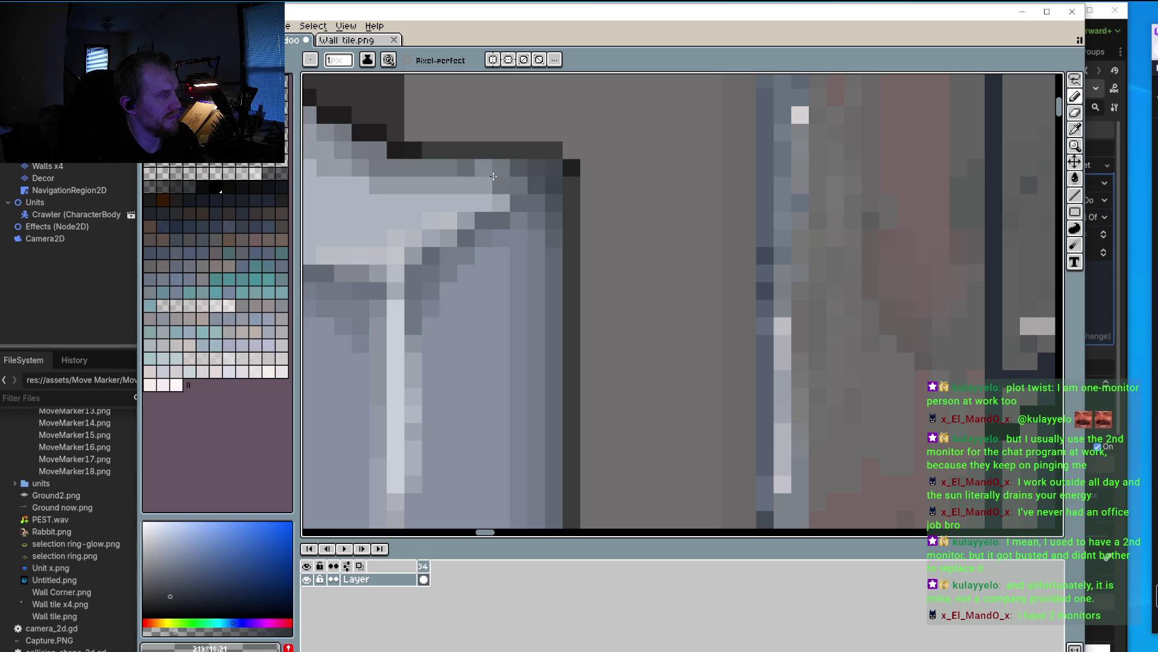
Step: Darken the pixels along the box's bottom diagonal edge and bottom-right corner
mouse_move(551, 370)
left_mouse_down()
mouse_move(546, 232)
mouse_move(540, 444)
mouse_move(530, 431)
mouse_move(472, 460)
mouse_move(486, 462)
mouse_move(470, 481)
mouse_move(389, 512)
mouse_move(435, 478)
left_mouse_up()
left_click_drag(501, 432, 526, 413)
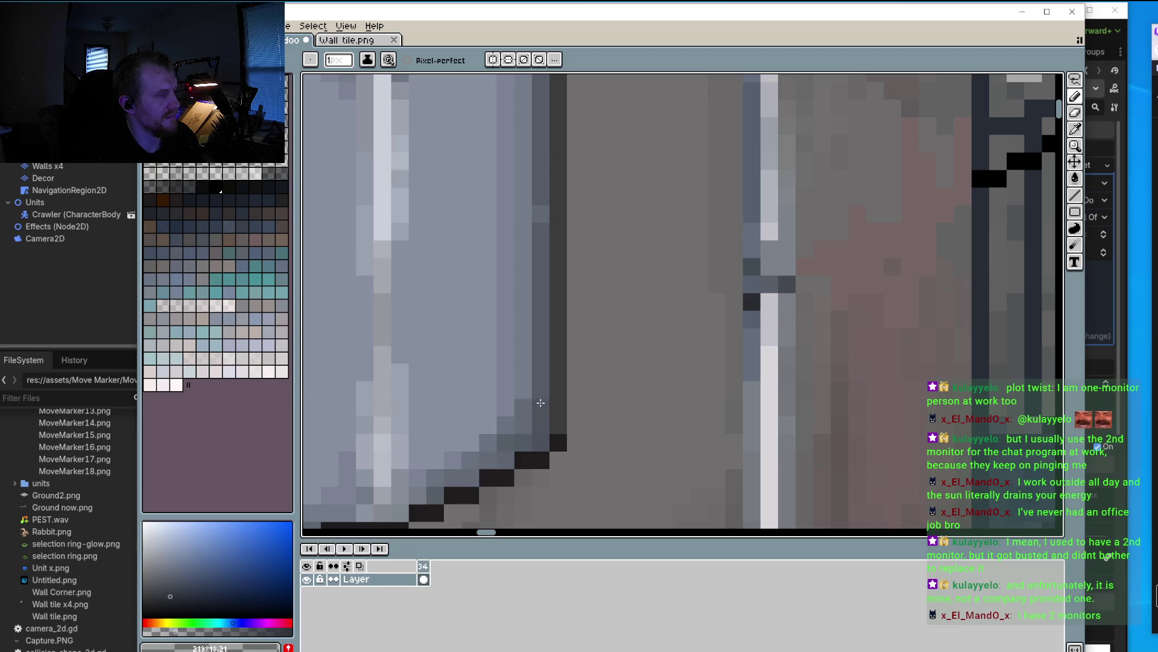
scroll(544, 380, "down", 5)
scroll(532, 365, "up", 5)
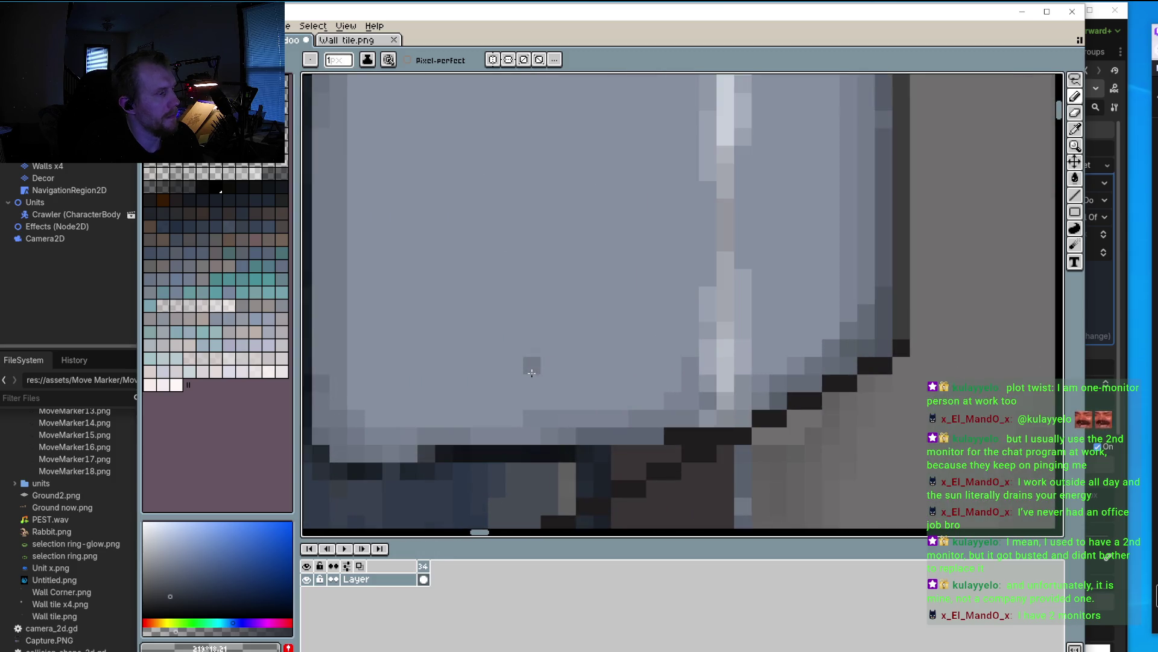
mouse_move(407, 442)
left_mouse_down()
mouse_move(395, 462)
mouse_move(432, 440)
mouse_move(659, 439)
left_mouse_up()
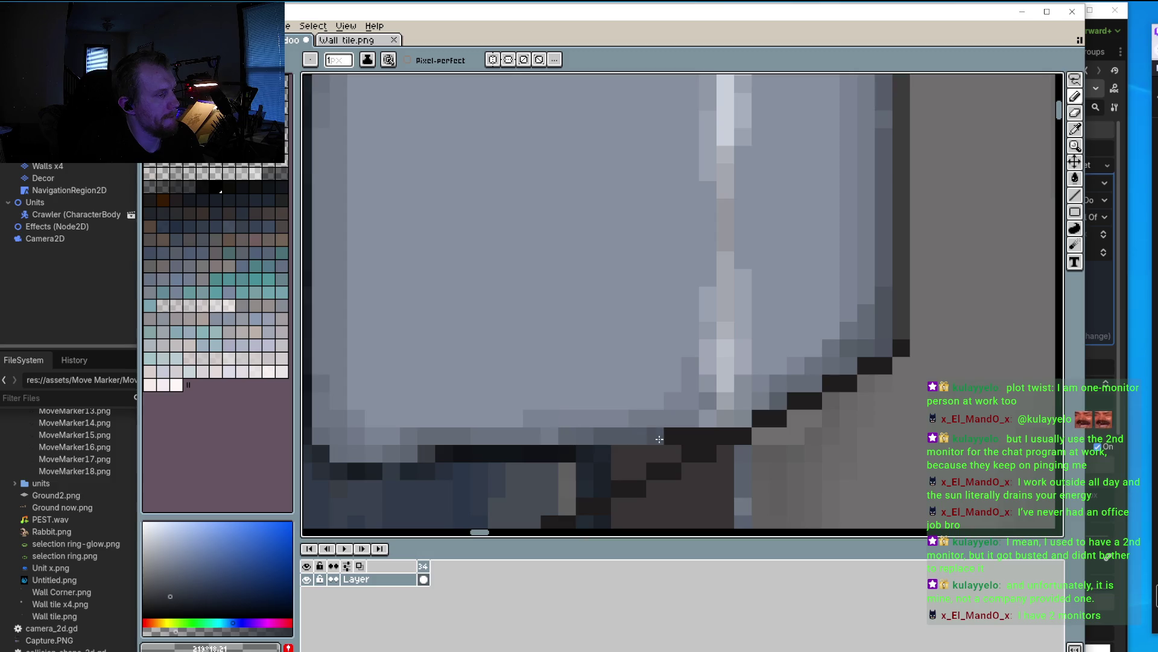
left_click(626, 421)
left_click(673, 419)
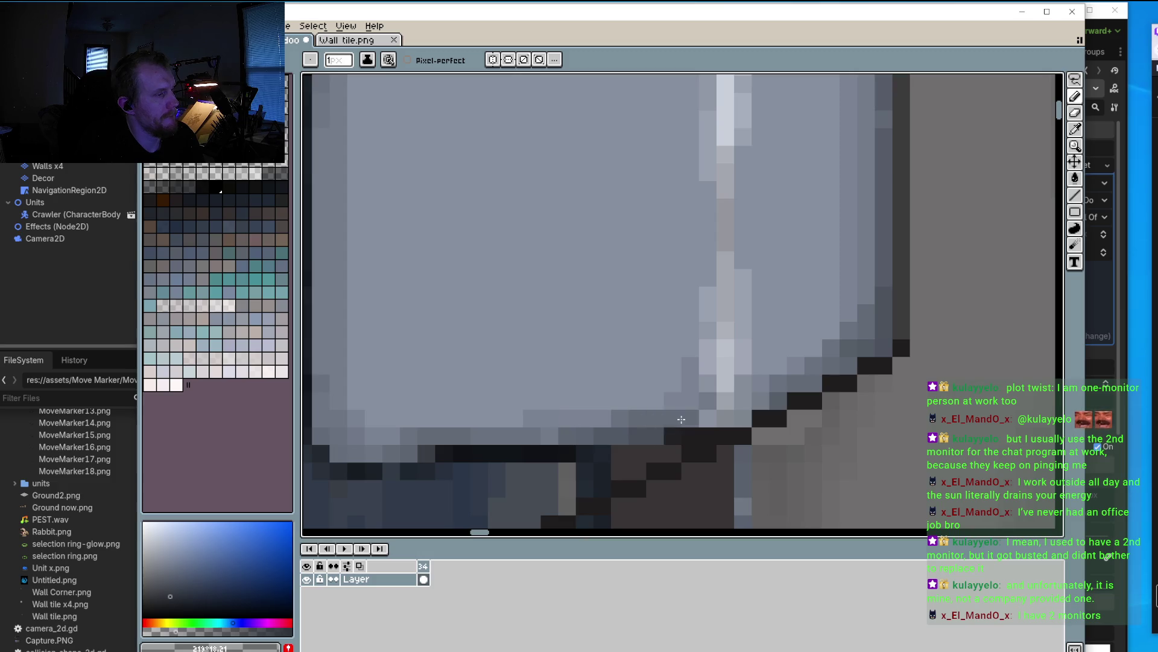
left_click(655, 400)
left_click(356, 437)
left_click(345, 434)
Step: Darken columns of pixels down the box's side and turn a stray white pixel grey
scroll(322, 435, "left", 2)
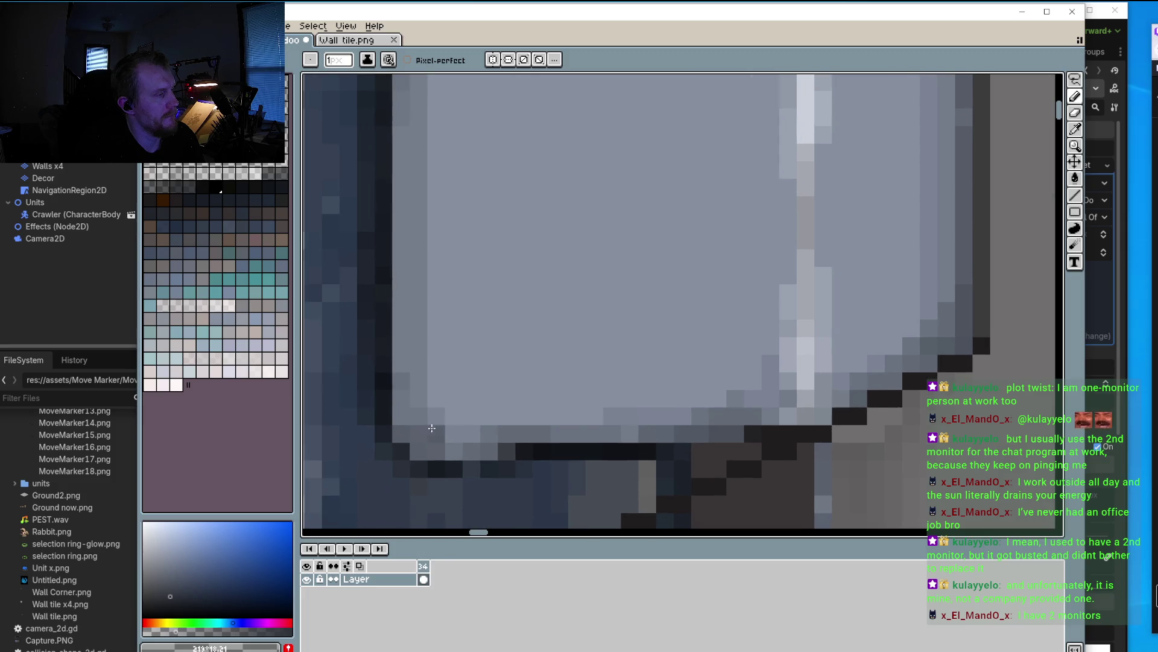
scroll(535, 426, "up", 5)
left_click_drag(505, 188, 505, 480)
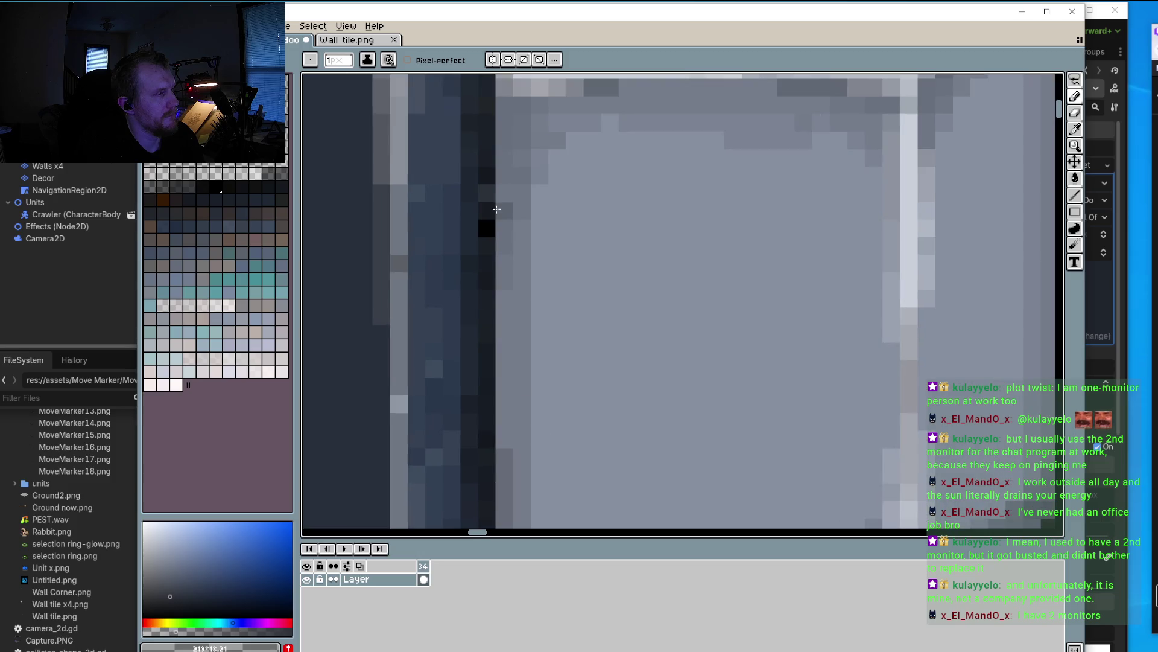
scroll(507, 414, "down", 3)
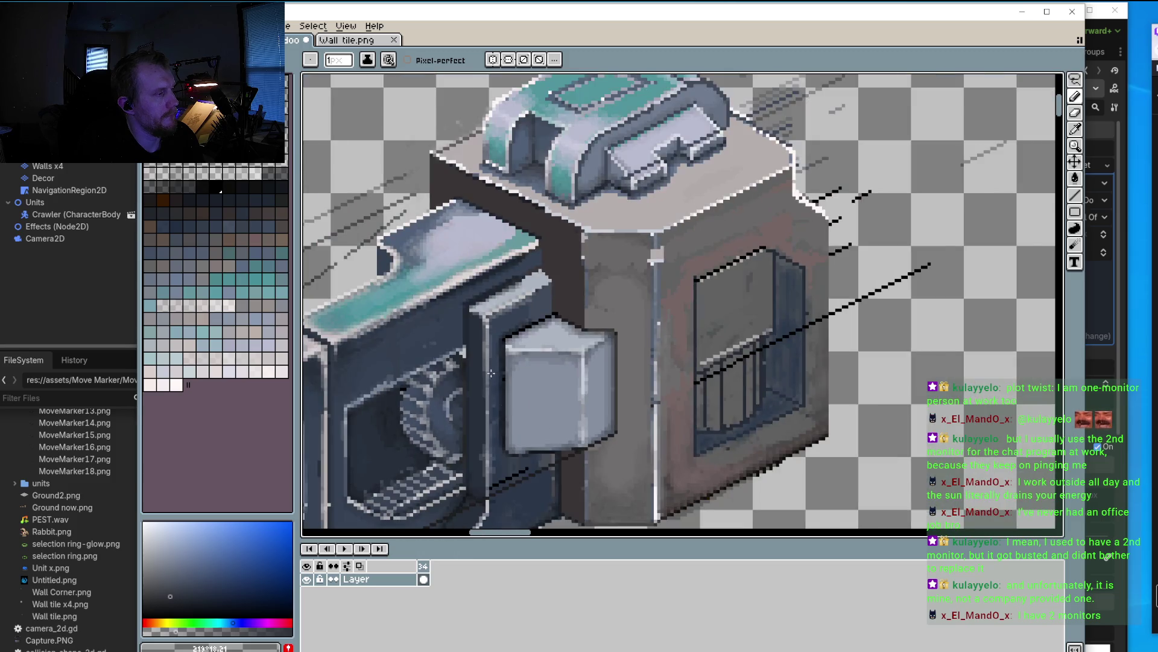
scroll(521, 300, "up", 3)
scroll(522, 300, "up", 1)
scroll(522, 299, "up", 1)
left_click(535, 296)
left_click_drag(517, 315, 520, 413)
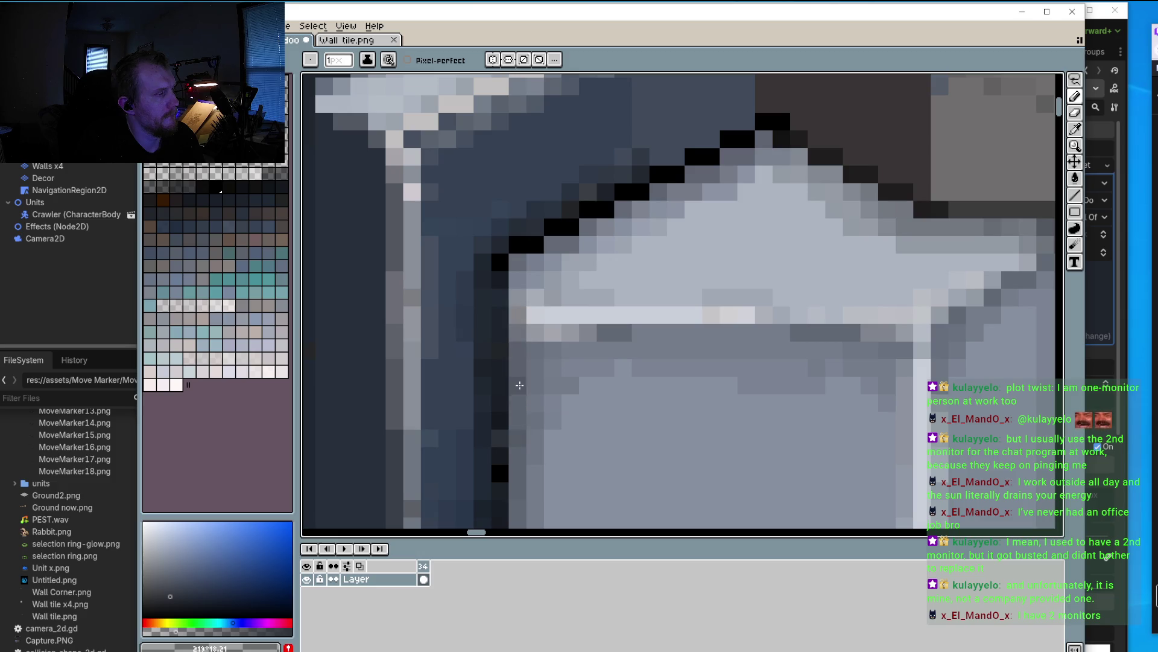
scroll(522, 417, "down", 3)
scroll(530, 426, "down", 3)
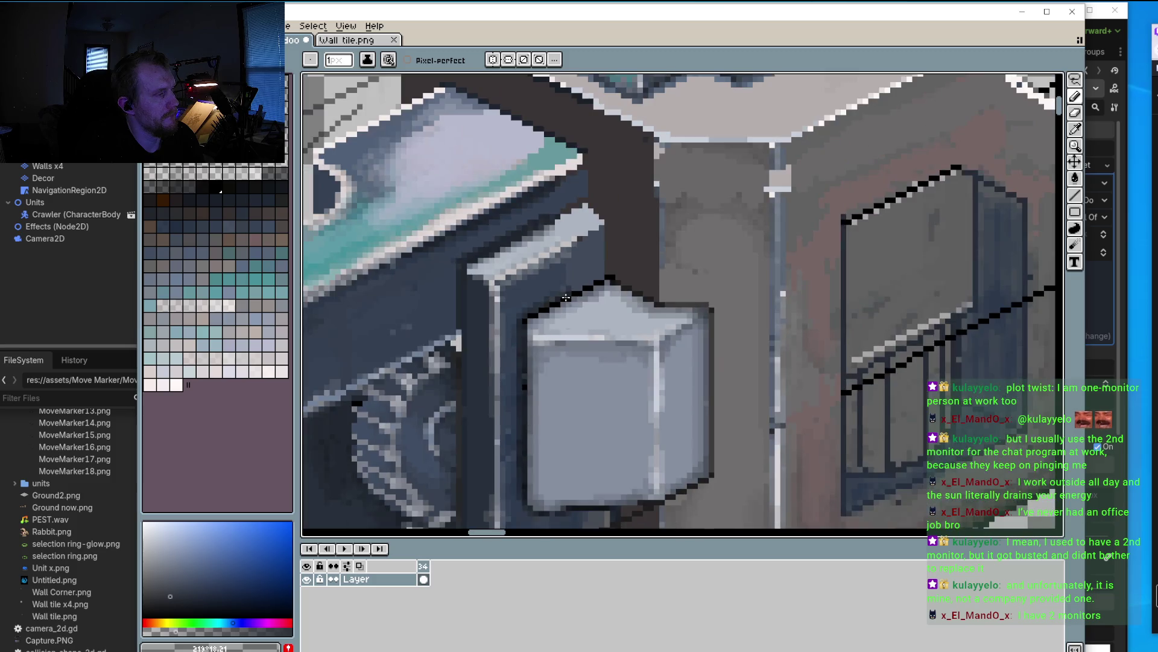
scroll(494, 366, "up", 2)
scroll(494, 365, "up", 1)
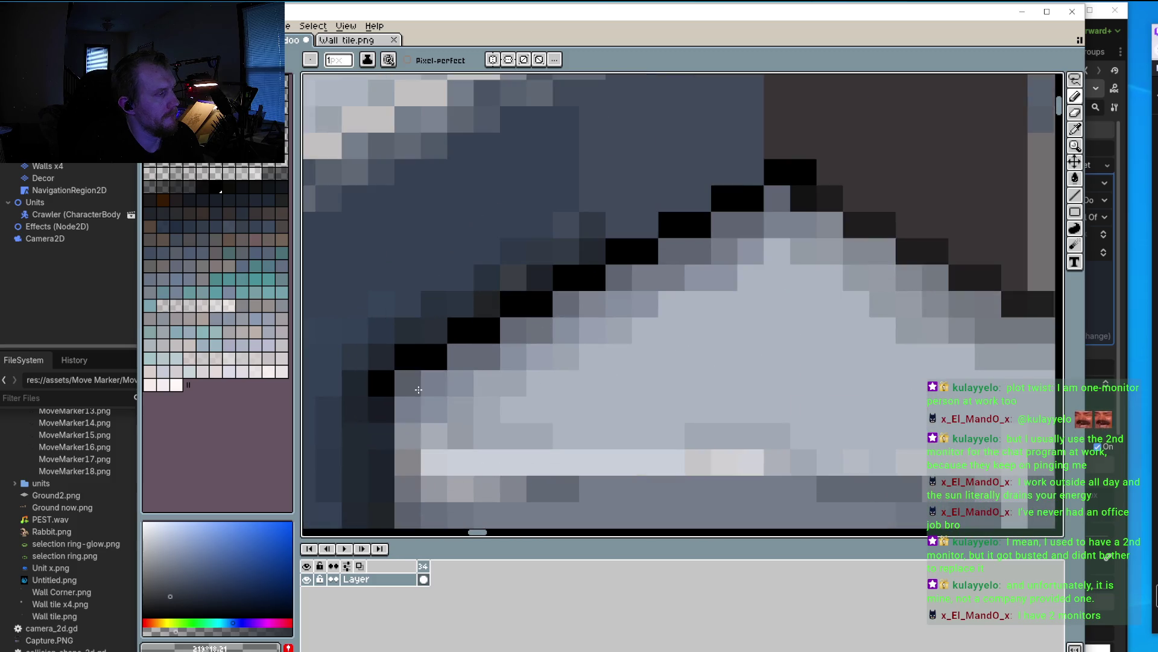
scroll(603, 401, "down", 2)
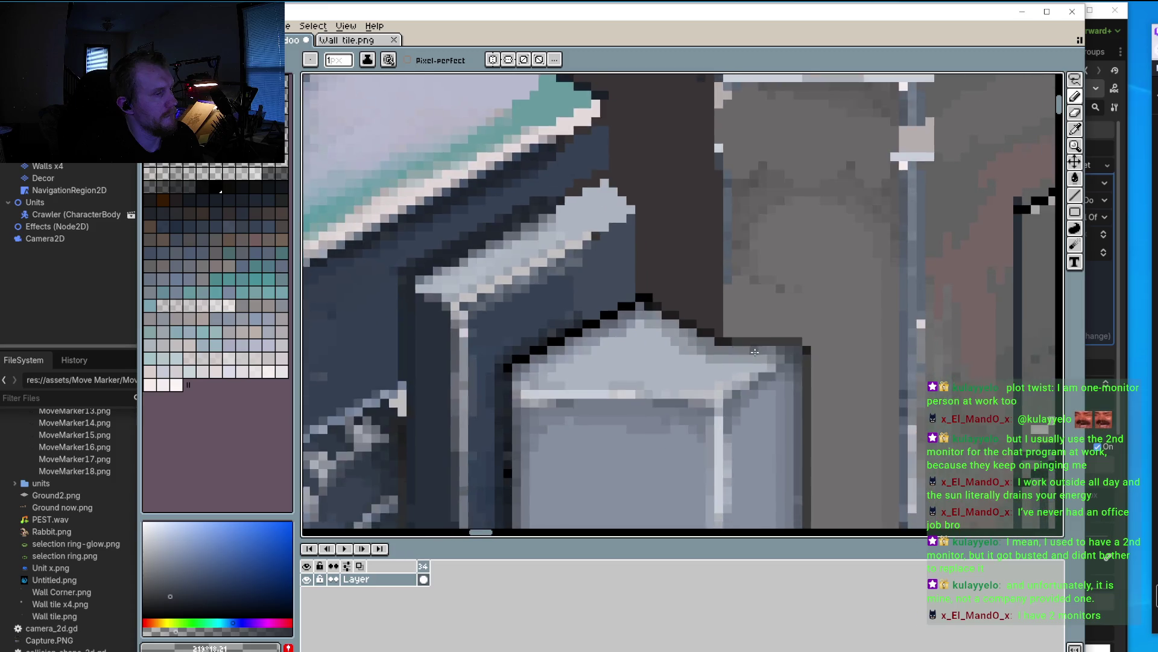
scroll(809, 324, "up", 3)
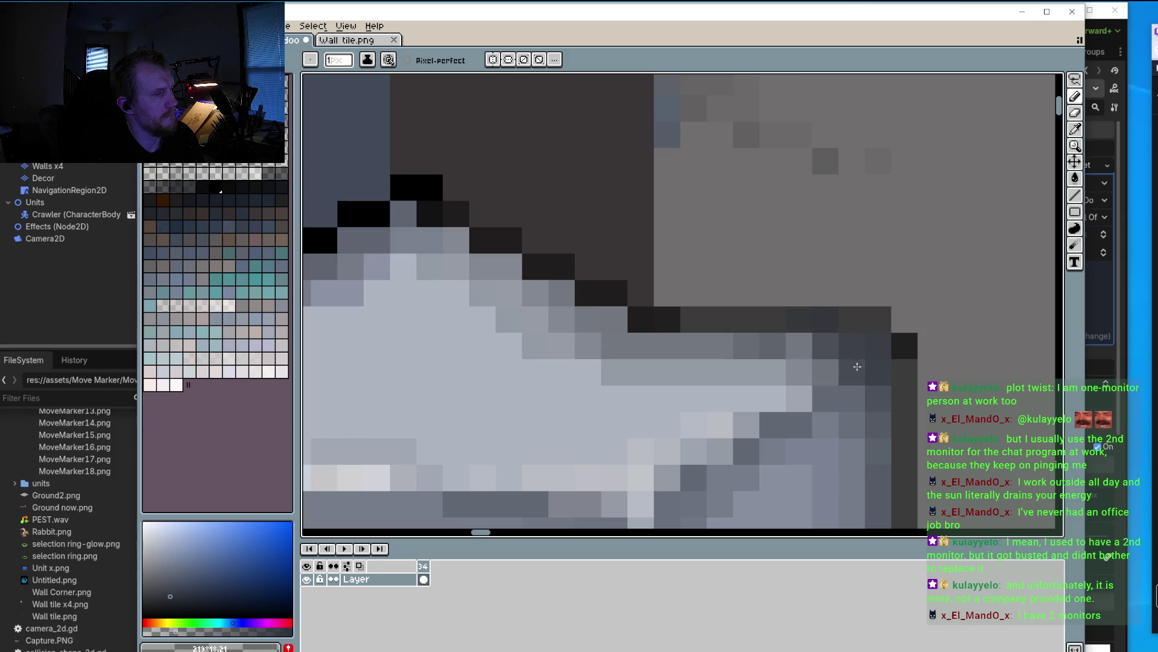
Step: Choose a darker grey for the box's top-right corner
left_click_drag(879, 424, 815, 283)
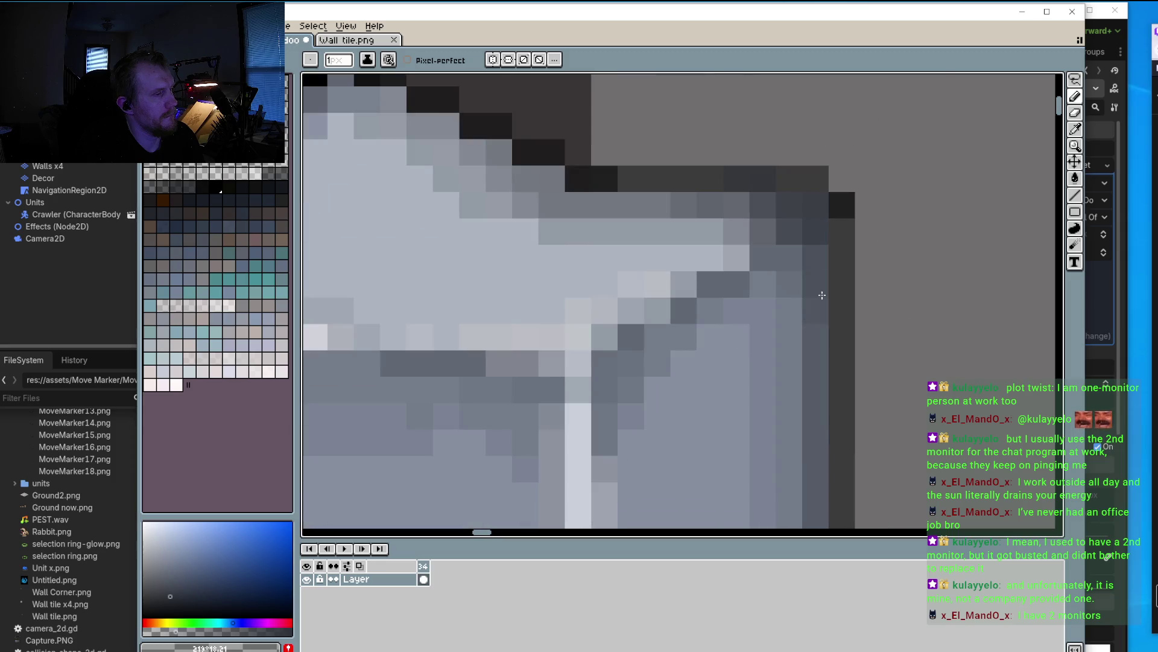
scroll(821, 295, "down", 3)
left_click(158, 608)
scroll(839, 318, "up", 2)
scroll(838, 317, "up", 1)
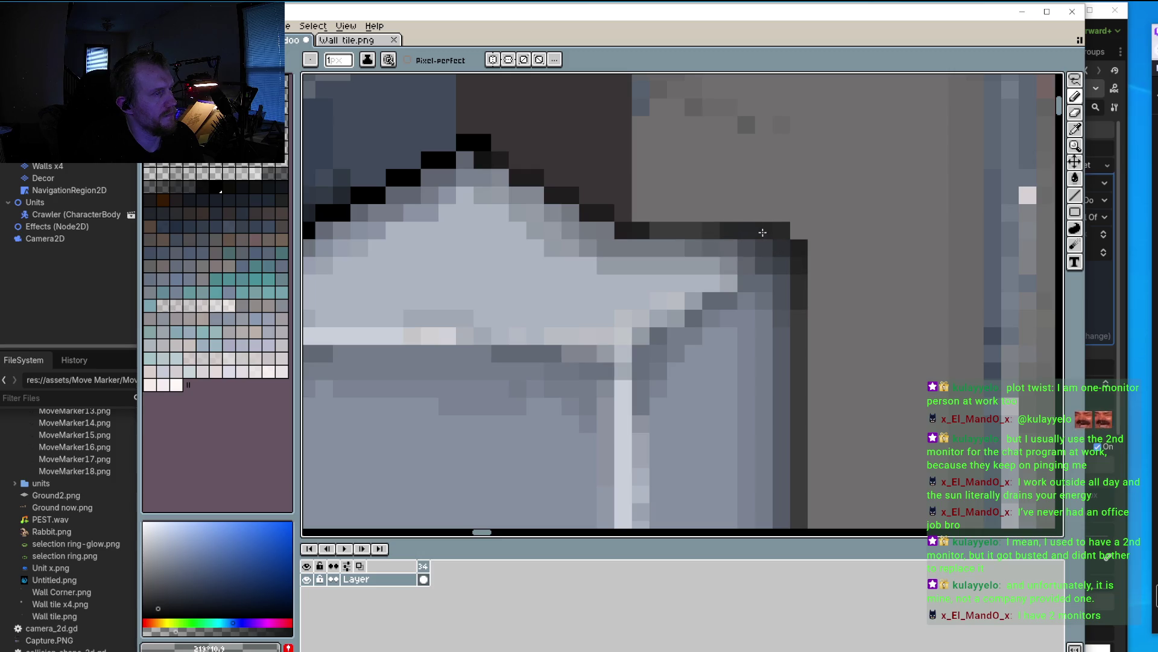
Step: Sample the dark panel blue and paint over the lower dark diagonal pixels below the box
scroll(804, 267, "down", 3)
scroll(785, 314, "up", 2)
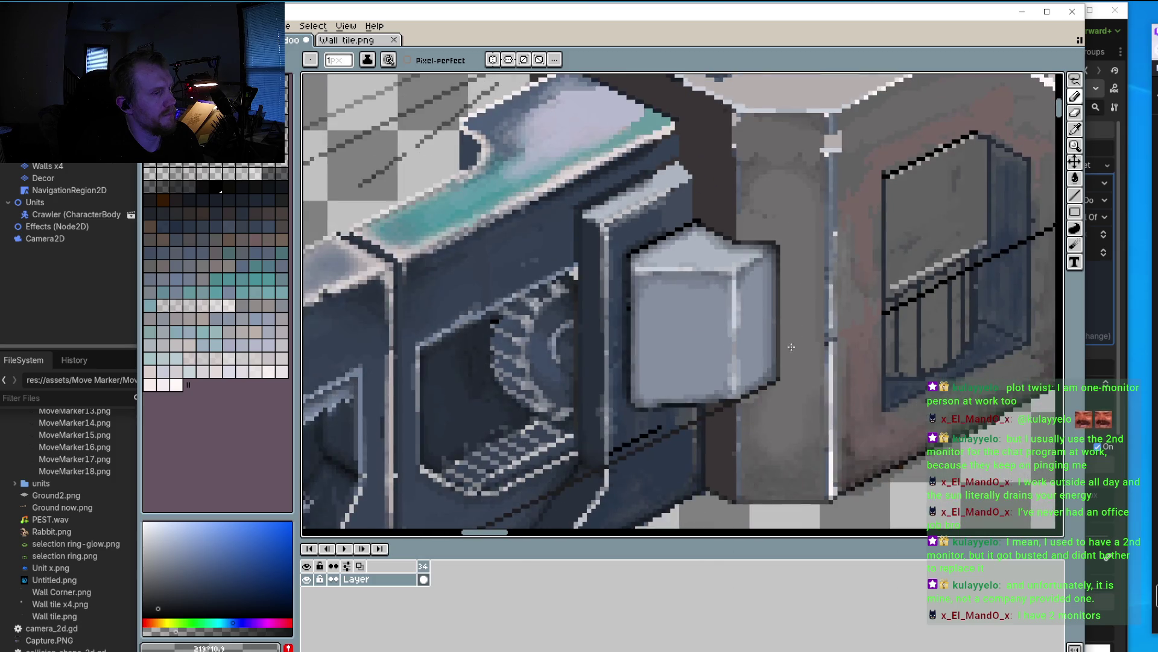
scroll(786, 314, "up", 1)
scroll(785, 314, "up", 1)
scroll(710, 422, "down", 1)
scroll(664, 392, "up", 1)
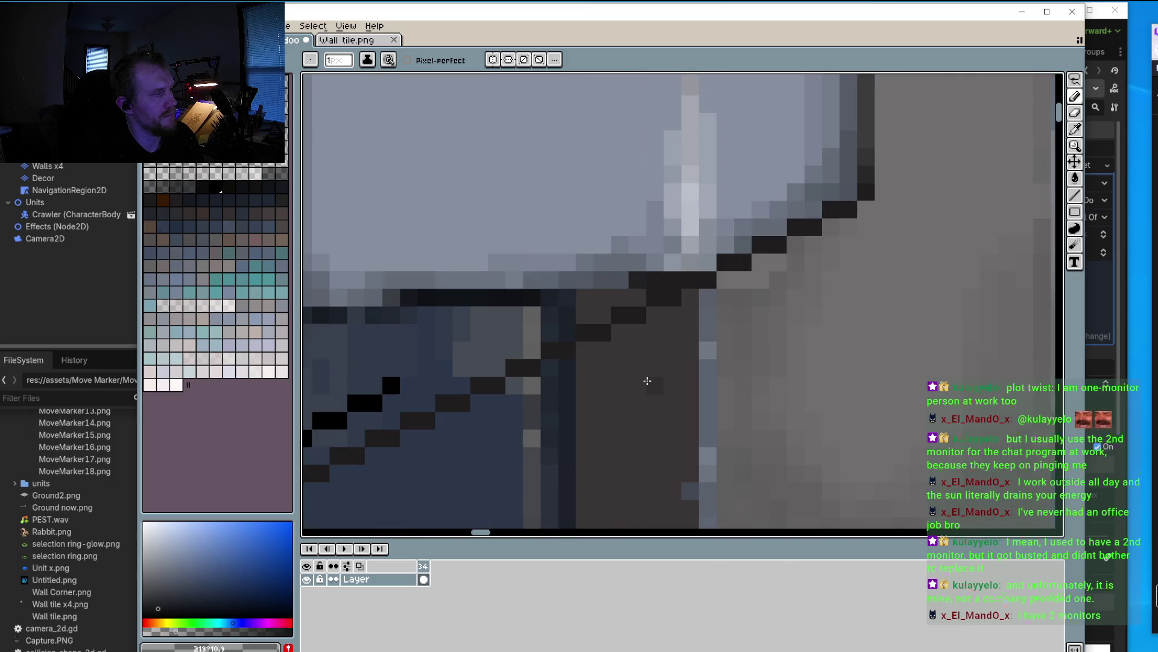
left_click(640, 362, "alt")
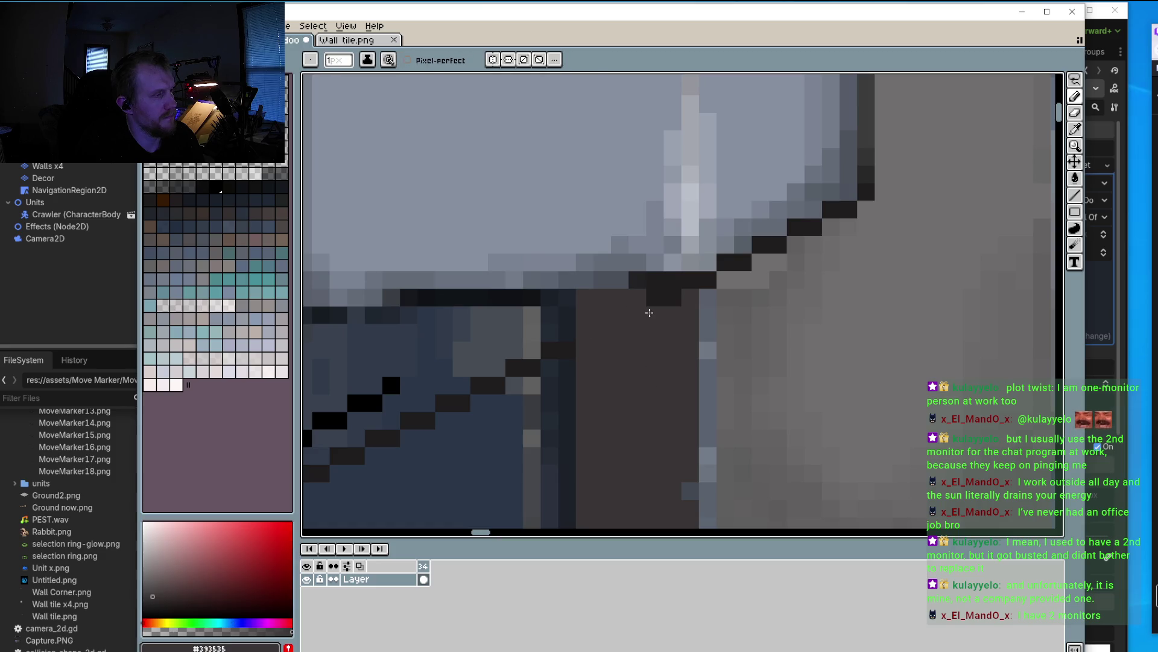
left_click_drag(669, 296, 869, 210)
left_click(650, 356, "alt")
mouse_move(650, 356)
left_mouse_down()
mouse_move(525, 386)
mouse_move(401, 440)
mouse_move(507, 384)
mouse_move(470, 412)
mouse_move(403, 409)
mouse_move(580, 308)
mouse_move(639, 317)
mouse_move(703, 300)
left_mouse_up()
left_click(432, 381, "alt")
left_click(428, 355, "alt")
Step: Paint the rest of the black diagonal line in the panel blue #394455
scroll(734, 282, "down", 5)
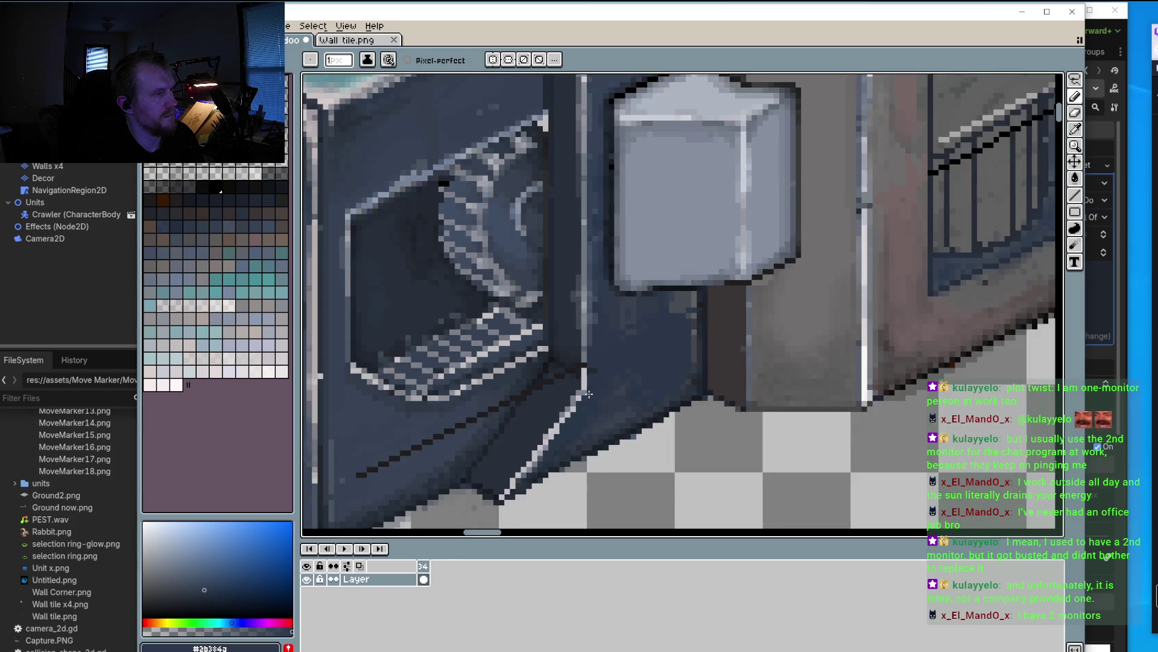
scroll(664, 314, "up", 3)
scroll(663, 313, "up", 2)
left_click(647, 309, "alt")
mouse_move(648, 308)
left_mouse_down()
mouse_move(610, 306)
mouse_move(574, 336)
left_mouse_up()
left_click(567, 335)
scroll(675, 339, "down", 3)
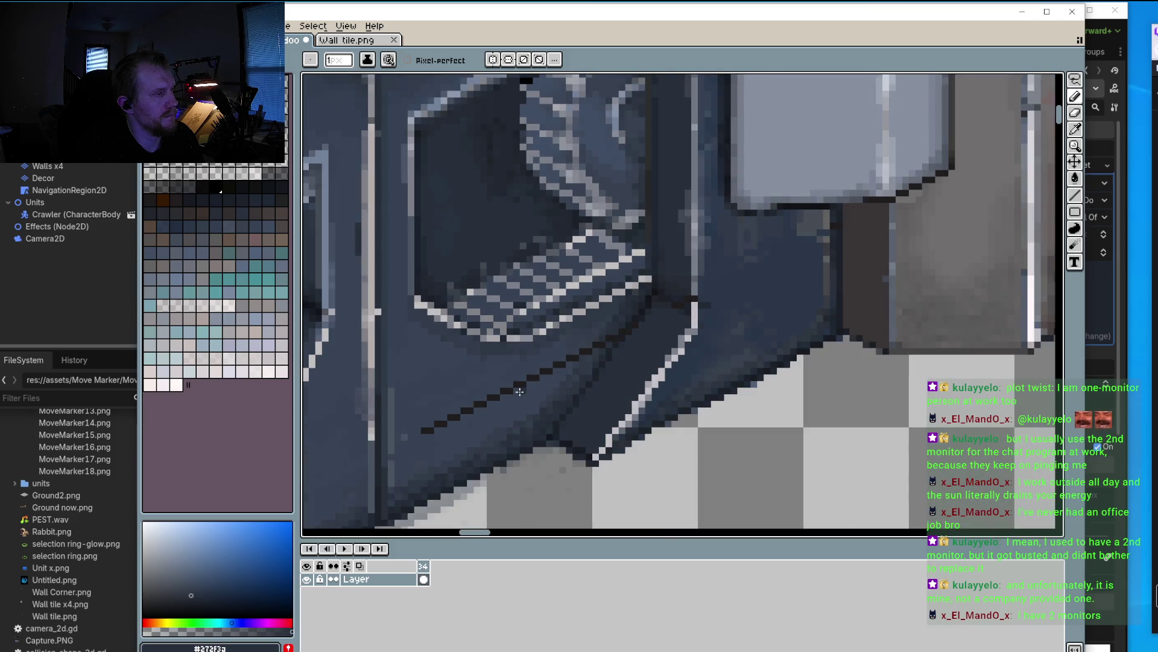
left_click(527, 374, "alt")
left_click(546, 362, "alt")
left_click_drag(546, 368, 429, 426)
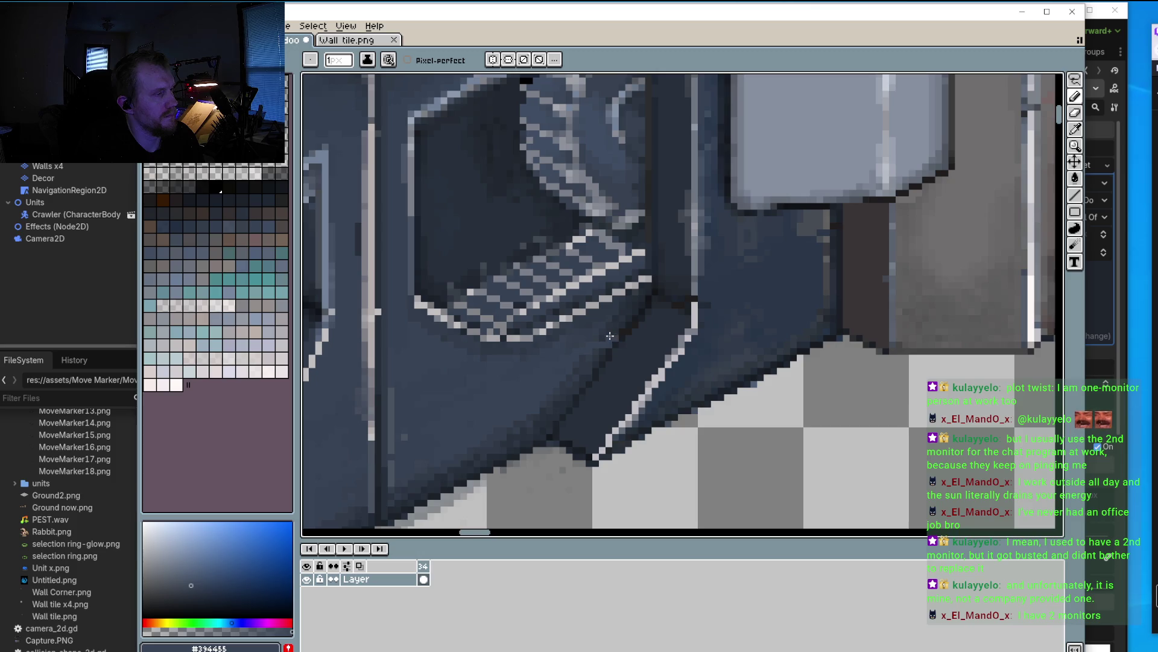
scroll(637, 352, "down", 1)
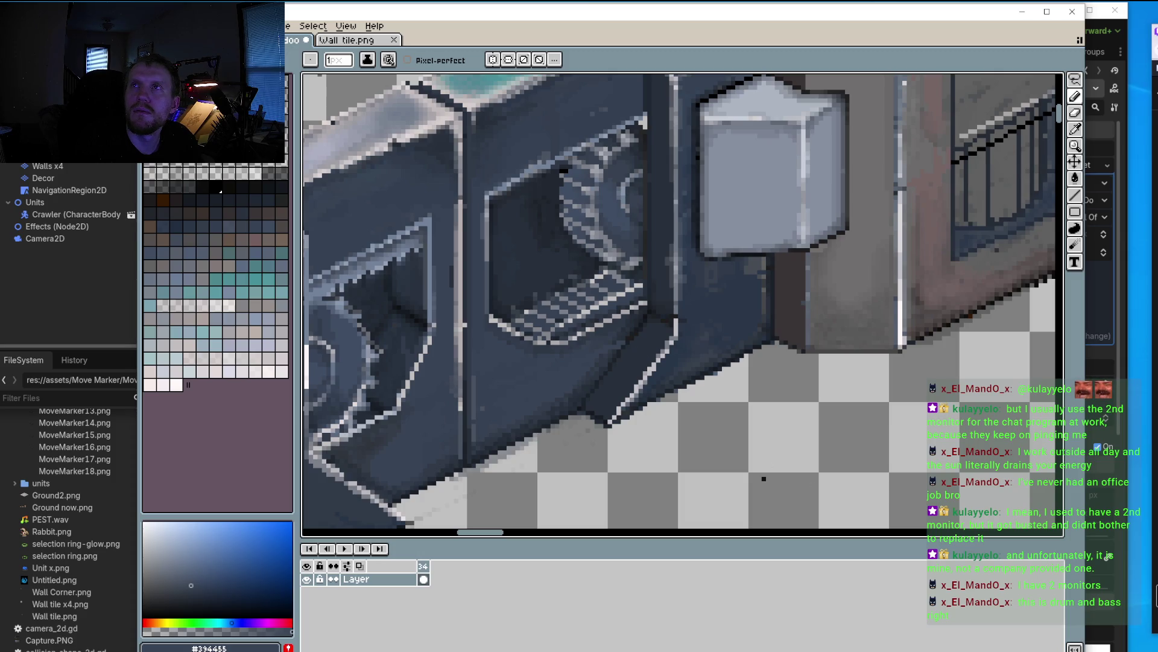
scroll(764, 478, "down", 1)
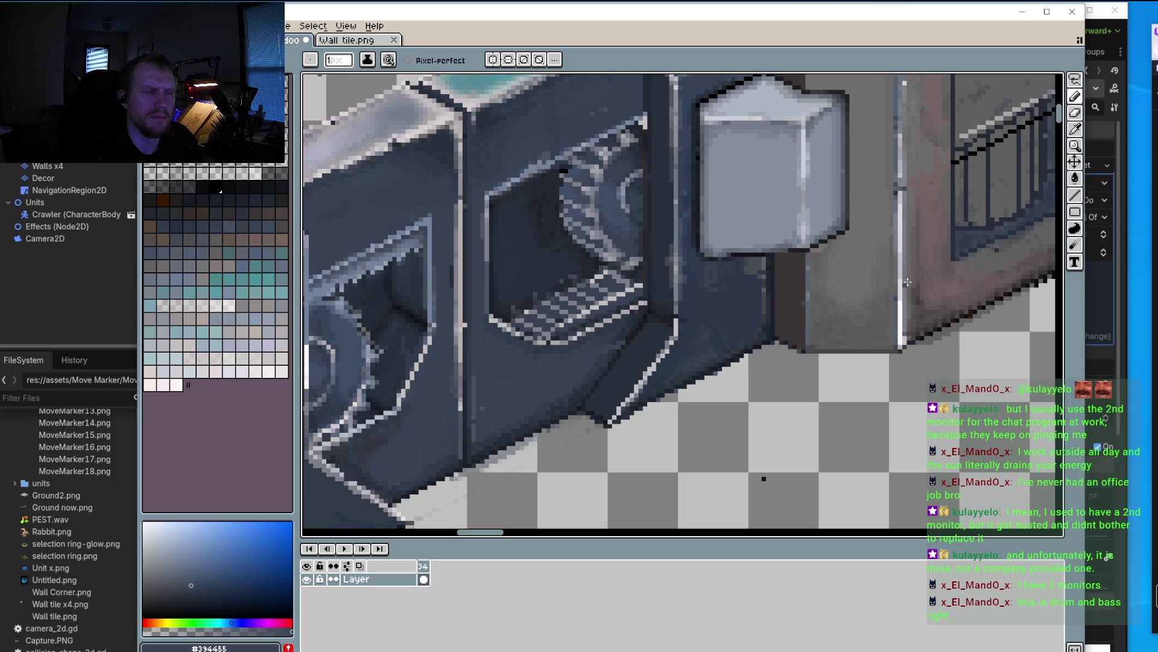
Step: Eyedrop the dark blue #161b22 from the canvas and enlarge the brush to 4px
scroll(761, 481, "down", 1)
scroll(799, 421, "up", 3)
key("alt")
left_click(892, 410, "alt")
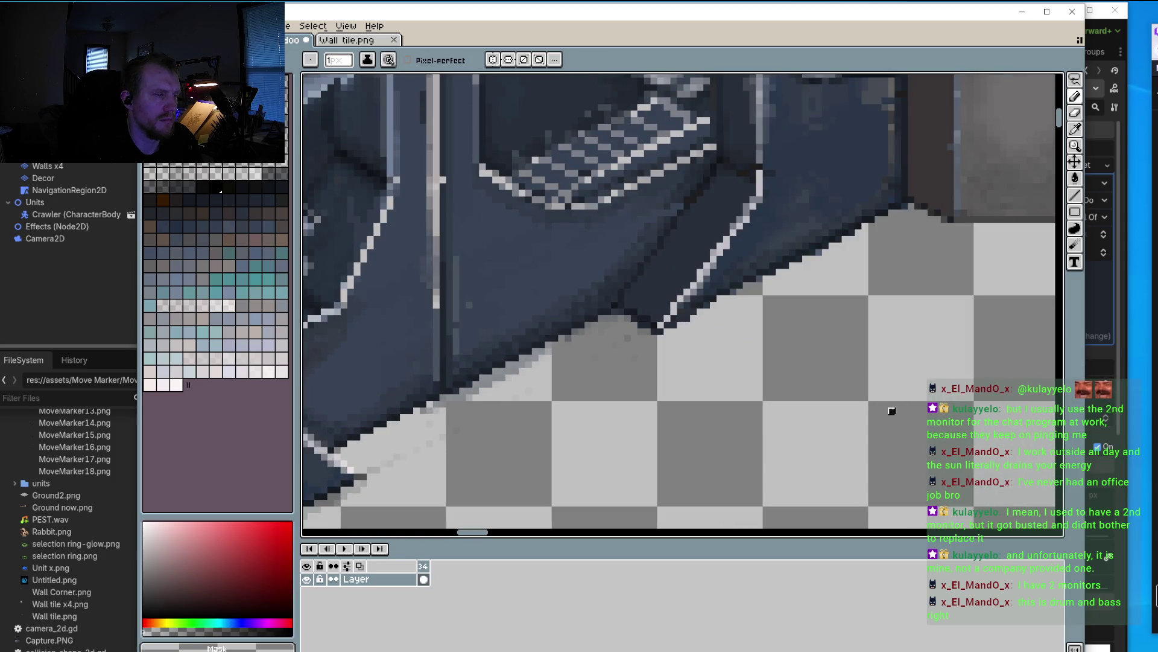
scroll(713, 347, "up", 1)
scroll(713, 347, "up", 1)
scroll(713, 347, "down", 1)
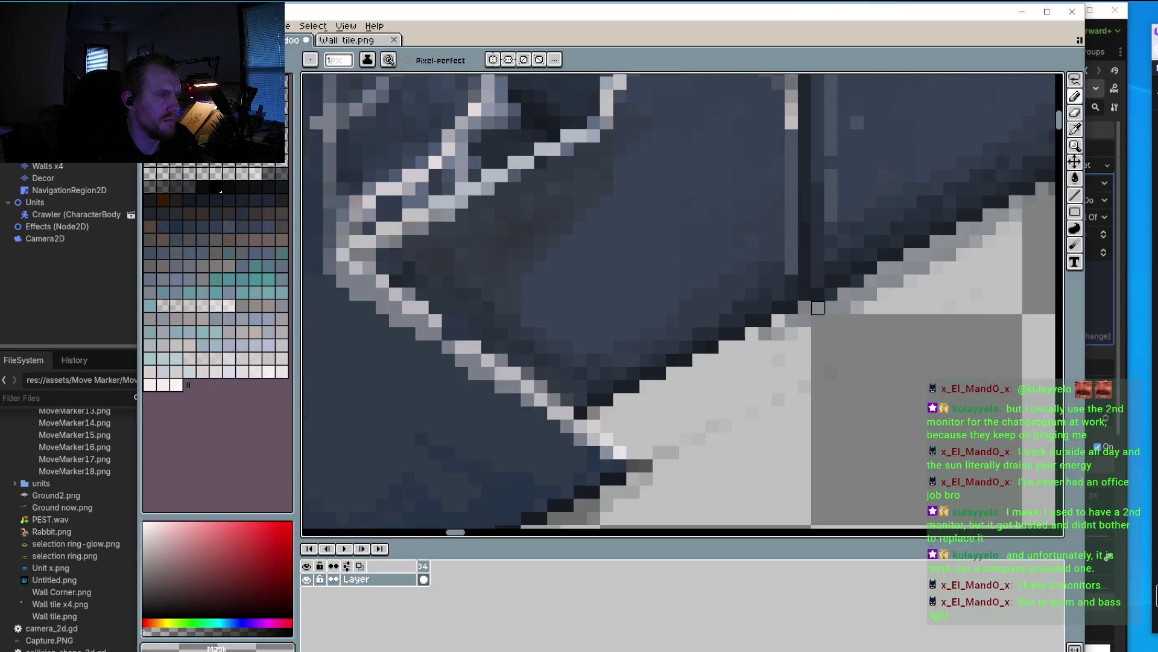
scroll(808, 301, "up", 1)
scroll(400, 292, "down", 1)
scroll(470, 266, "up", 1)
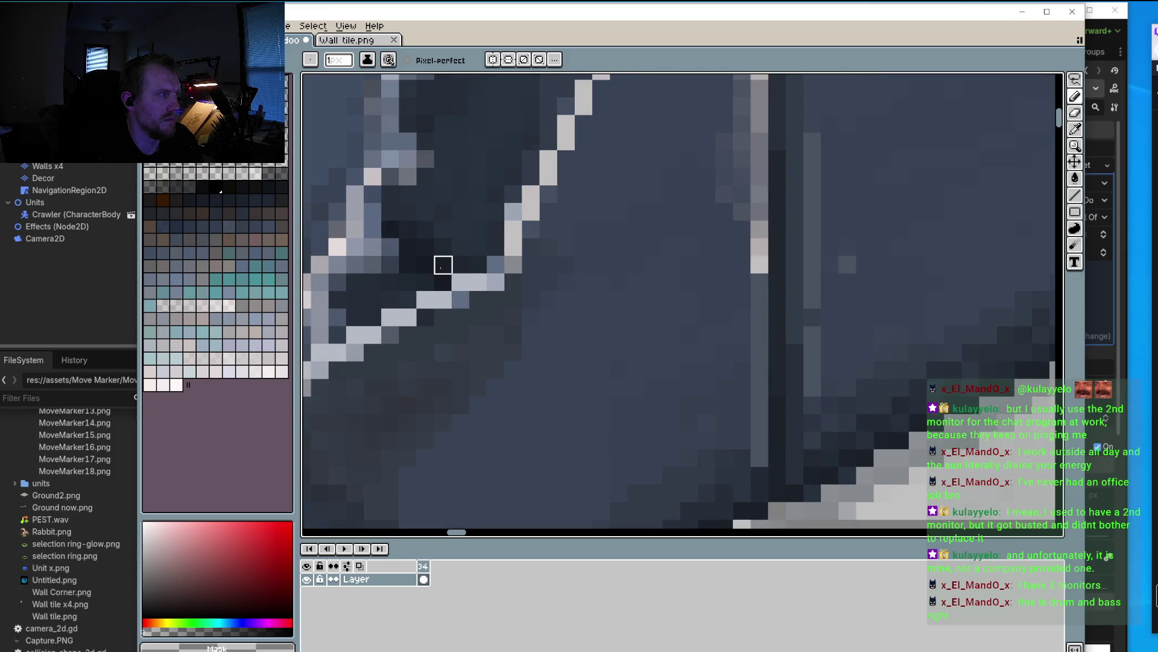
scroll(831, 315, "down", 1)
left_click(529, 271, "alt")
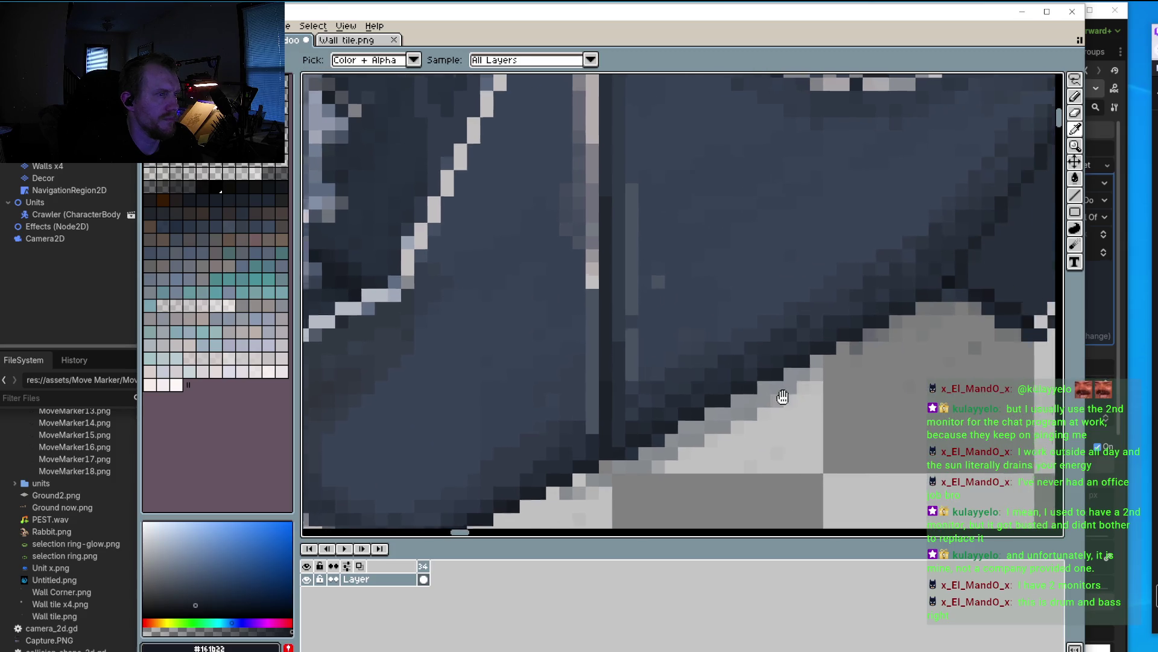
scroll(784, 396, "up", 1)
scroll(938, 296, "up", 1)
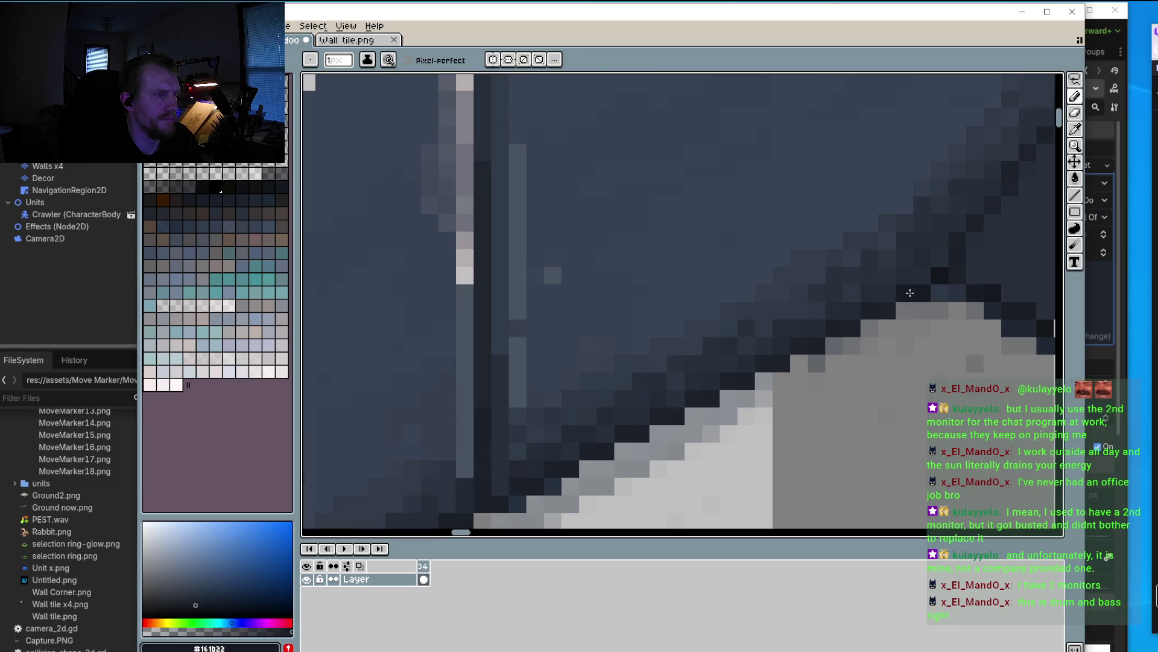
key("plus")
key("plus")
key("plus")
Step: Paint dark blue pixels along the wall's lower diagonal edge
left_click_drag(941, 312, 640, 476)
left_click_drag(881, 248, 530, 439)
left_click_drag(802, 241, 543, 380)
scroll(592, 349, "down", 3)
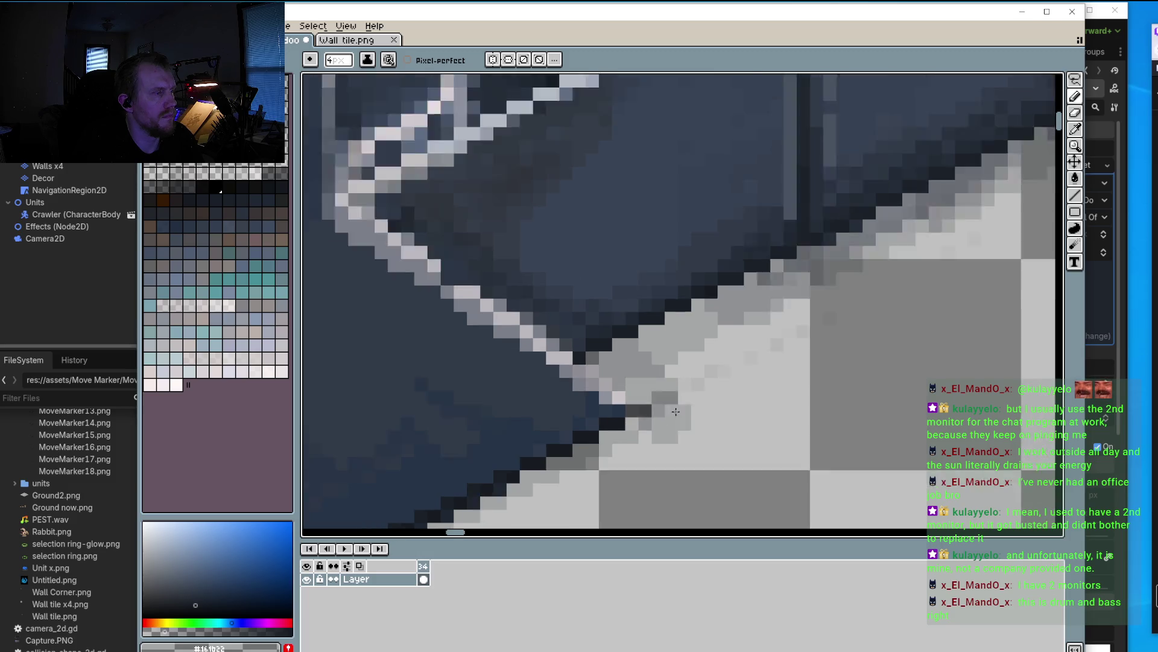
left_click_drag(783, 324, 418, 496)
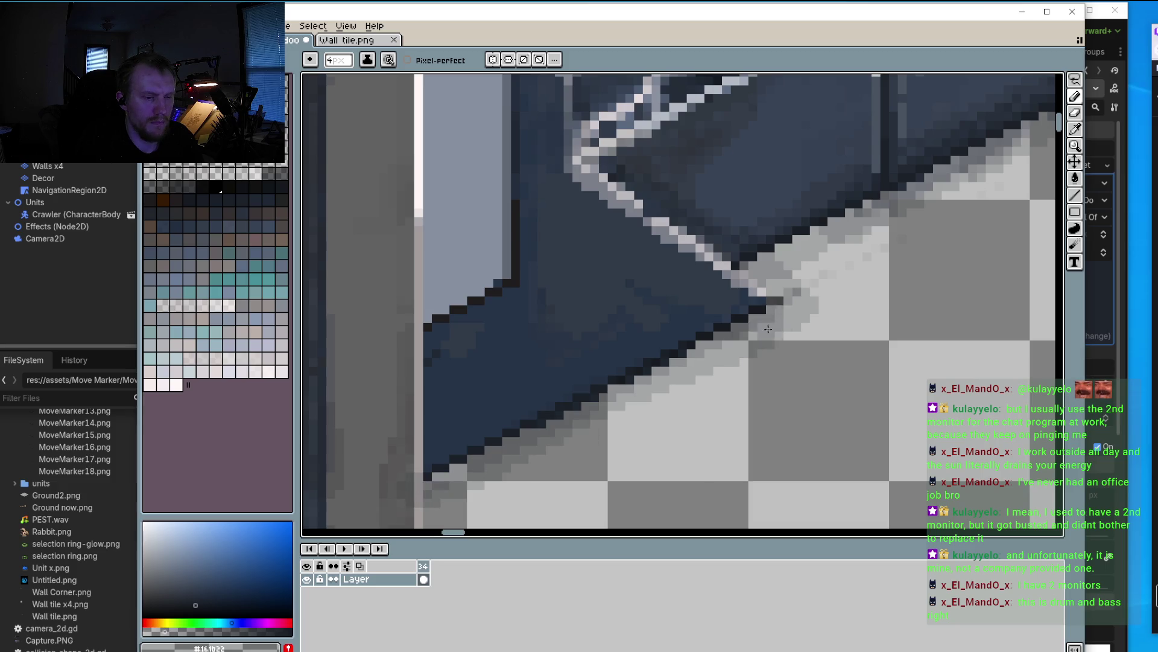
Step: Shade the wall's bottom edge with grey pixels where it meets the floor
mouse_move(835, 312)
left_mouse_down()
mouse_move(680, 377)
mouse_move(688, 393)
left_mouse_up()
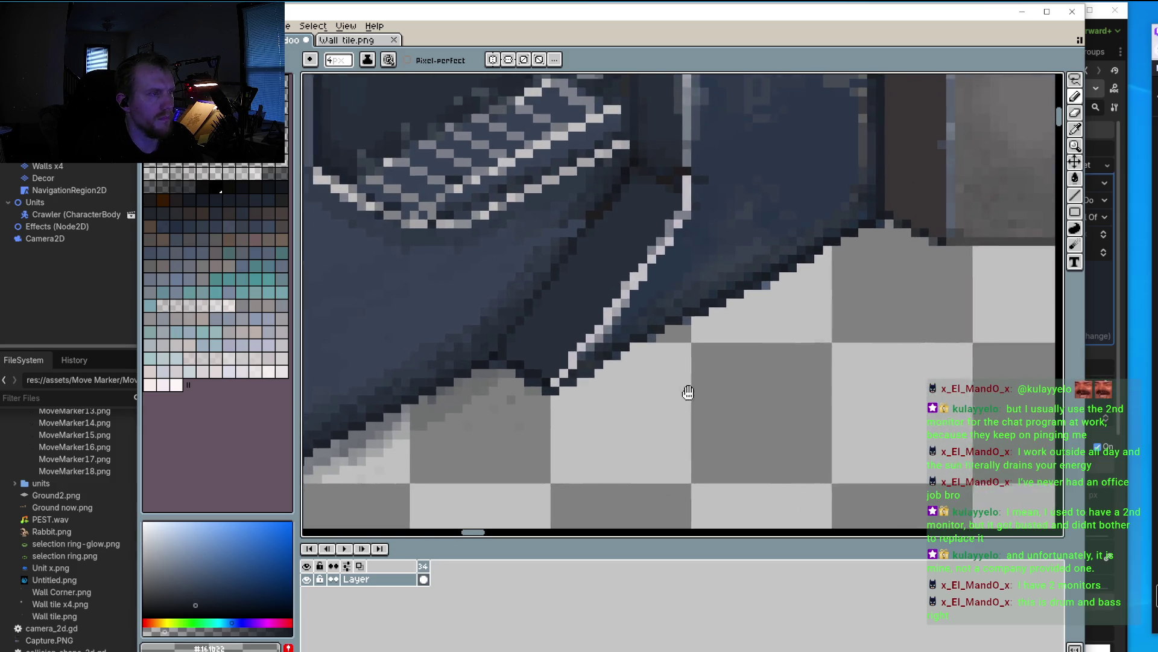
mouse_move(749, 312)
left_mouse_down()
mouse_move(489, 394)
mouse_move(922, 261)
mouse_move(740, 321)
left_mouse_up()
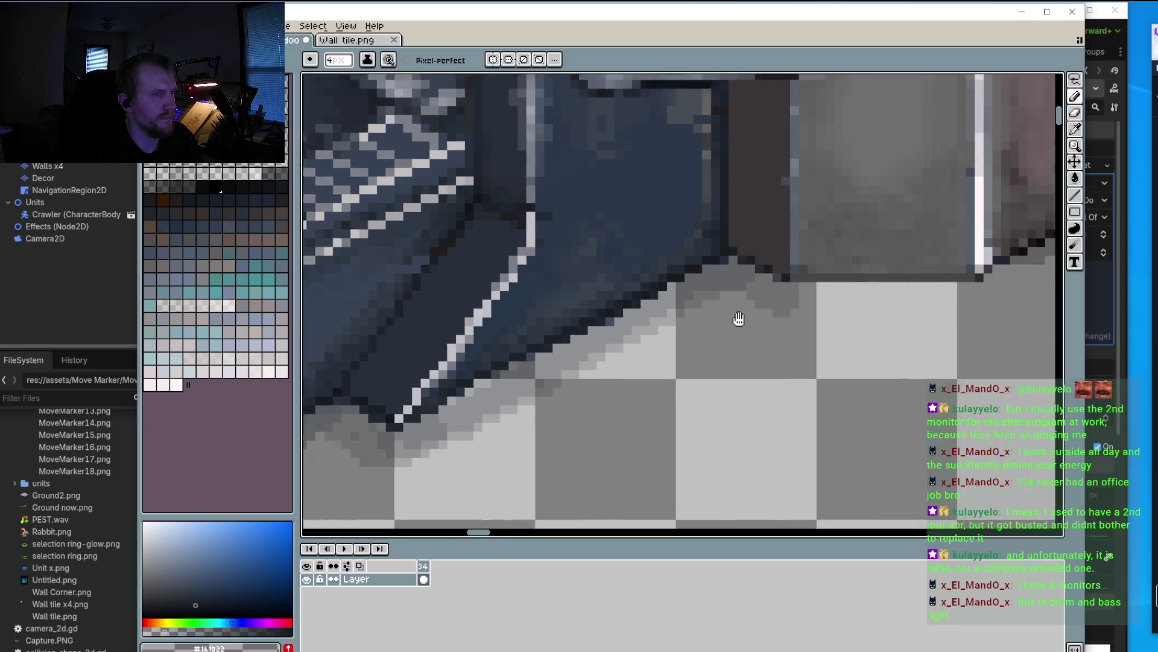
mouse_move(669, 302)
left_mouse_down()
mouse_move(887, 284)
mouse_move(712, 384)
mouse_move(669, 388)
mouse_move(920, 257)
left_mouse_up()
mouse_move(869, 293)
left_mouse_down()
mouse_move(693, 414)
mouse_move(845, 316)
mouse_move(999, 244)
mouse_move(483, 501)
left_mouse_up()
scroll(783, 318, "down", 3)
Step: Outline the grey block's right, lower-right and lower-left edges with darker pixels
scroll(782, 318, "up", 1)
scroll(783, 318, "down", 3)
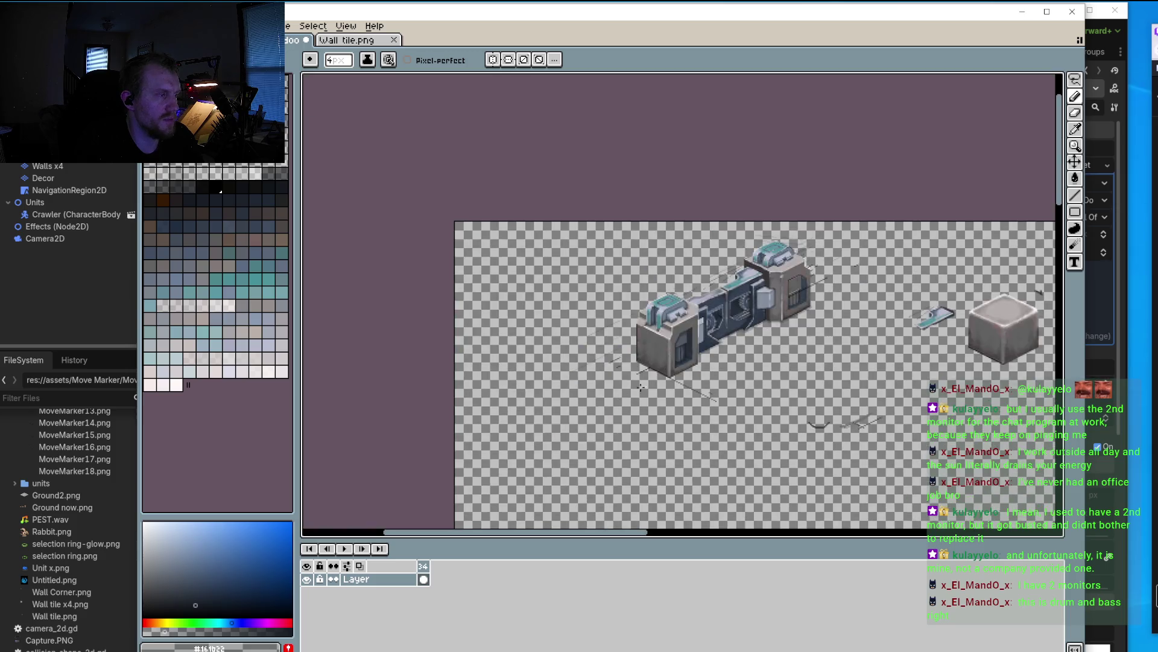
scroll(802, 308, "up", 4)
scroll(824, 294, "up", 1)
scroll(824, 294, "up", 1)
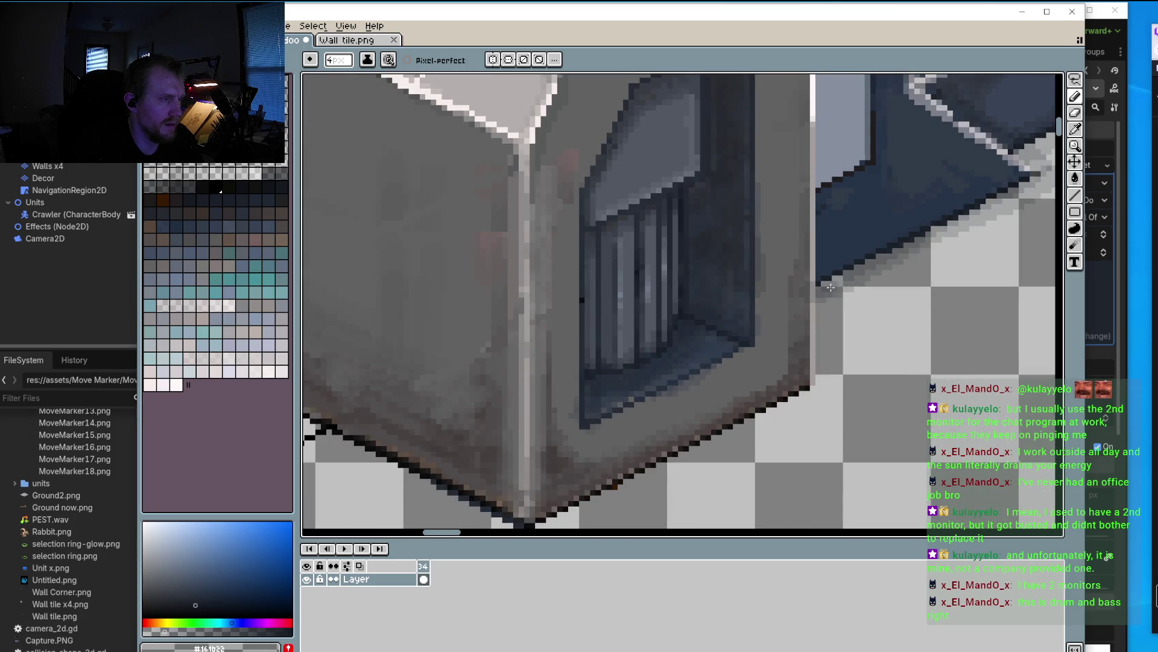
left_click_drag(824, 295, 822, 366)
mouse_move(847, 279)
left_mouse_down()
mouse_move(816, 393)
mouse_move(731, 443)
mouse_move(576, 505)
mouse_move(609, 448)
left_mouse_up()
mouse_move(854, 326)
left_mouse_down()
mouse_move(754, 391)
mouse_move(576, 474)
mouse_move(739, 441)
left_mouse_up()
mouse_move(395, 265)
left_mouse_down()
mouse_move(548, 357)
mouse_move(757, 450)
mouse_move(555, 365)
mouse_move(413, 277)
mouse_move(733, 434)
mouse_move(531, 338)
left_mouse_up()
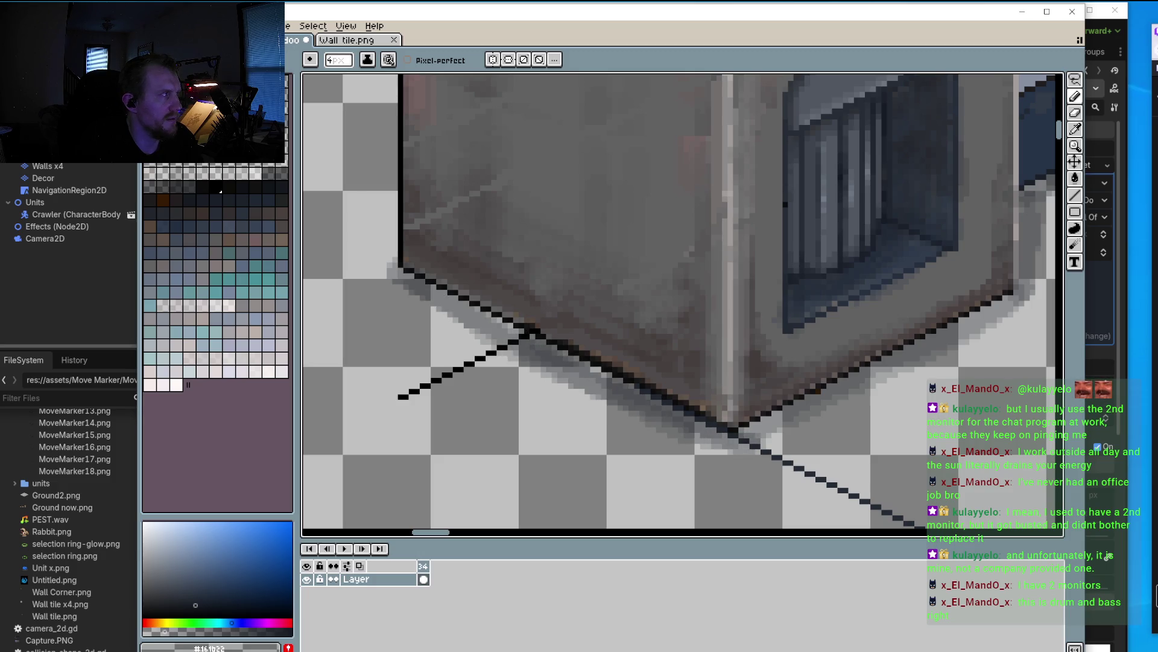
Step: Save Wall tile.png with Ctrl+S and switch over to Godot
key("alt+f")
key("ctrl+s")
key("alt+Tab")
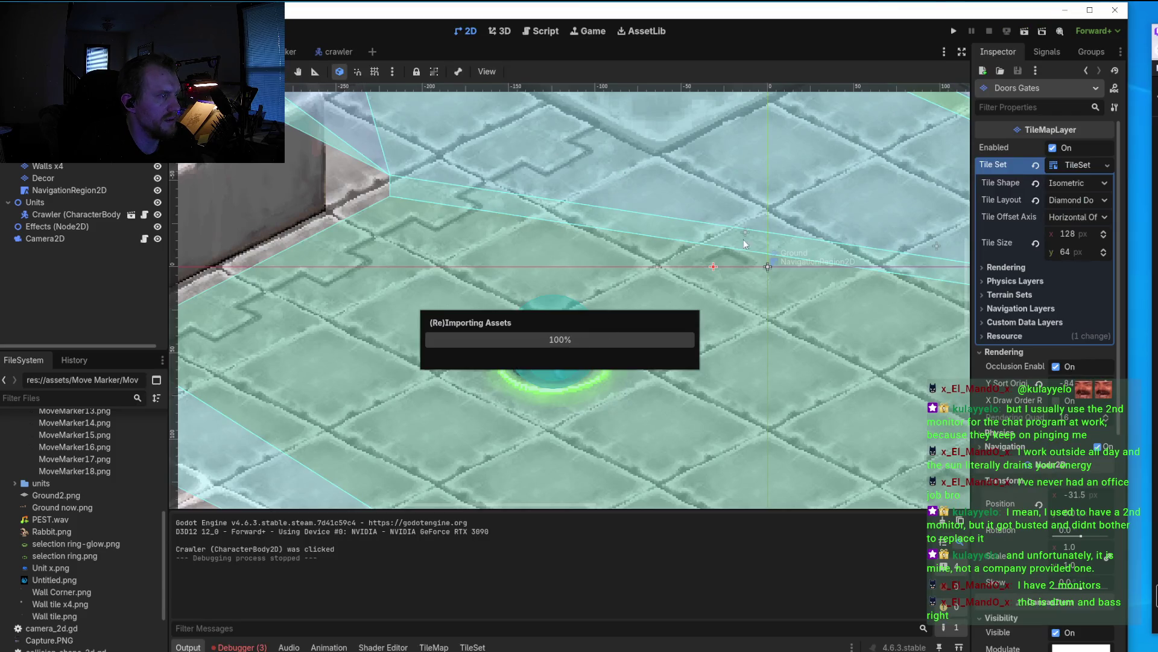
Step: Run the Godot level, select the Crawler and order it to move
left_click(953, 31)
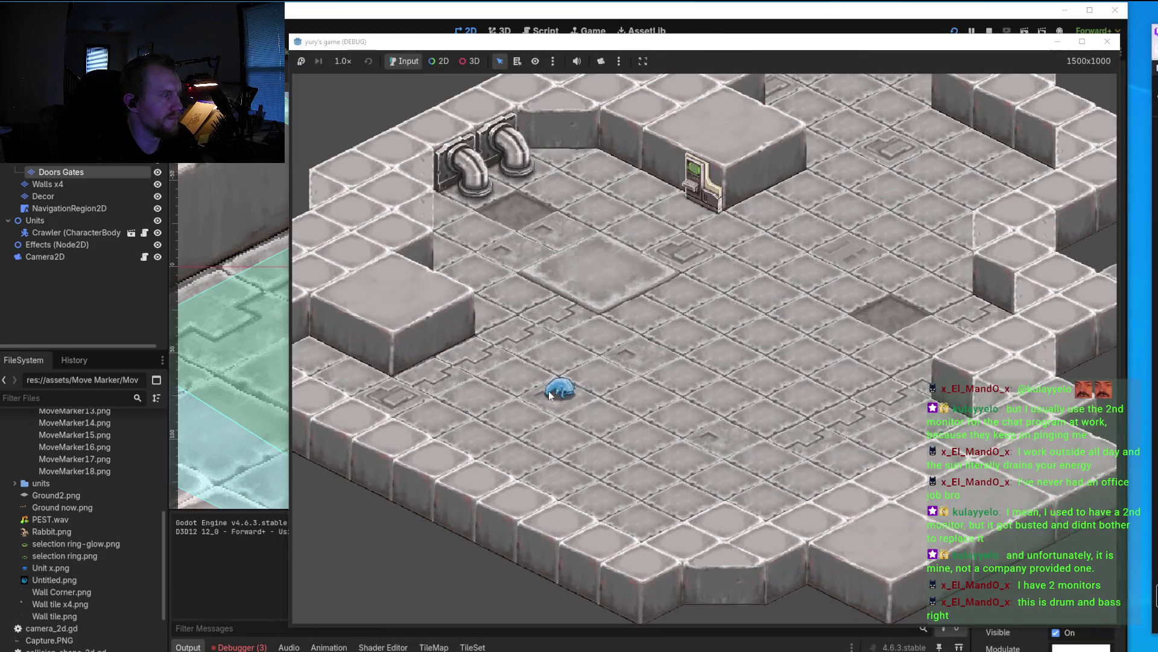
left_click(550, 395)
right_click(672, 338)
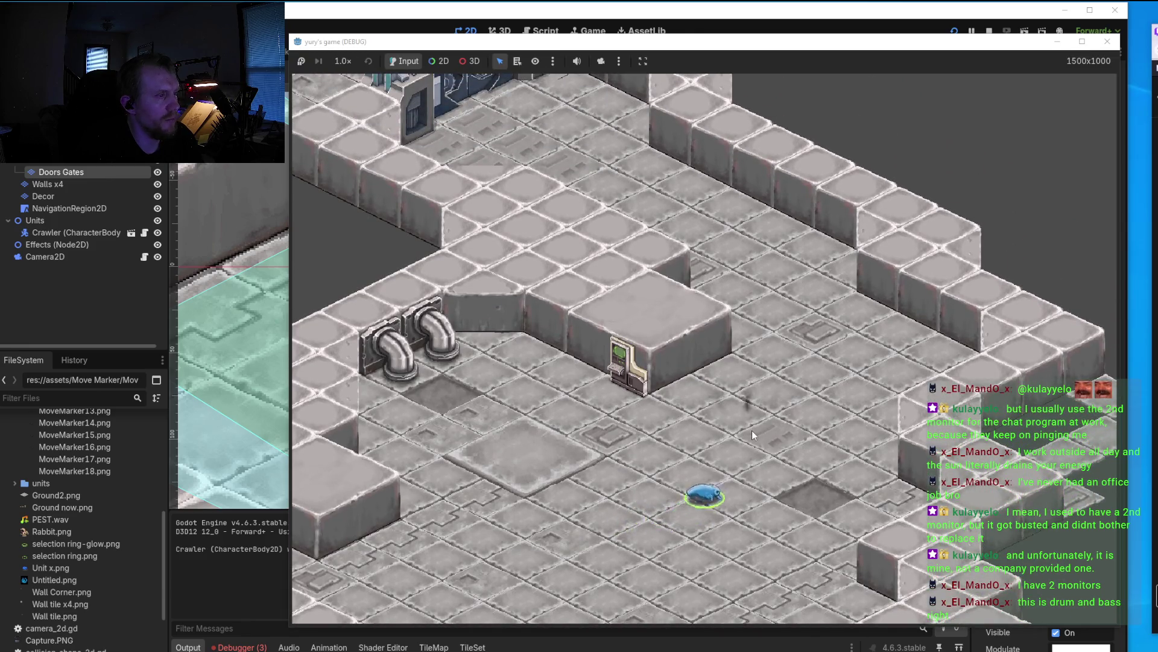
scroll(752, 430, "up", 3)
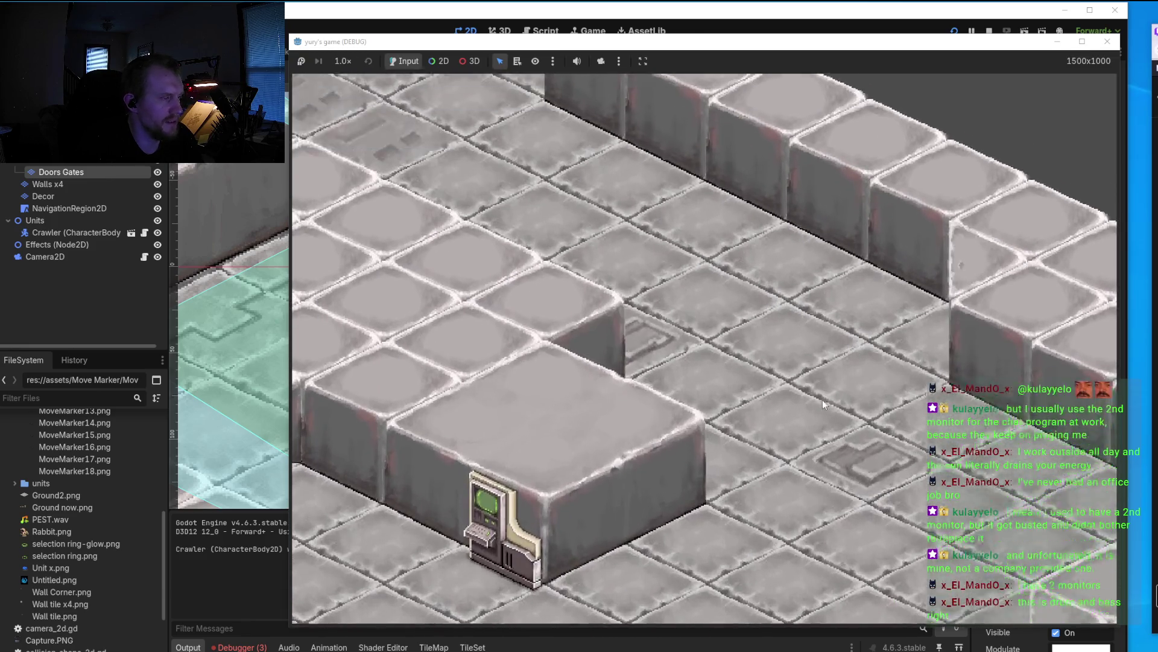
scroll(818, 416, "down", 3)
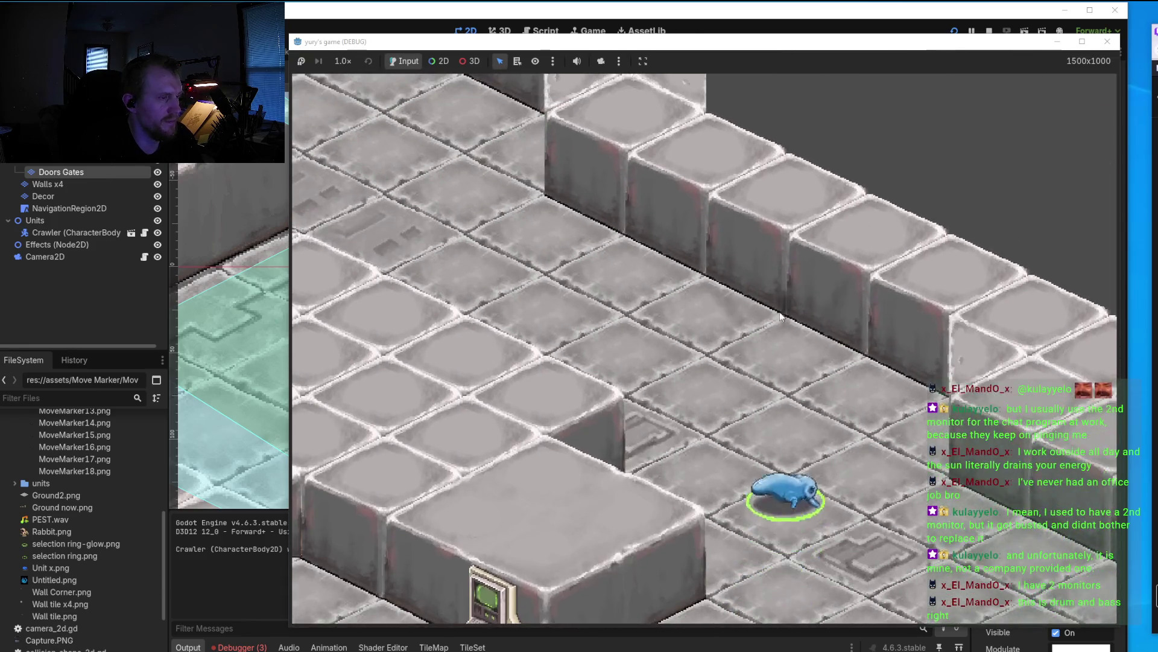
scroll(677, 294, "up", 3)
scroll(677, 294, "down", 3)
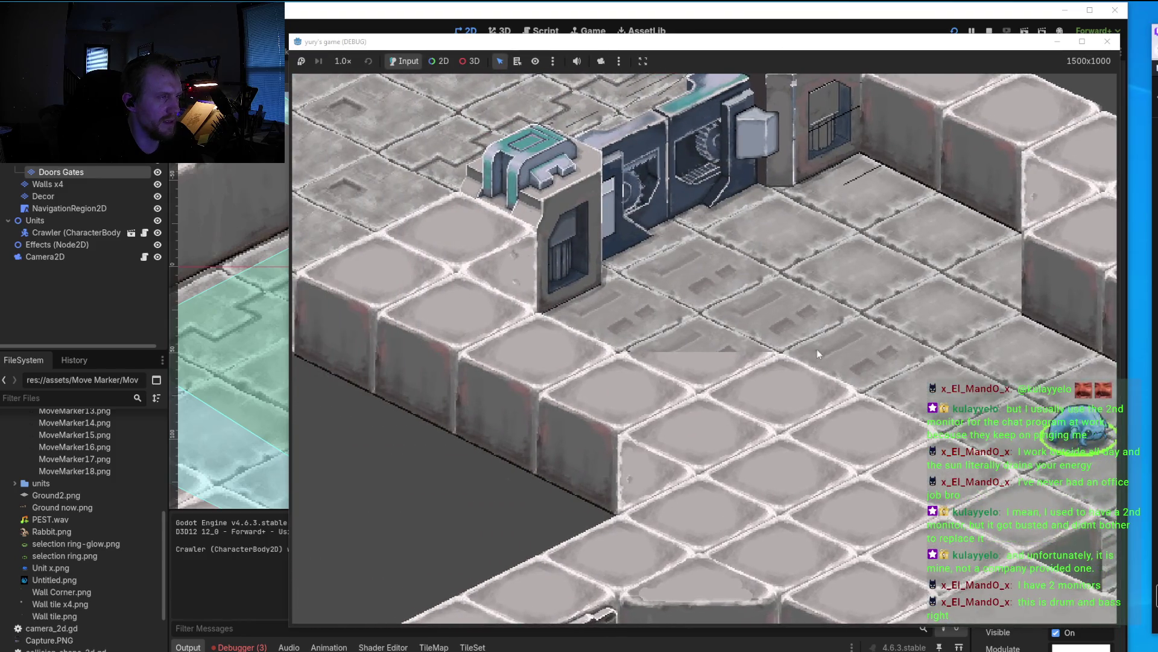
scroll(731, 315, "up", 1)
scroll(731, 315, "down", 2)
Step: Walk the Crawler back and forth past the door machinery and up to the wall corner
left_click(718, 344)
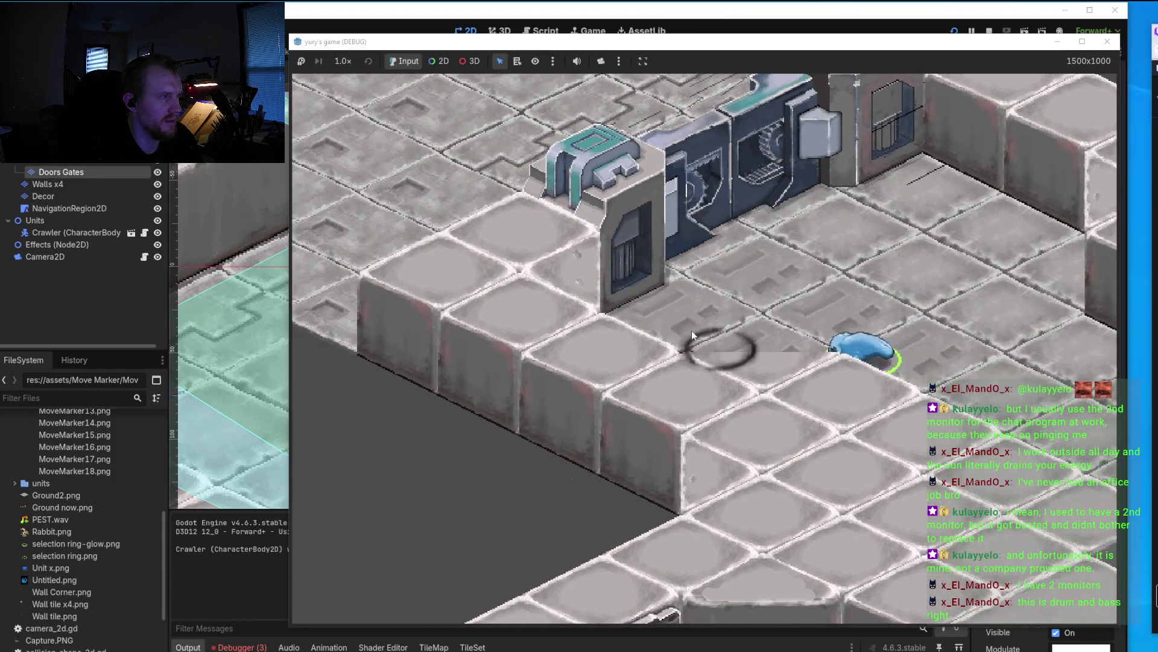
scroll(773, 328, "up", 2)
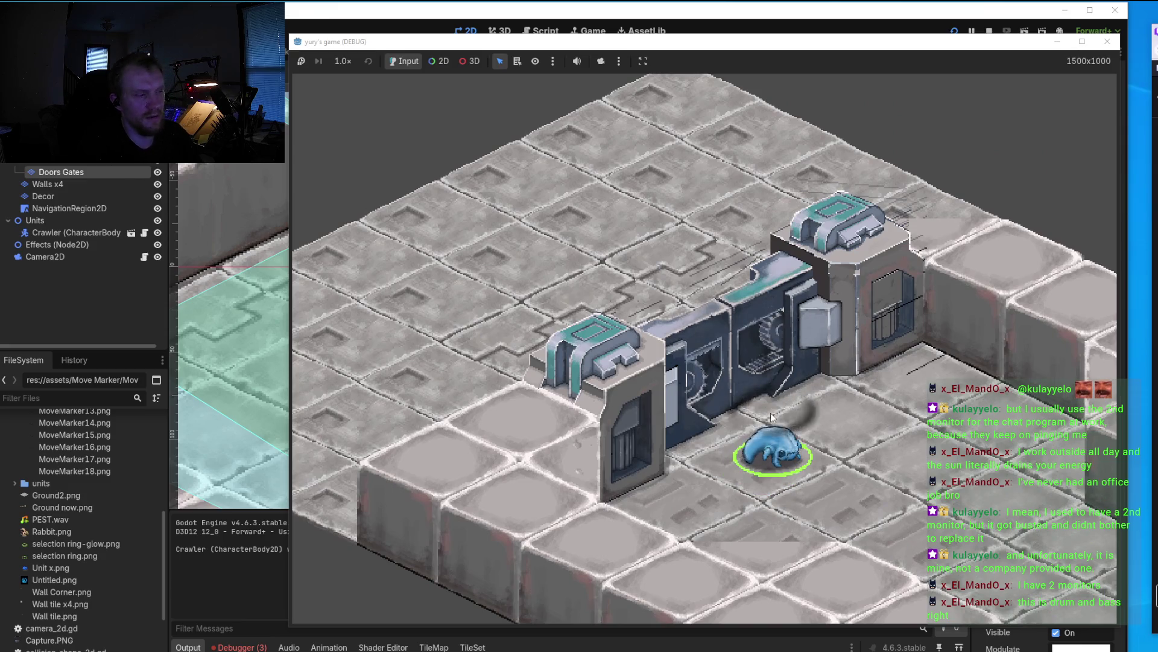
left_click(723, 421)
left_click(820, 400)
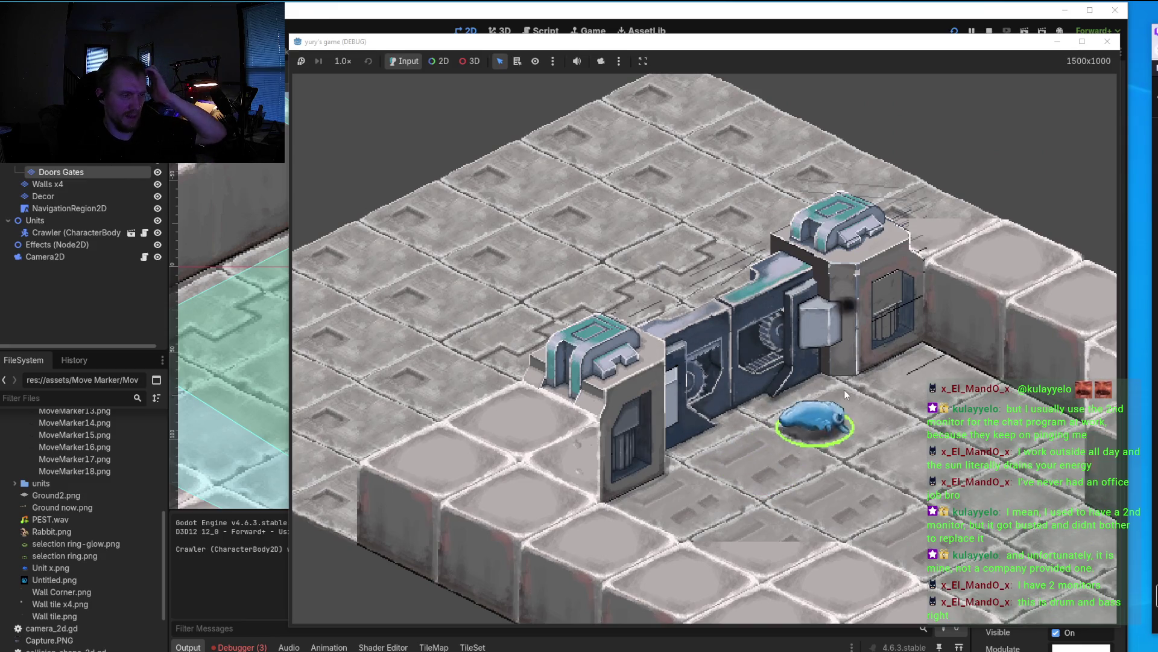
left_click(704, 438)
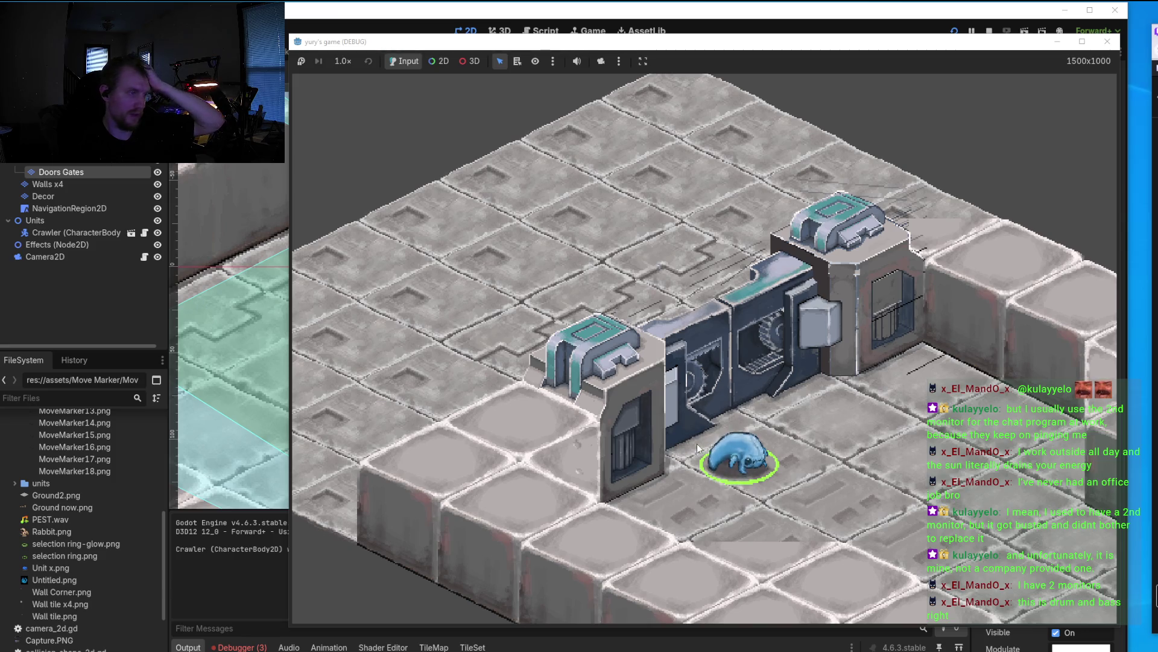
left_click(694, 452)
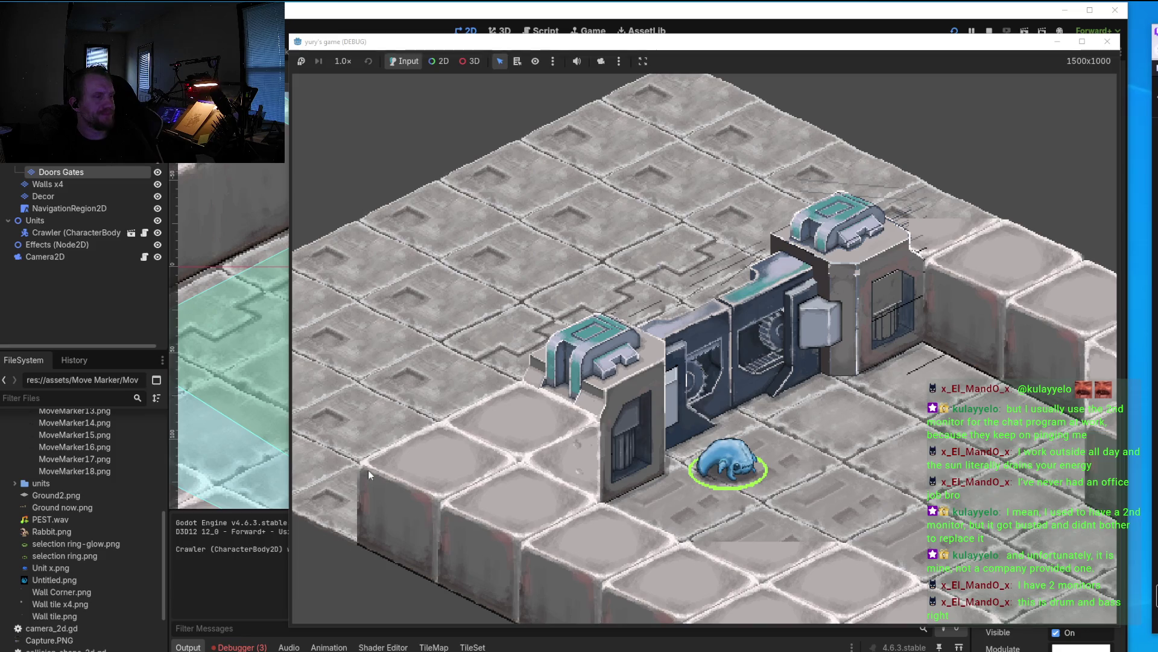
left_click(894, 428)
left_click(936, 335)
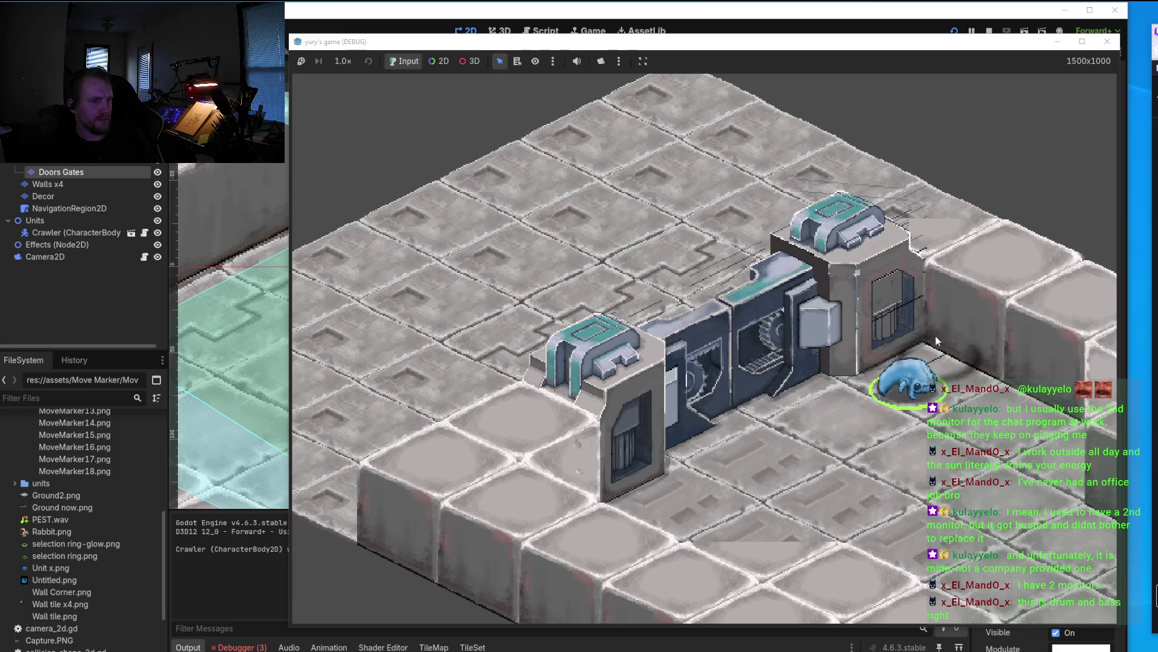
left_click(770, 438)
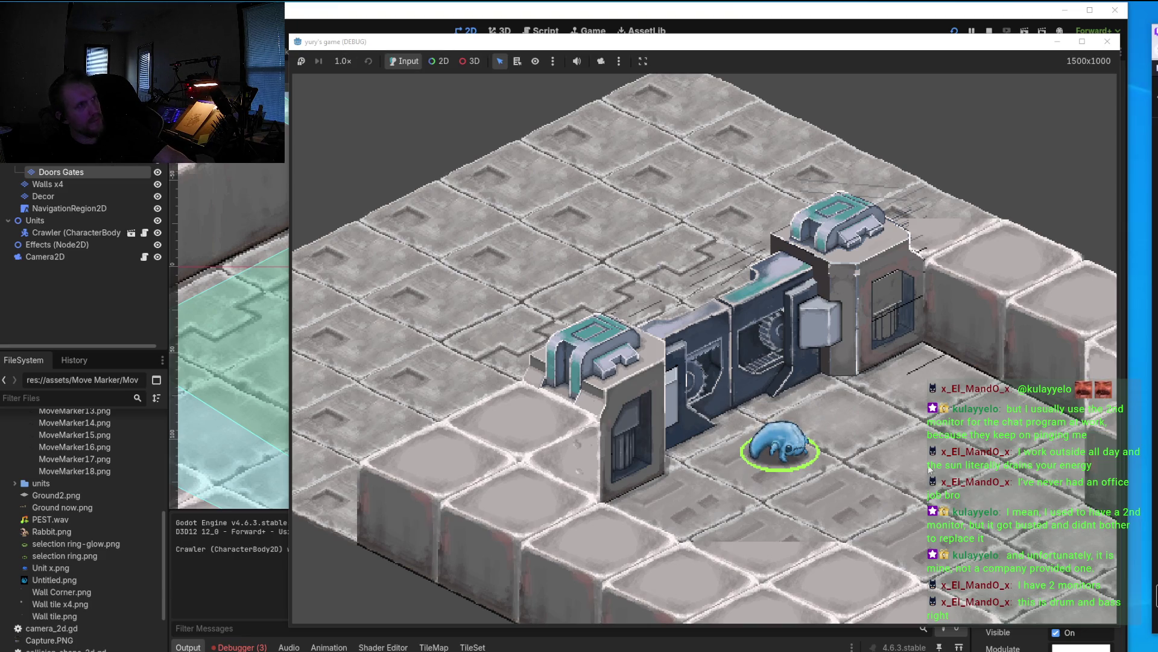
Step: Pan the camera with D, S and W while walking the Crawler along the gate, then close the game
key("d")
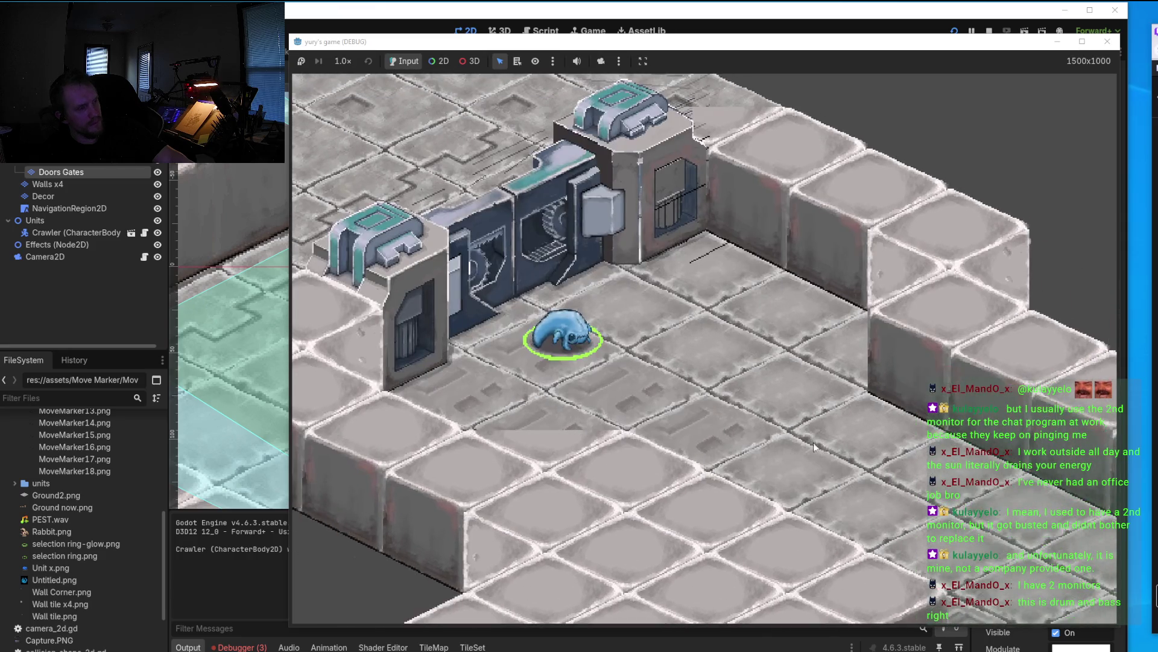
left_click(825, 460)
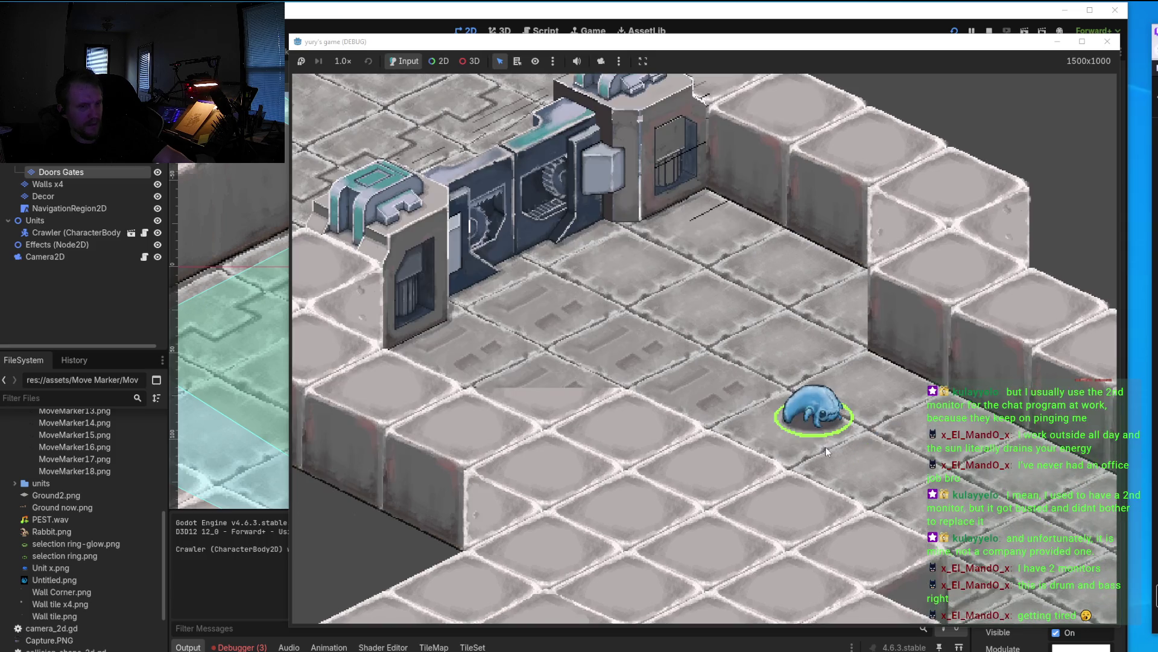
key("s")
left_click(706, 443)
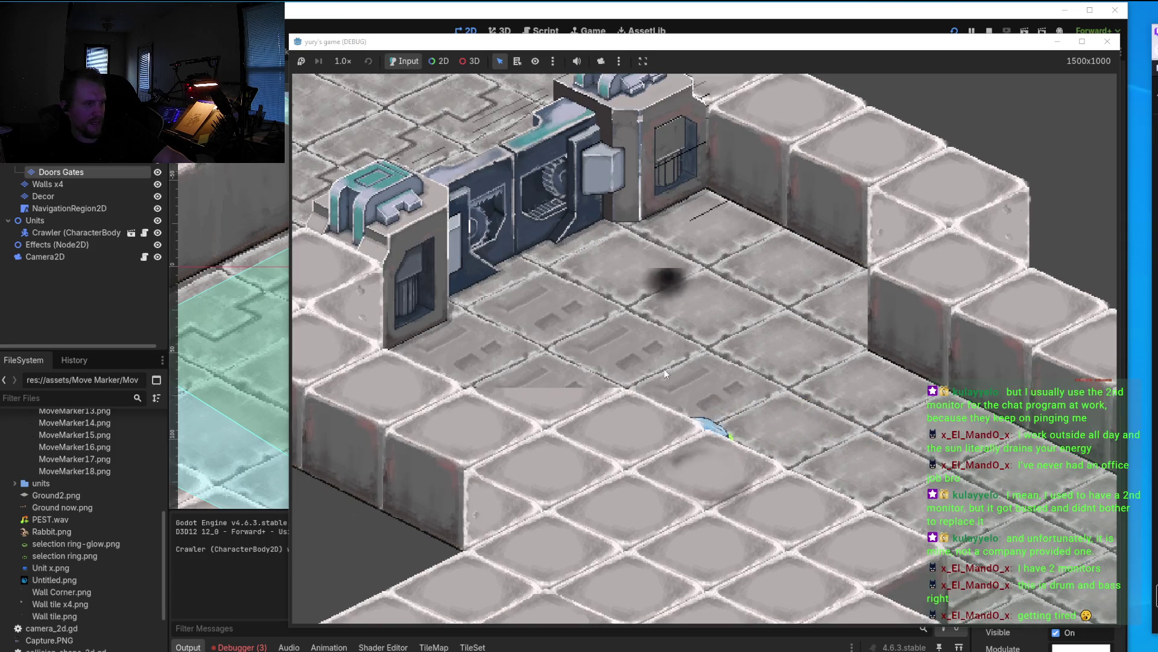
left_click(593, 374)
left_click(740, 340)
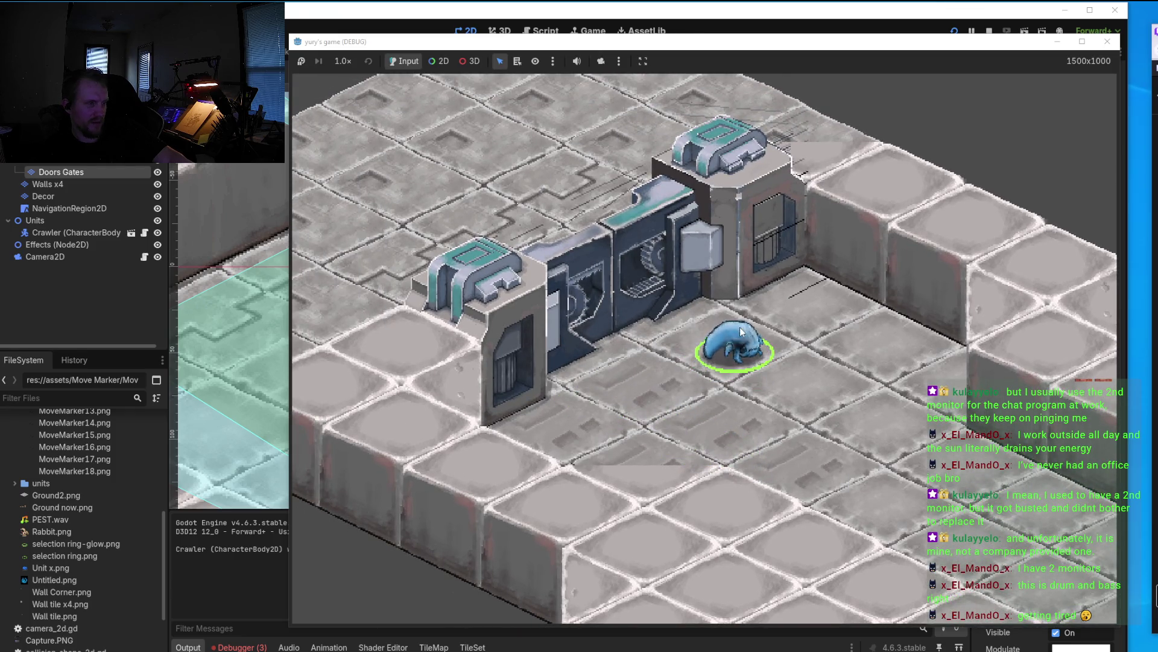
left_click(809, 300)
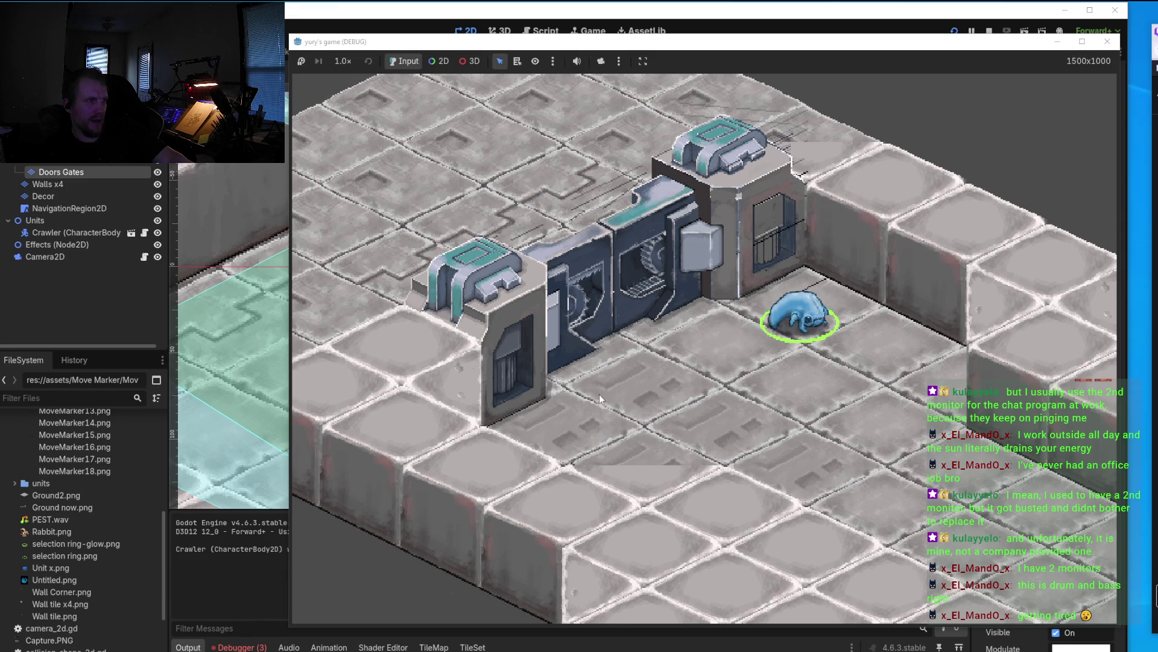
left_click(673, 400)
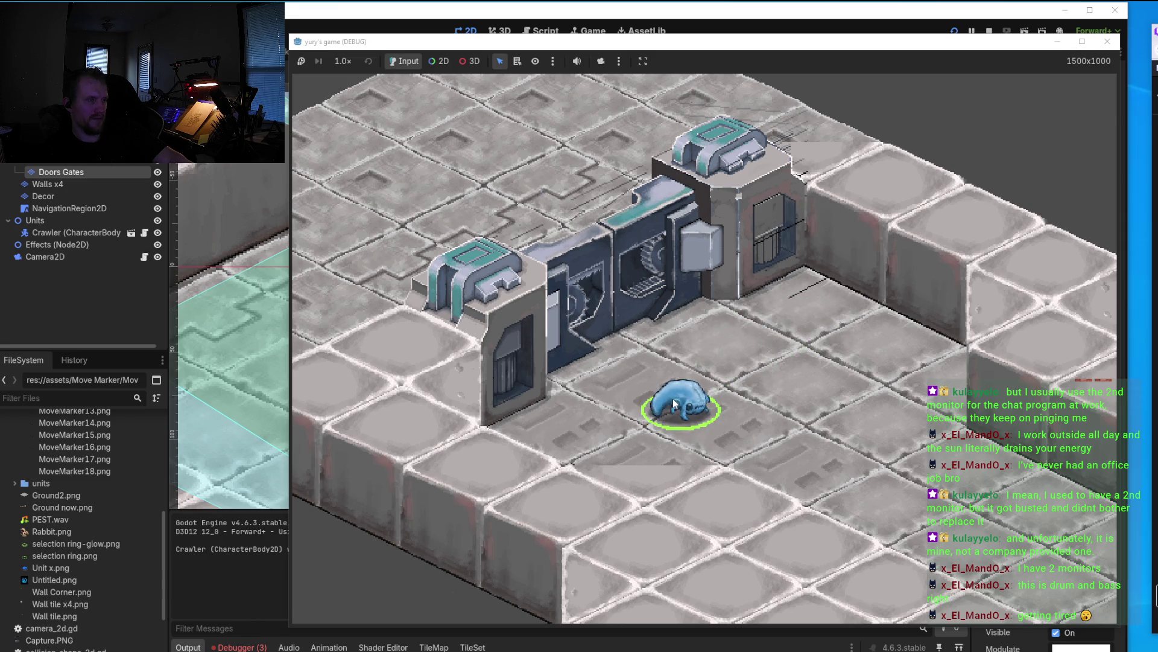
key("w")
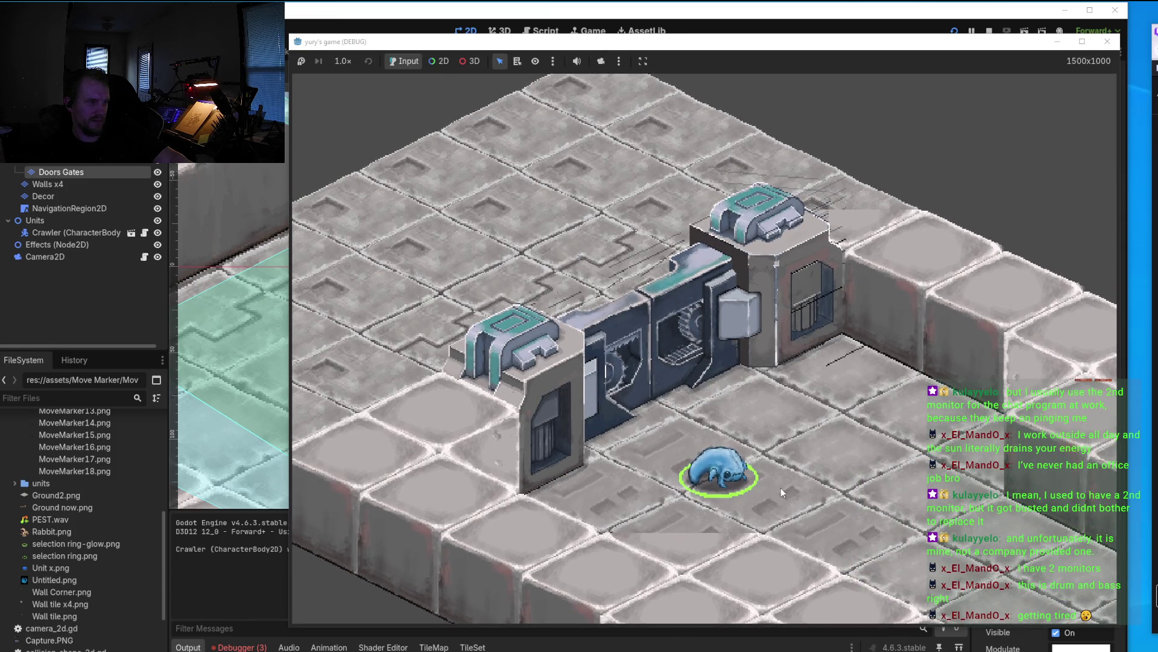
left_click(871, 471)
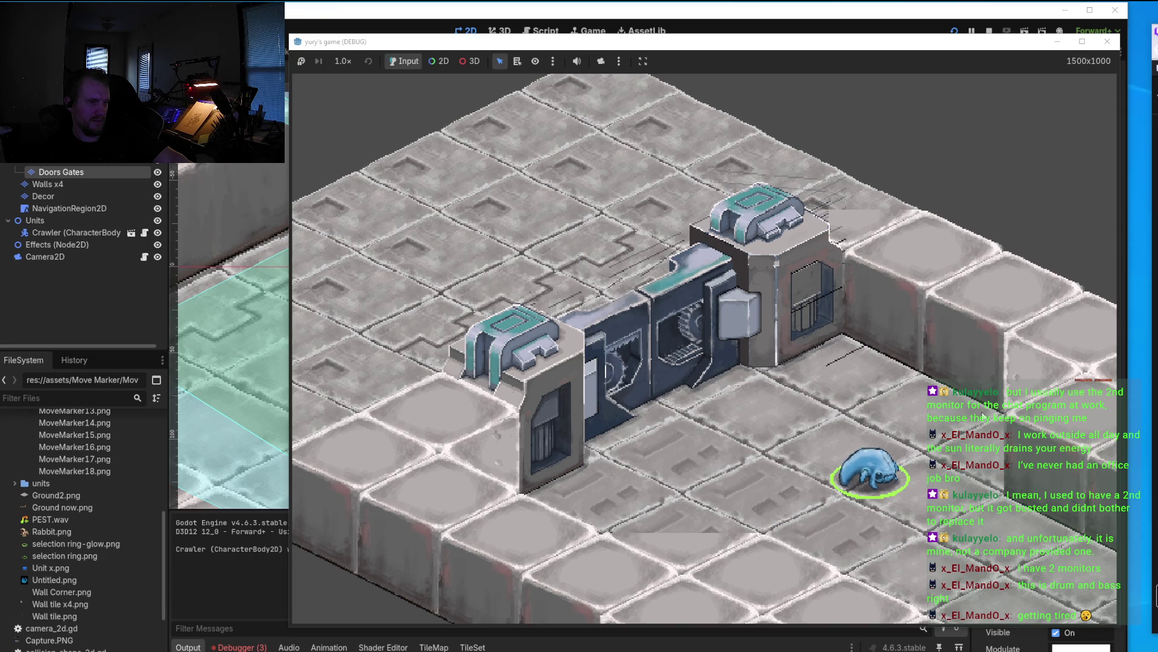
left_click_drag(1097, 48, 1101, 52)
left_click(1110, 45)
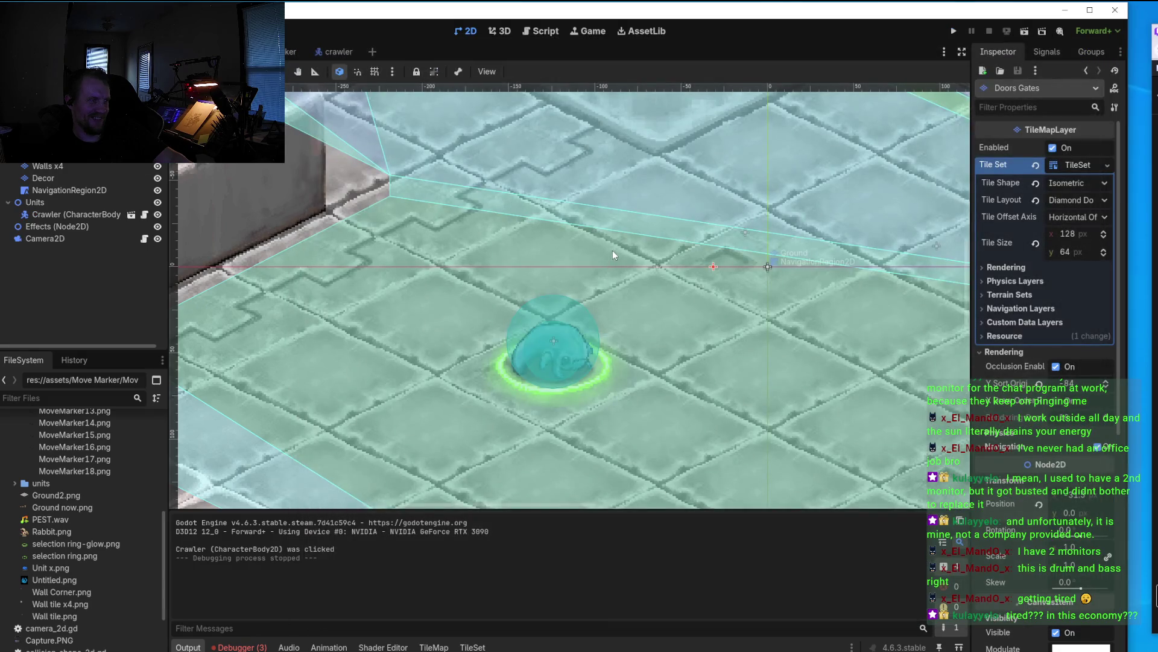
Step: Return to Aseprite's Wall tile.png and zoom in on the light panel beside the gate pillar
key("alt+Tab")
scroll(781, 273, "down", 2)
scroll(781, 273, "up", 2)
left_click_drag(603, 314, 729, 247)
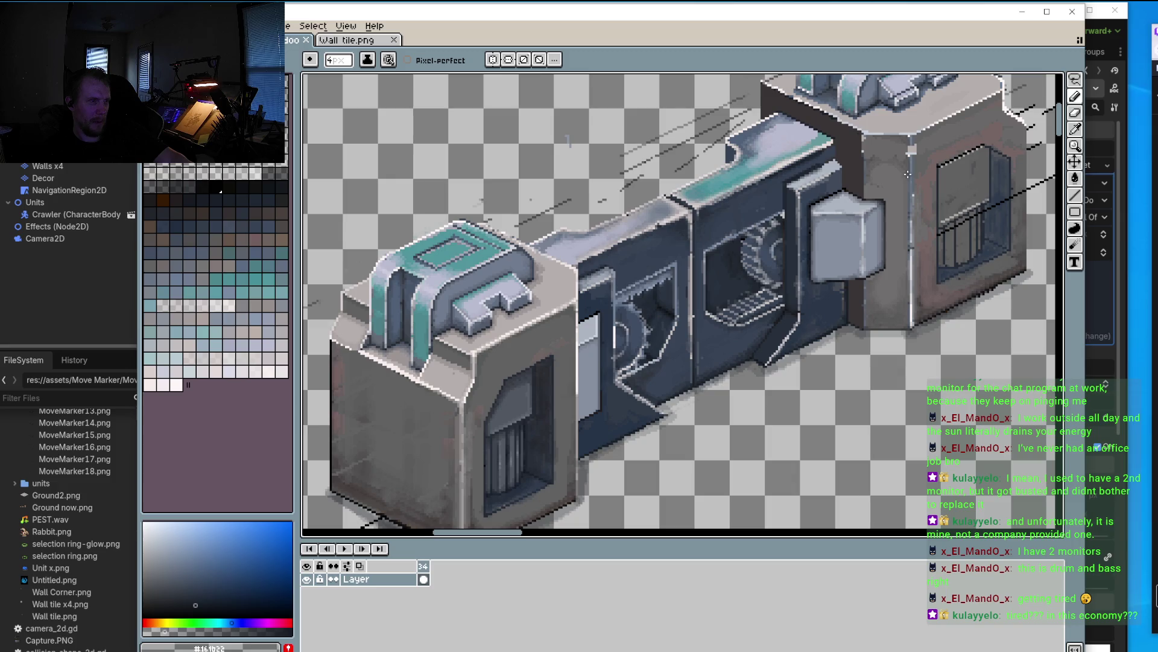
scroll(595, 350, "up", 2)
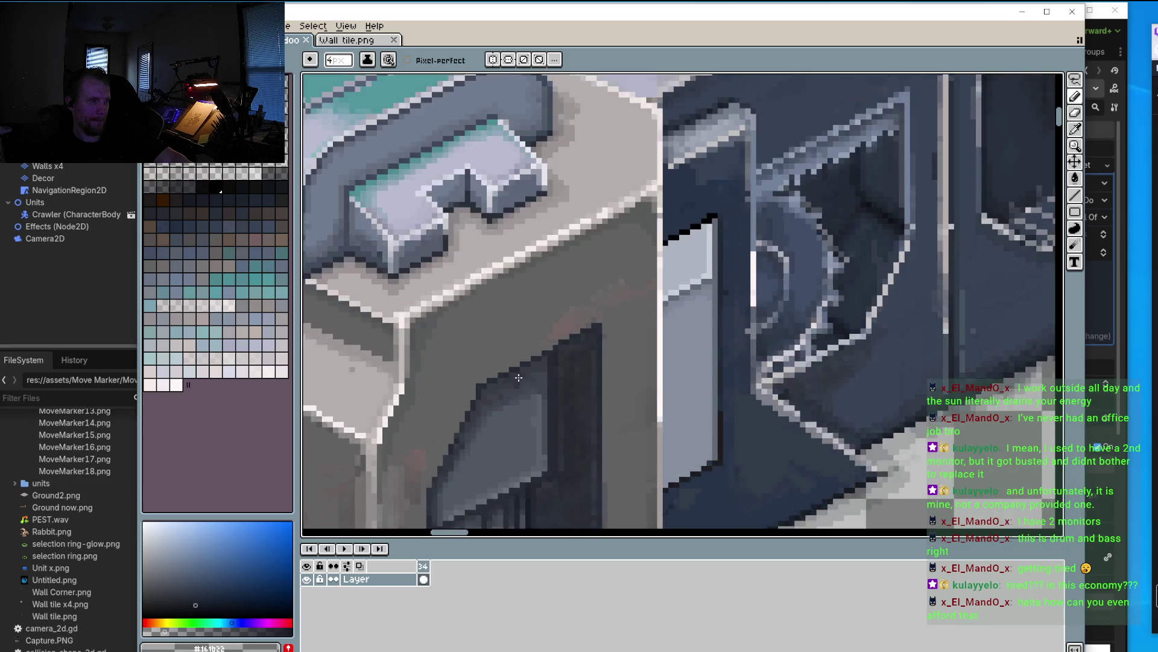
scroll(865, 260, "up", 2)
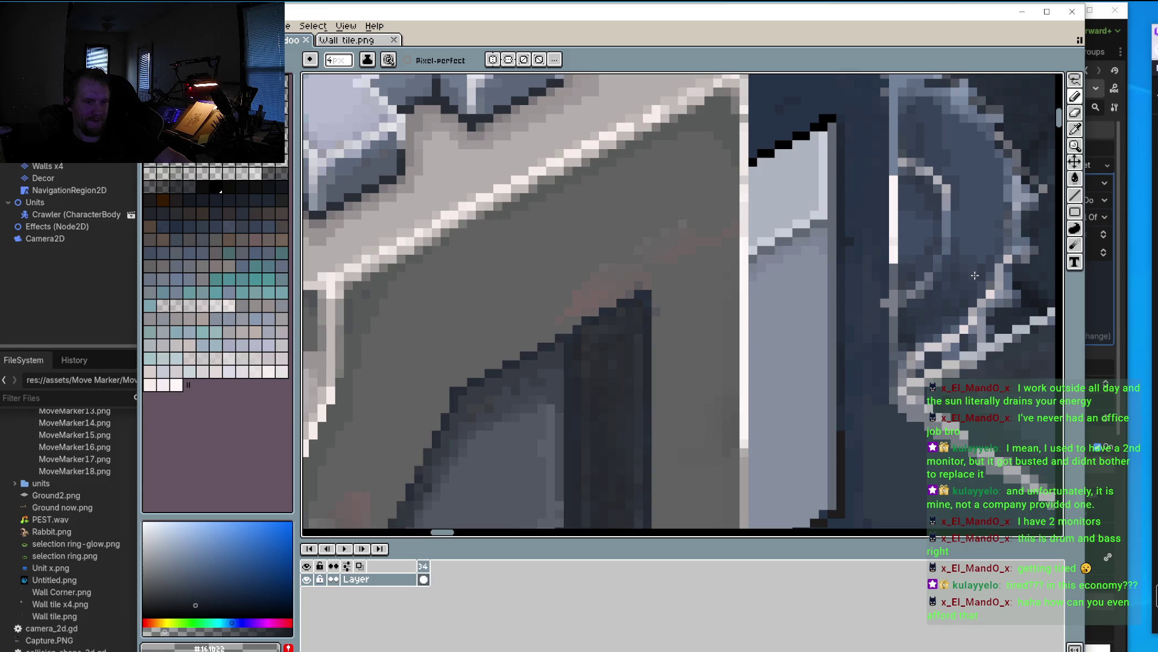
left_click_drag(923, 290, 811, 322)
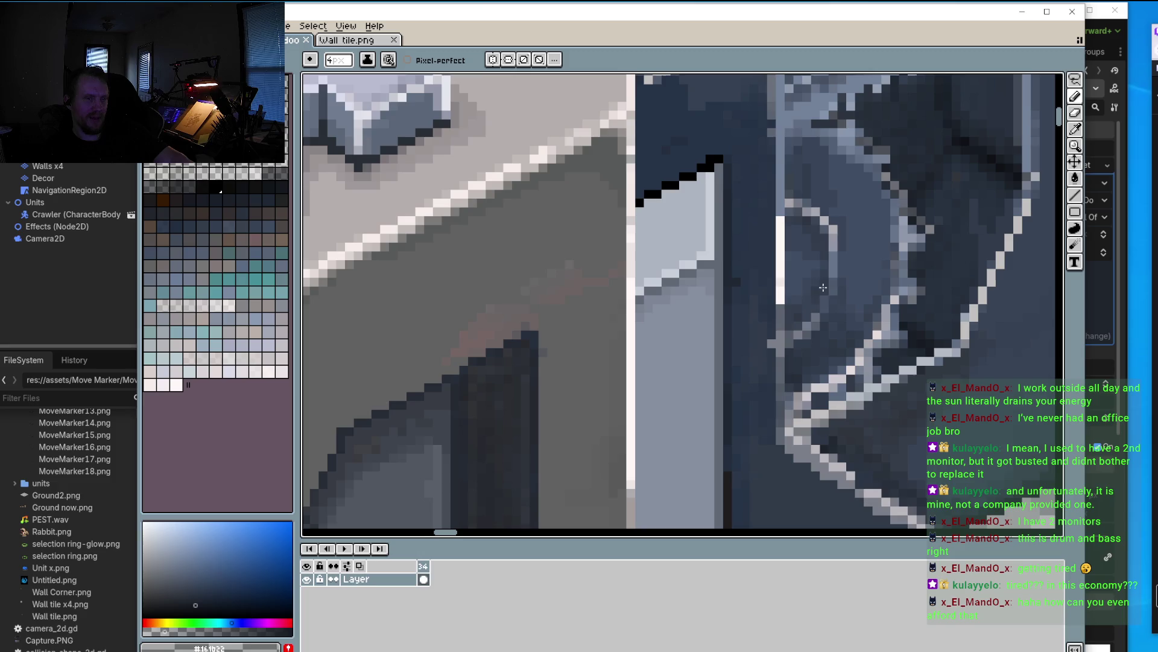
scroll(823, 287, "down", 3)
scroll(784, 288, "down", 1)
scroll(754, 288, "down", 1)
scroll(698, 289, "up", 5)
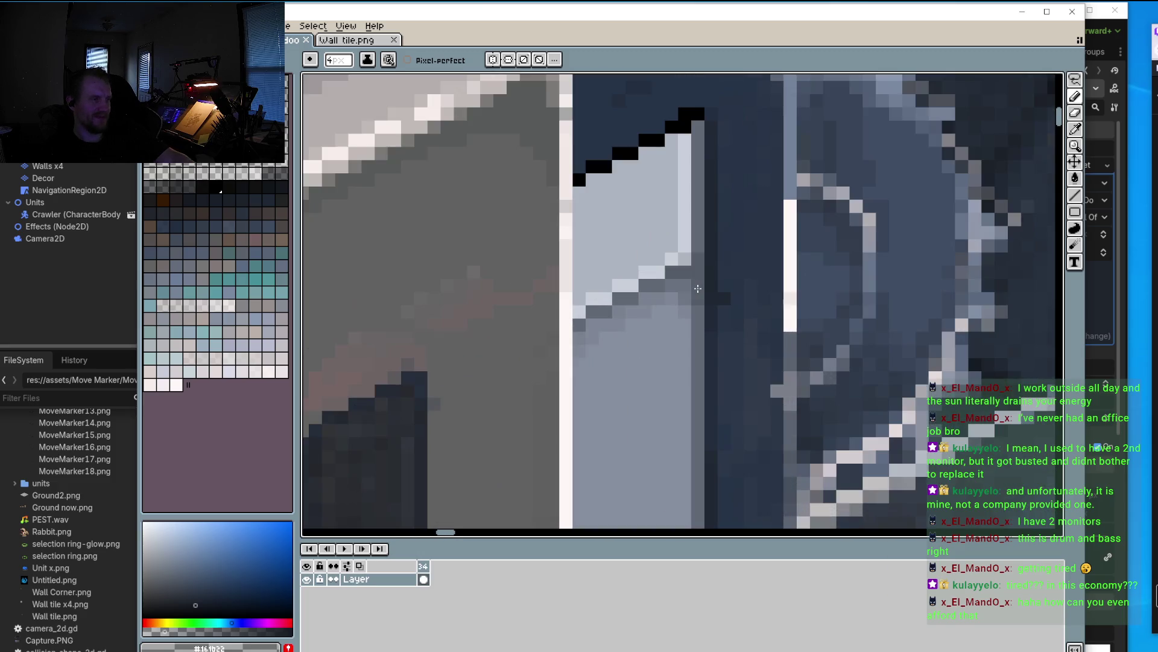
Step: Eyedrop grey-blue #616875, shrink the pencil to 1px, and darken individual panel pixels along the diagonal highlight
left_click(670, 279, "alt")
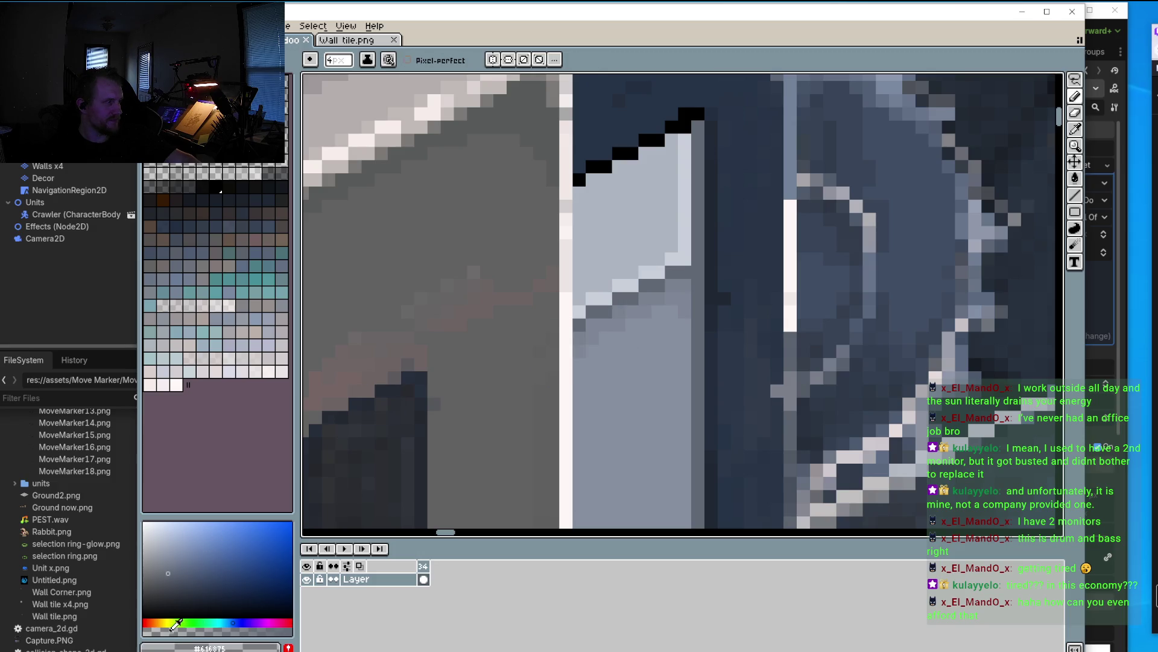
scroll(585, 342, "up", 3)
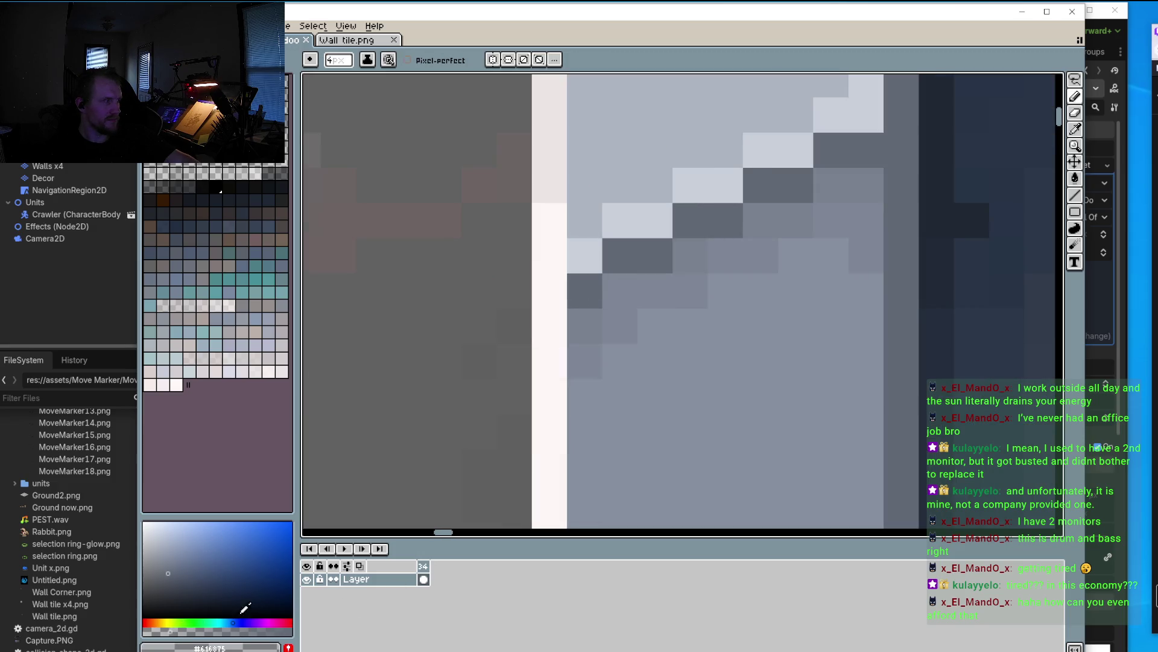
key("minus")
key("minus")
key("minus")
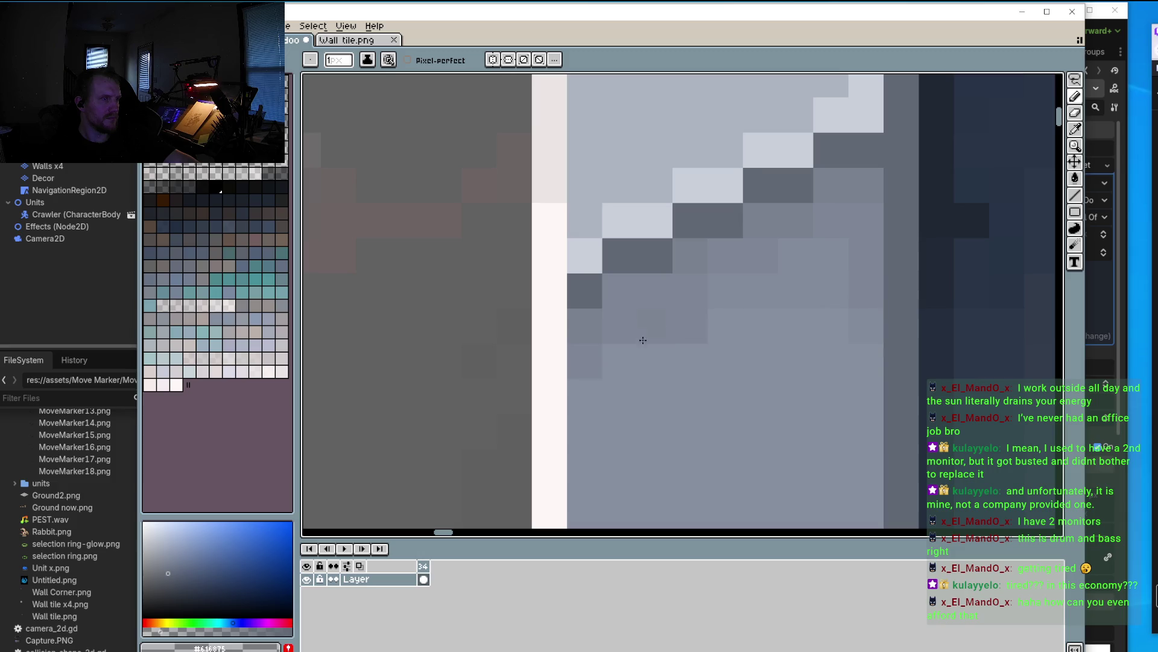
left_click(613, 394)
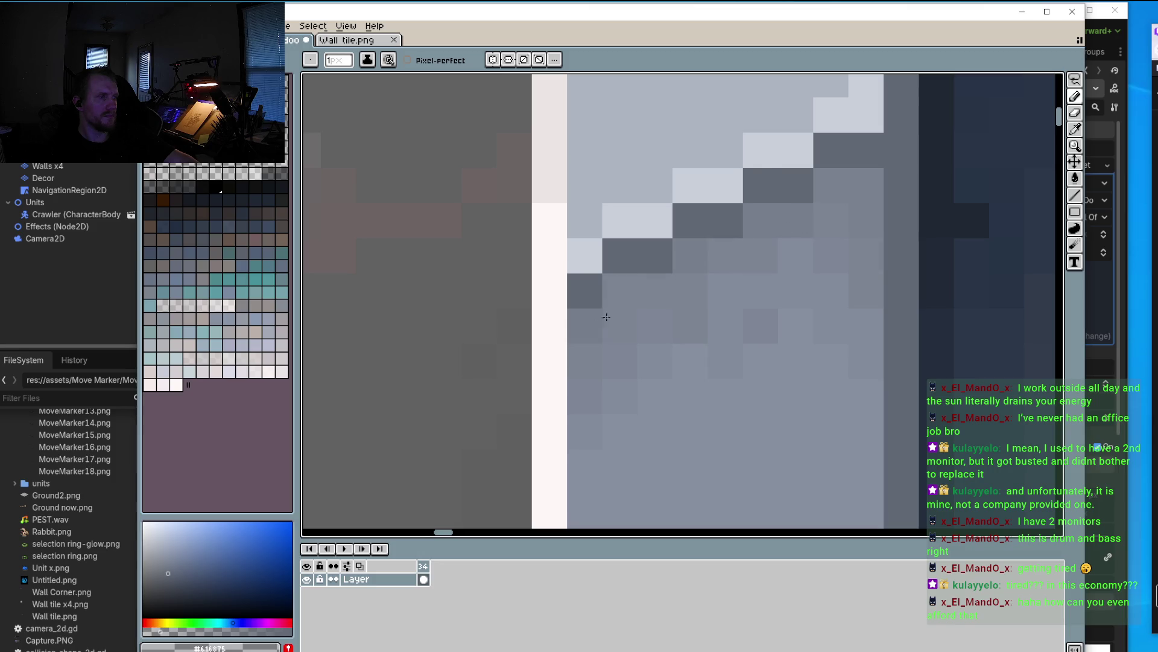
scroll(607, 316, "down", 3)
scroll(725, 284, "up", 3)
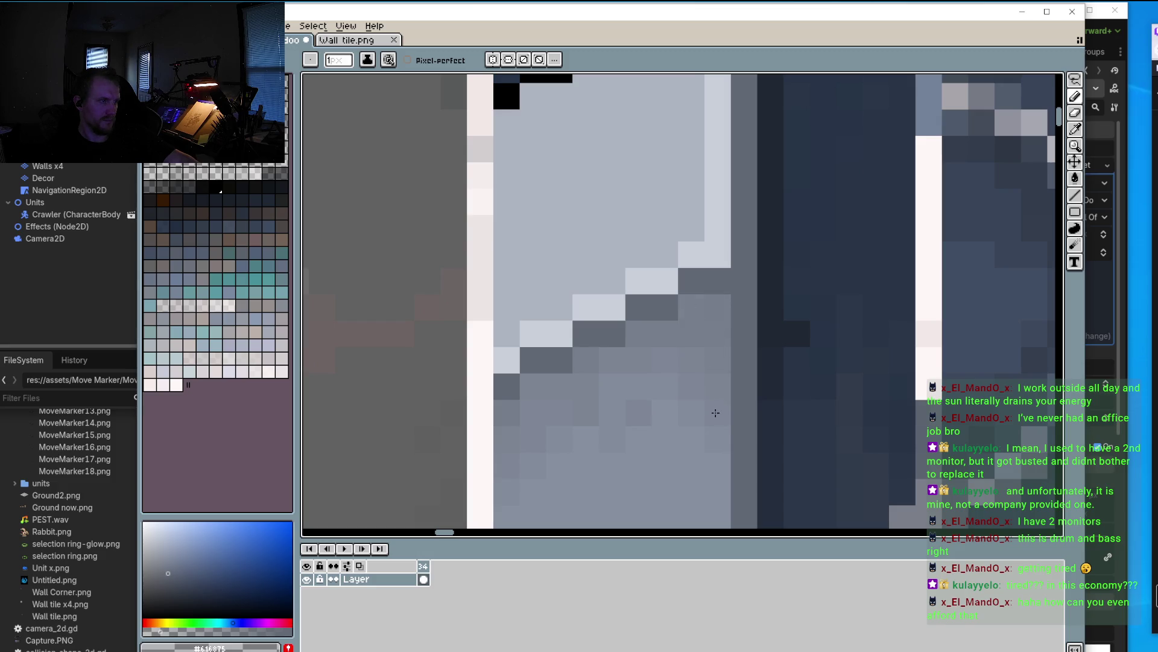
left_click(715, 451)
scroll(710, 490, "down", 3)
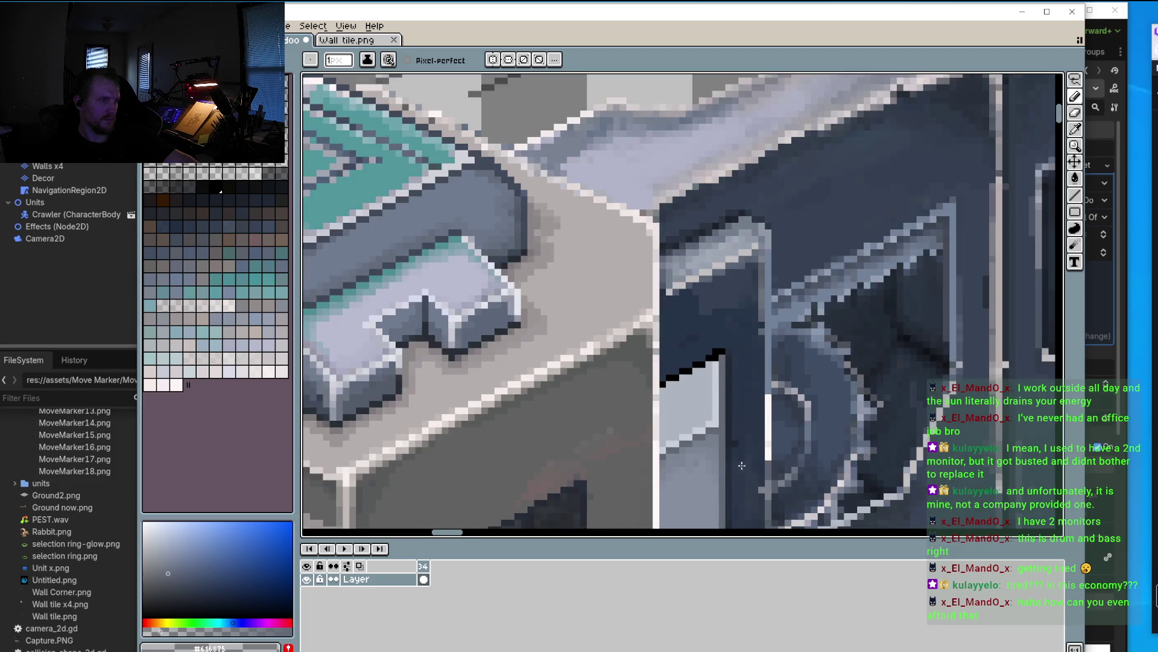
scroll(620, 358, "up", 3)
scroll(517, 326, "up", 2)
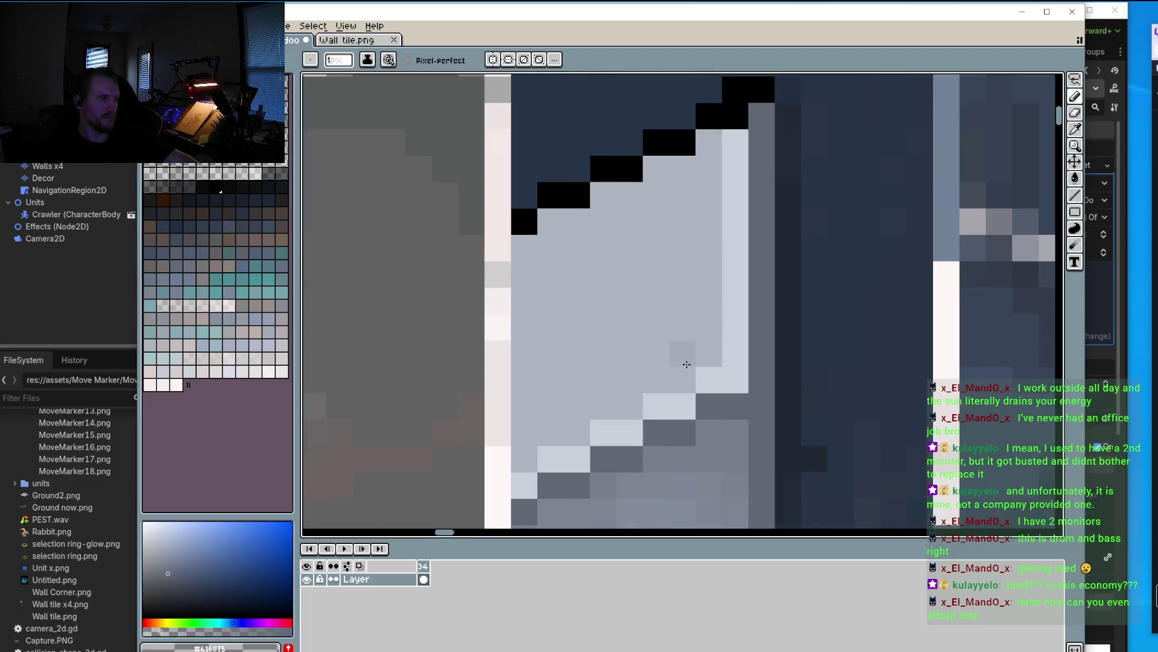
left_click_drag(634, 405, 556, 433)
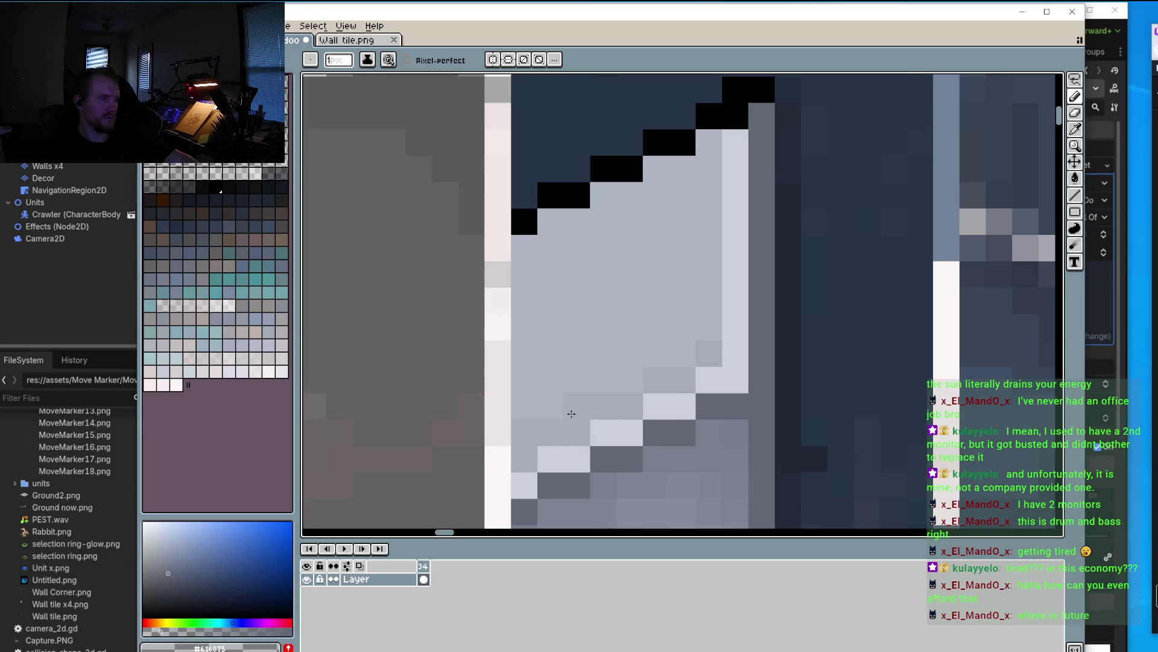
Step: Paint darker grey pixels along the diagonal highlight and just below the black stepped outline
left_click_drag(717, 334, 845, 442)
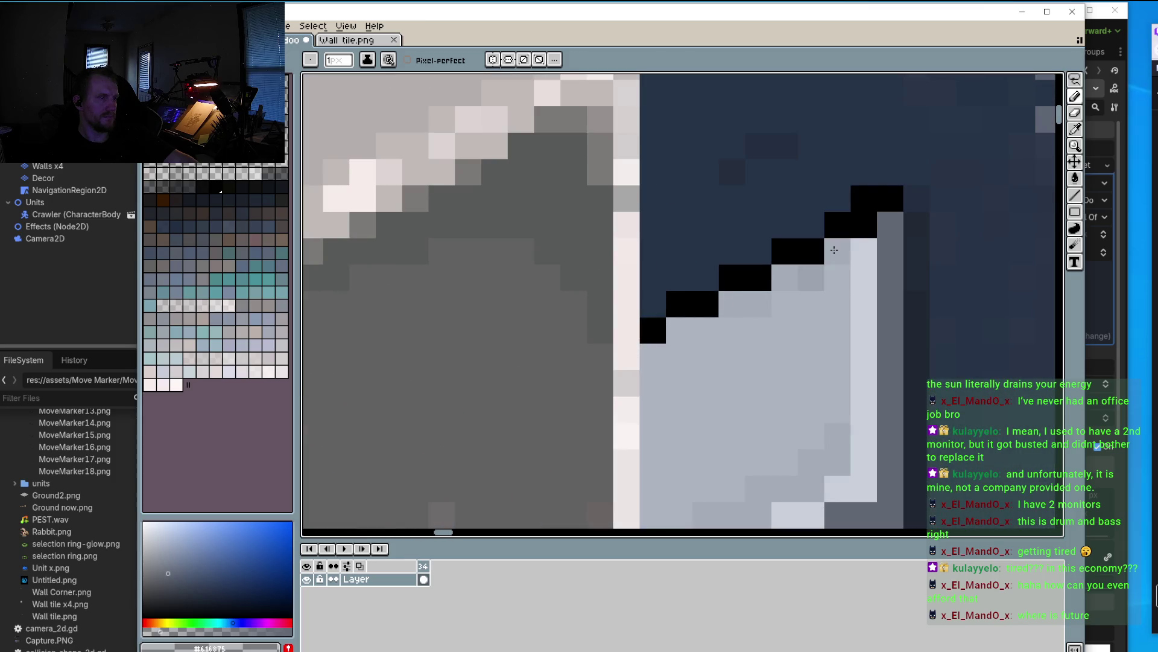
left_click_drag(834, 249, 825, 278)
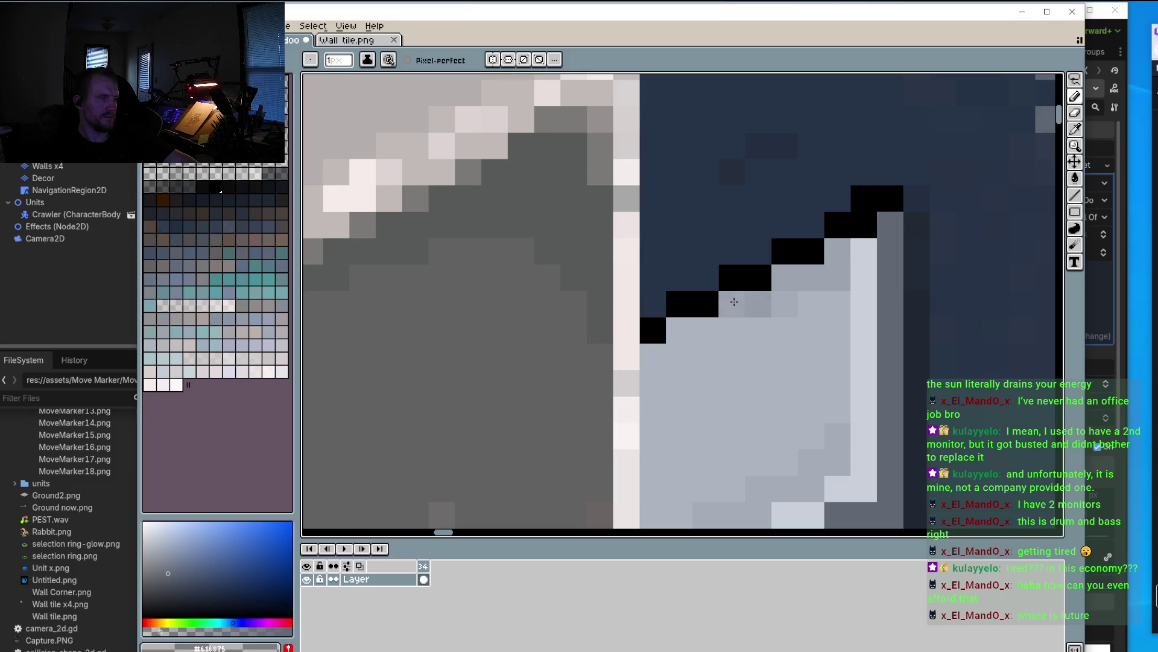
left_click_drag(693, 330, 656, 351)
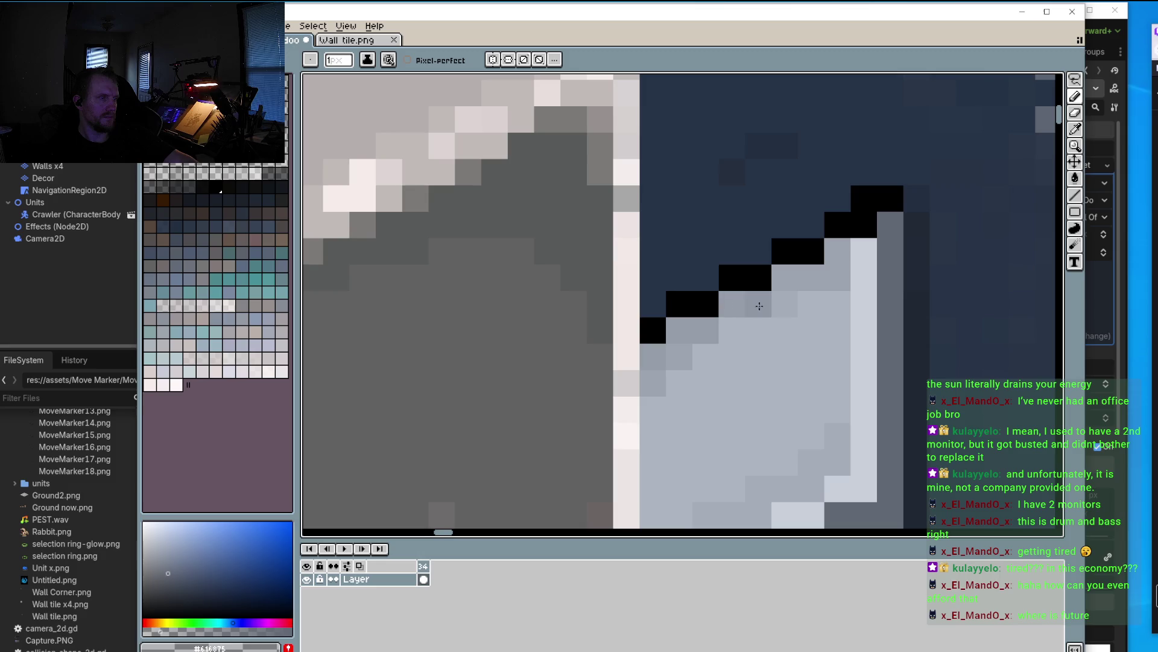
scroll(828, 299, "down", 5)
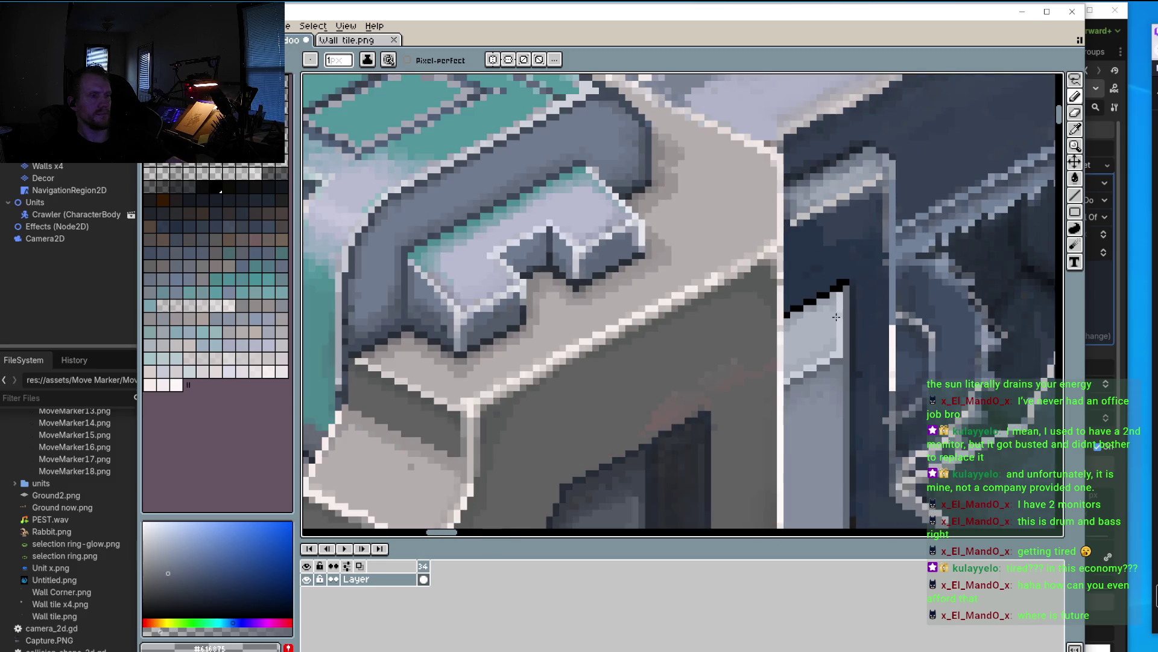
scroll(766, 238, "up", 5)
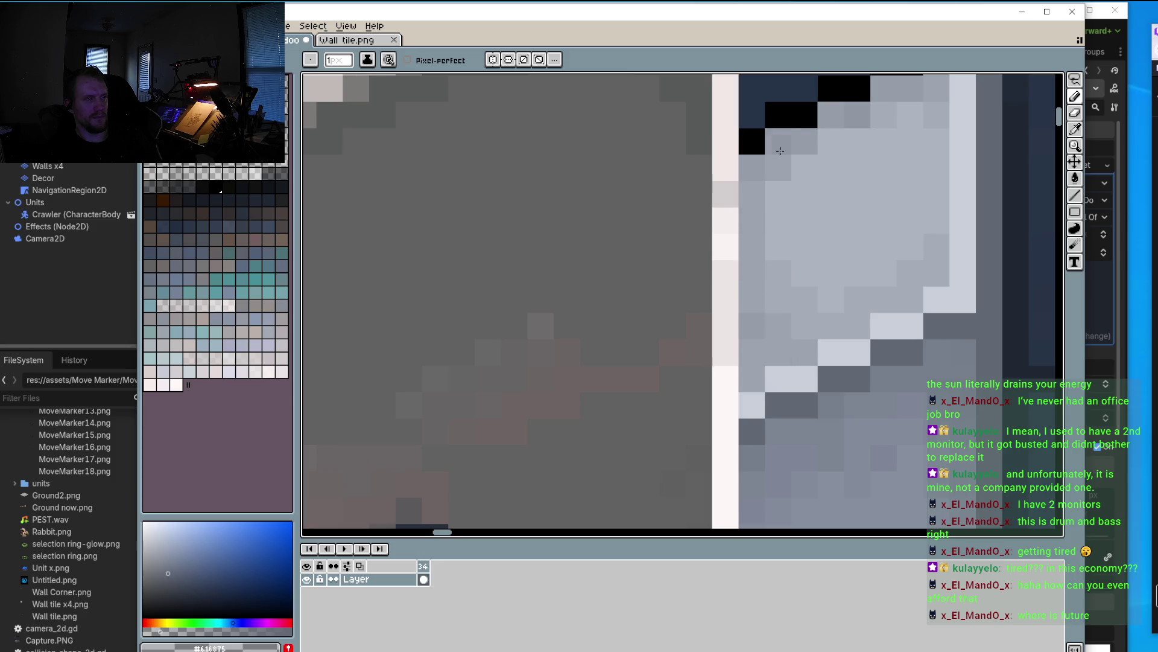
scroll(780, 151, "down", 5)
scroll(839, 201, "up", 5)
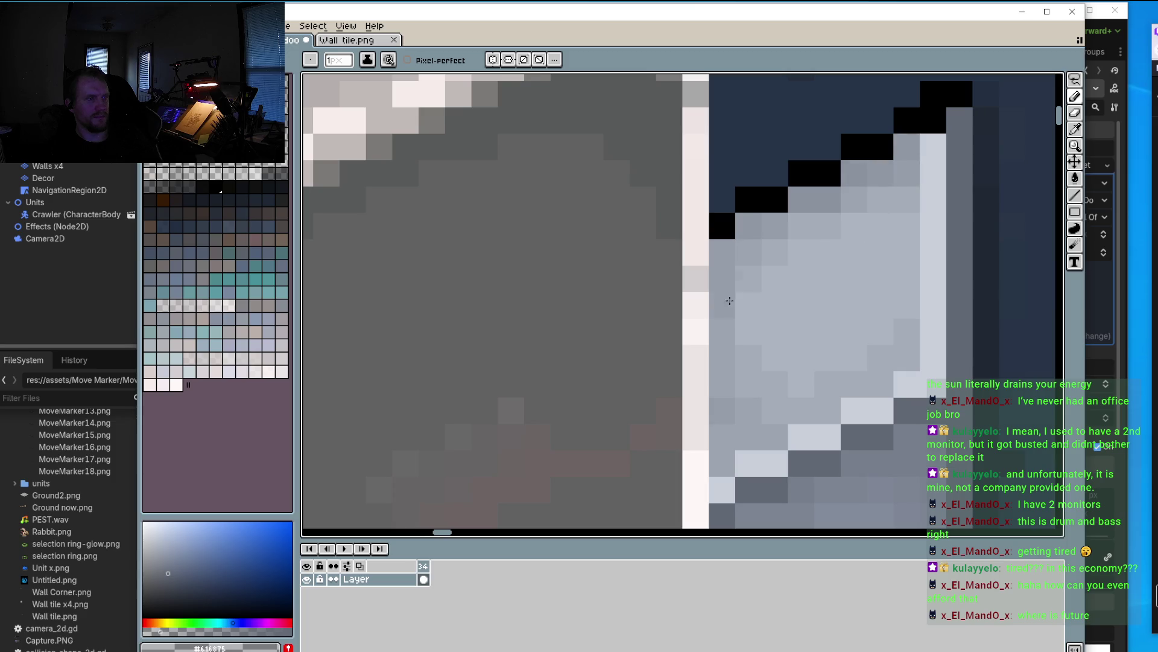
scroll(727, 251, "down", 5)
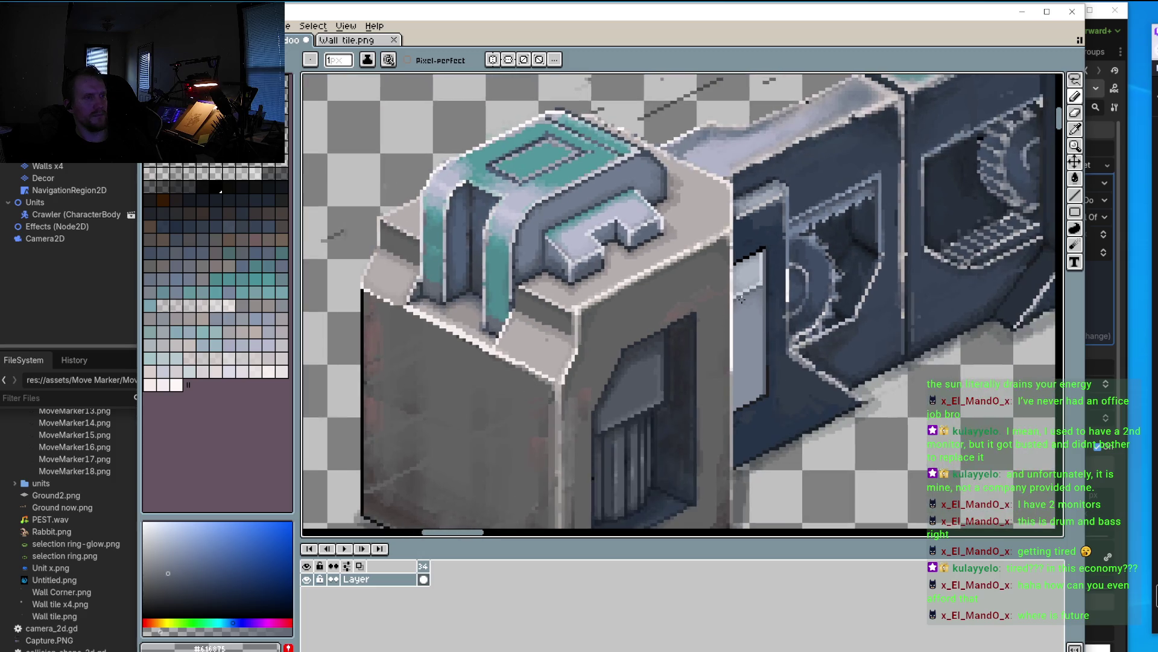
scroll(720, 334, "up", 5)
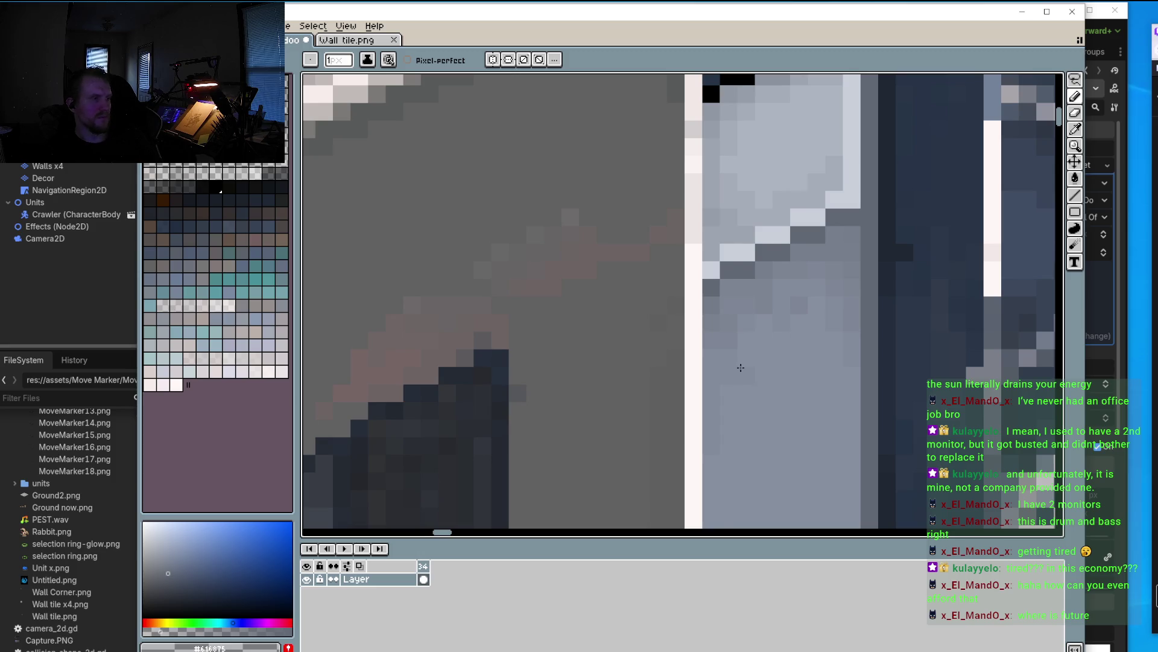
scroll(741, 367, "down", 3)
scroll(720, 328, "down", 1)
left_click(1075, 195)
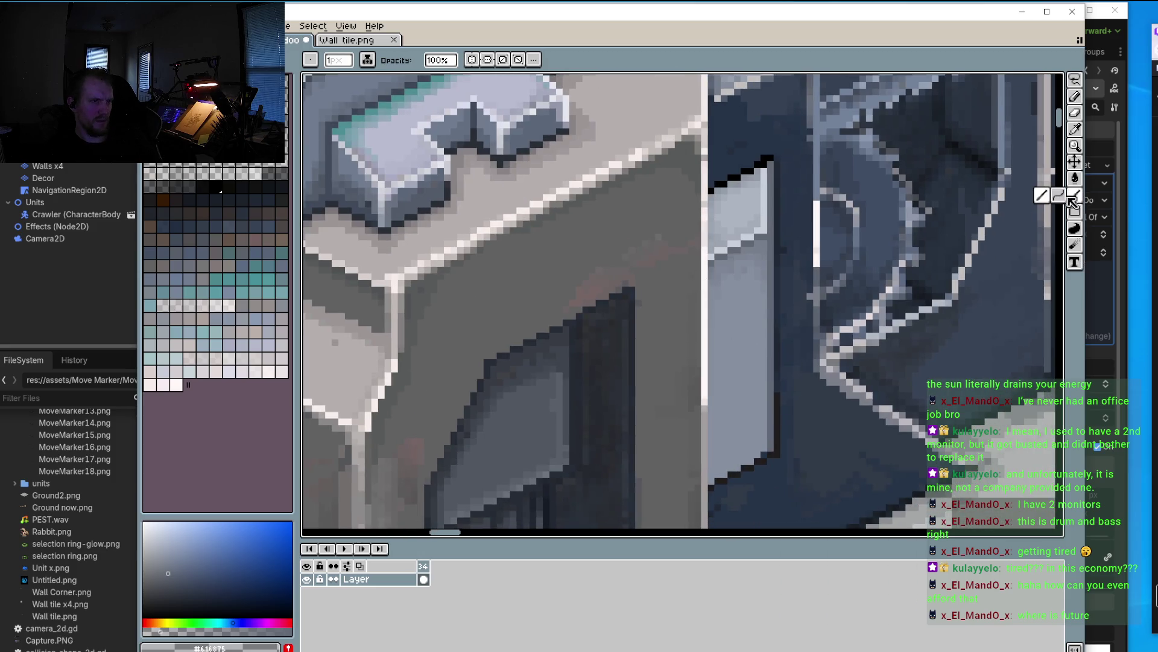
Step: Pan to the panel's stepped lower edge and extend the mid-tone staircase by one pixel
left_click_drag(709, 313, 729, 264)
scroll(730, 241, "up", 2)
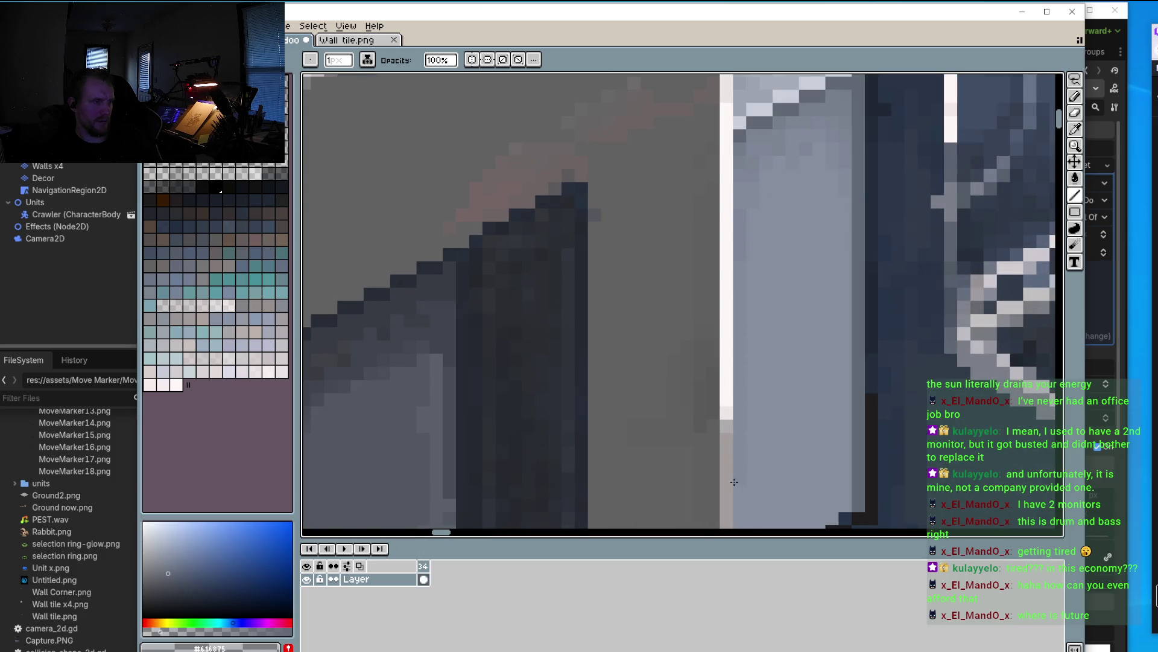
left_click_drag(734, 482, 758, 306)
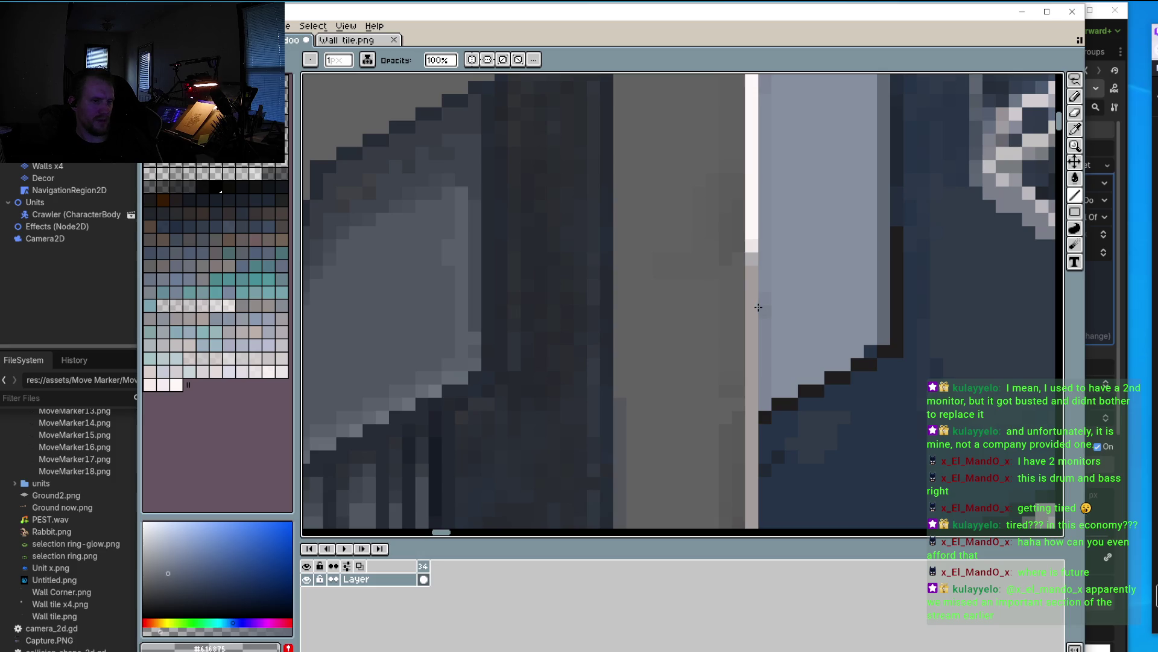
scroll(773, 339, "up", 3)
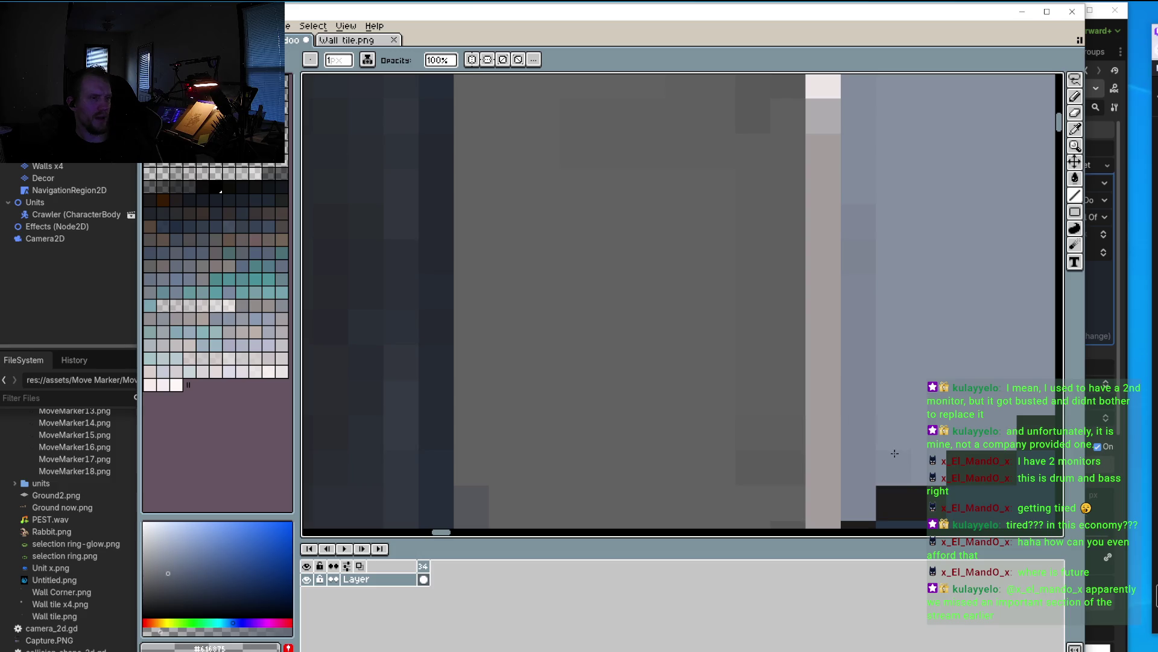
scroll(906, 454, "right", 2)
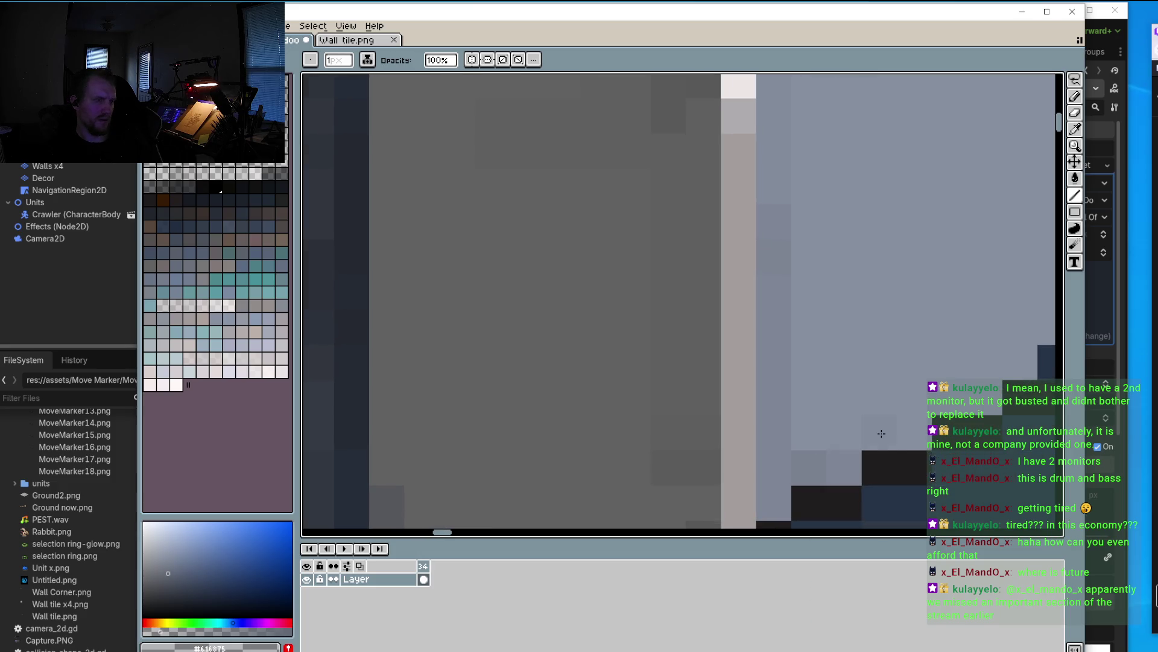
scroll(908, 432, "right", 2)
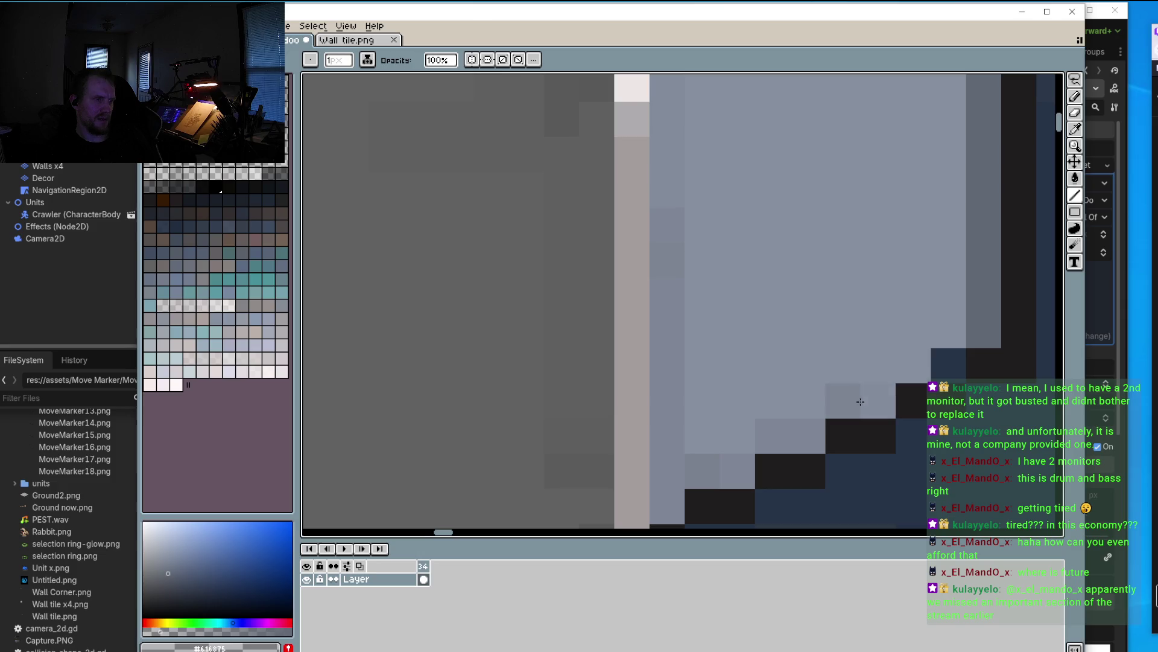
left_click(905, 369)
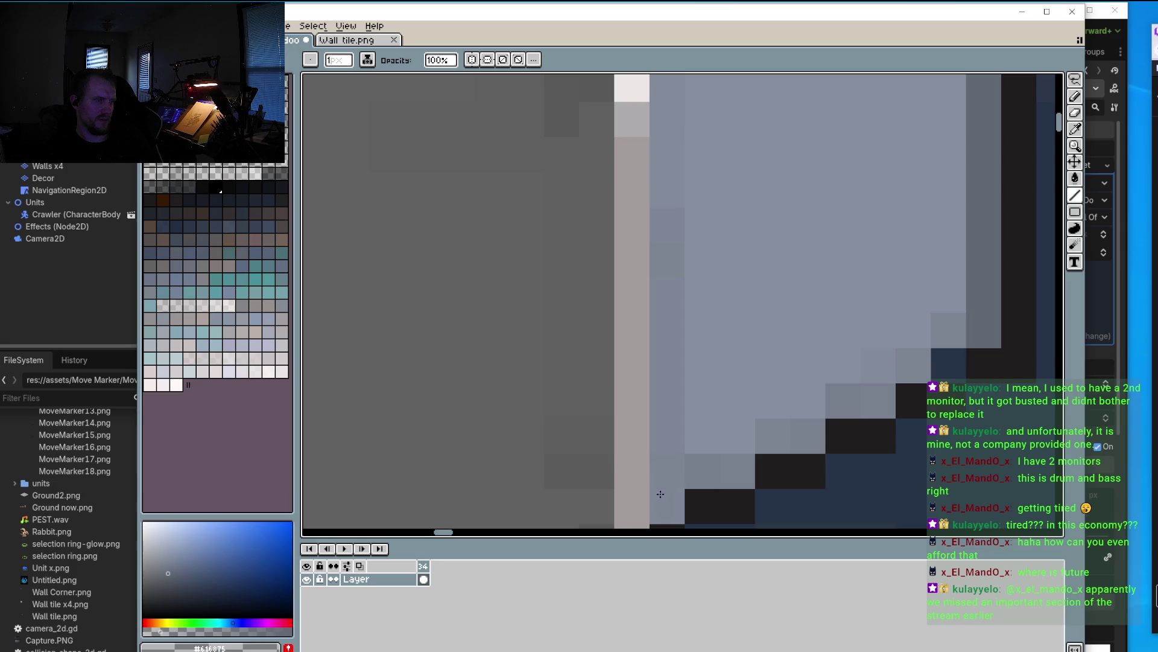
scroll(659, 475, "down", 5)
scroll(706, 398, "up", 1)
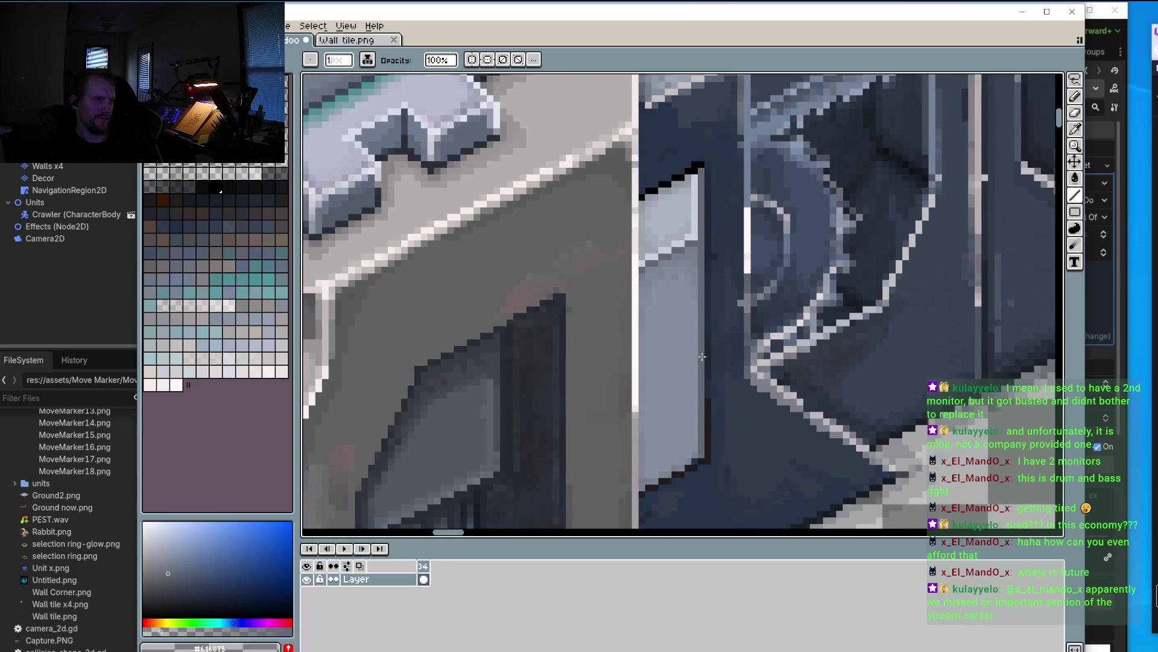
scroll(717, 318, "up", 1)
mouse_move(717, 318)
left_mouse_down()
mouse_move(479, 369)
mouse_move(560, 340)
left_mouse_up()
scroll(532, 342, "up", 2)
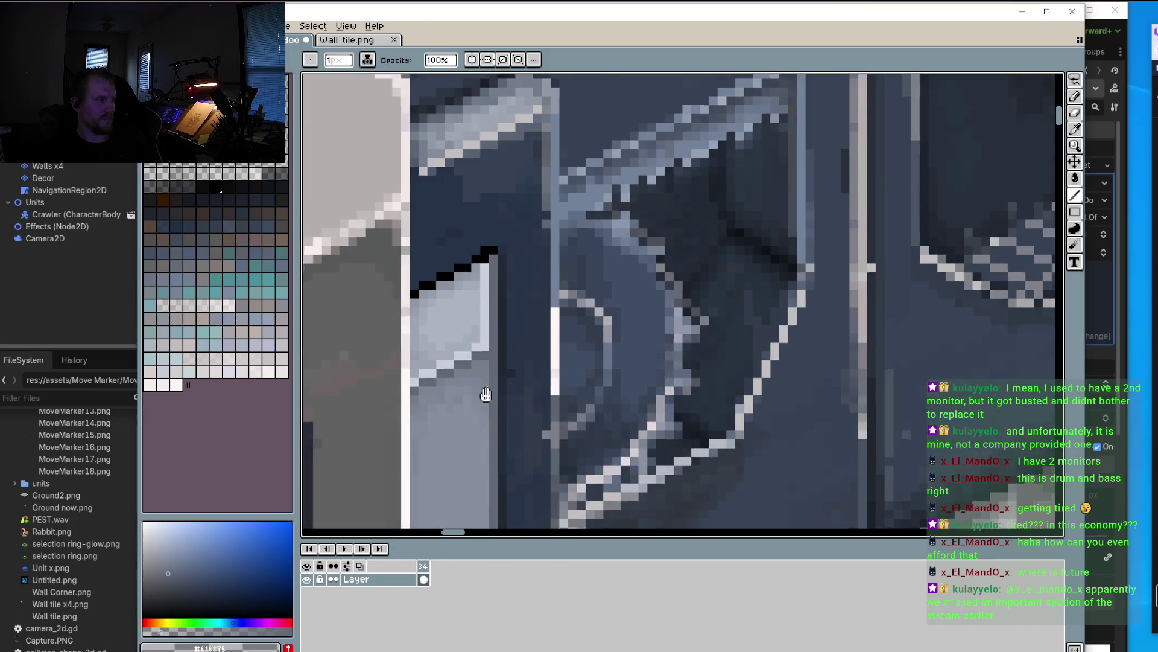
scroll(533, 342, "up", 1)
Step: Sample the panel's light grey #c3cfda and repaint the panel's lower bevel pixels lighter
key("o")
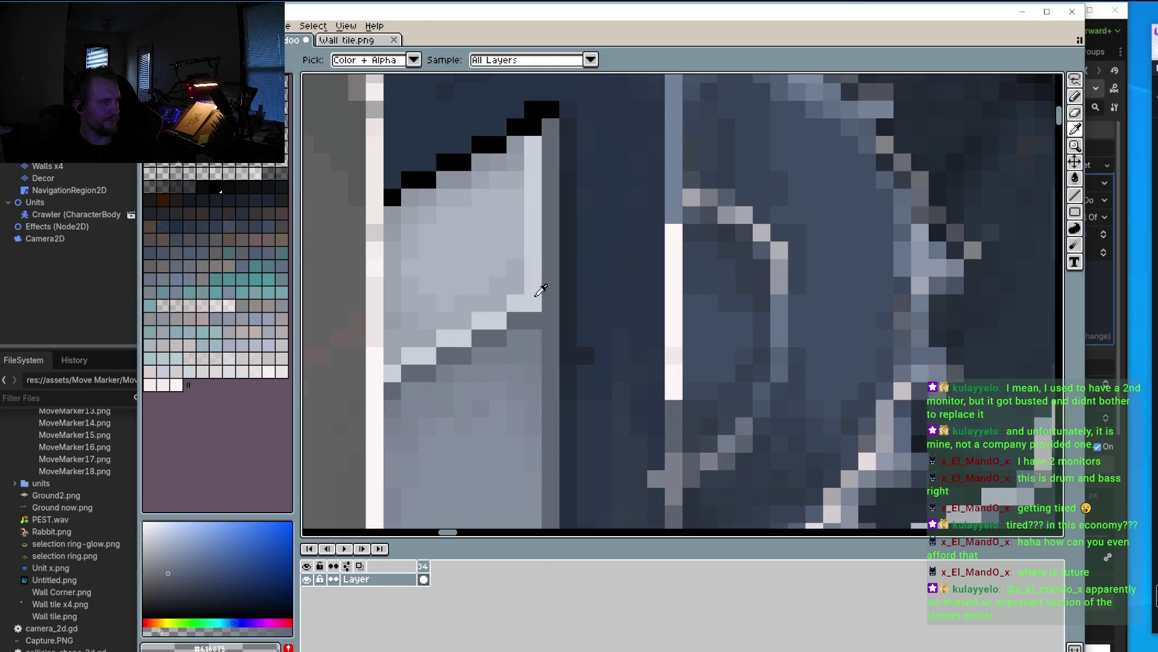
left_click(537, 293)
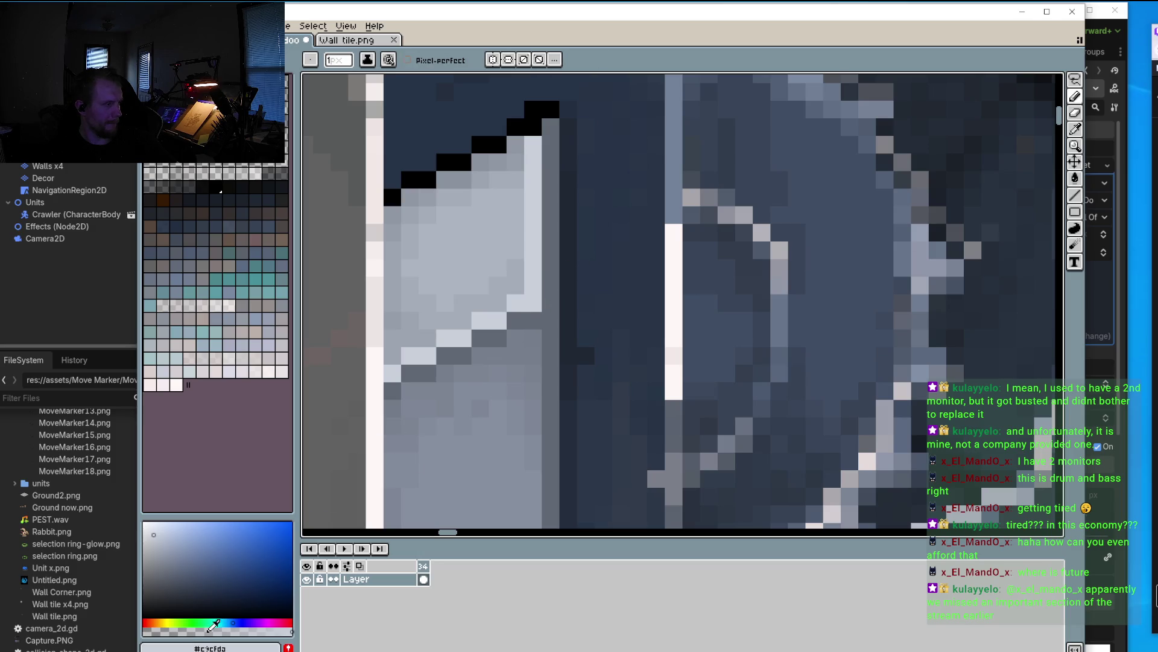
scroll(675, 285, "up", 2)
mouse_move(641, 277)
left_mouse_down()
mouse_move(624, 281)
mouse_move(628, 236)
mouse_move(644, 338)
mouse_move(647, 316)
mouse_move(646, 428)
mouse_move(561, 280)
mouse_move(592, 277)
mouse_move(639, 325)
left_mouse_up()
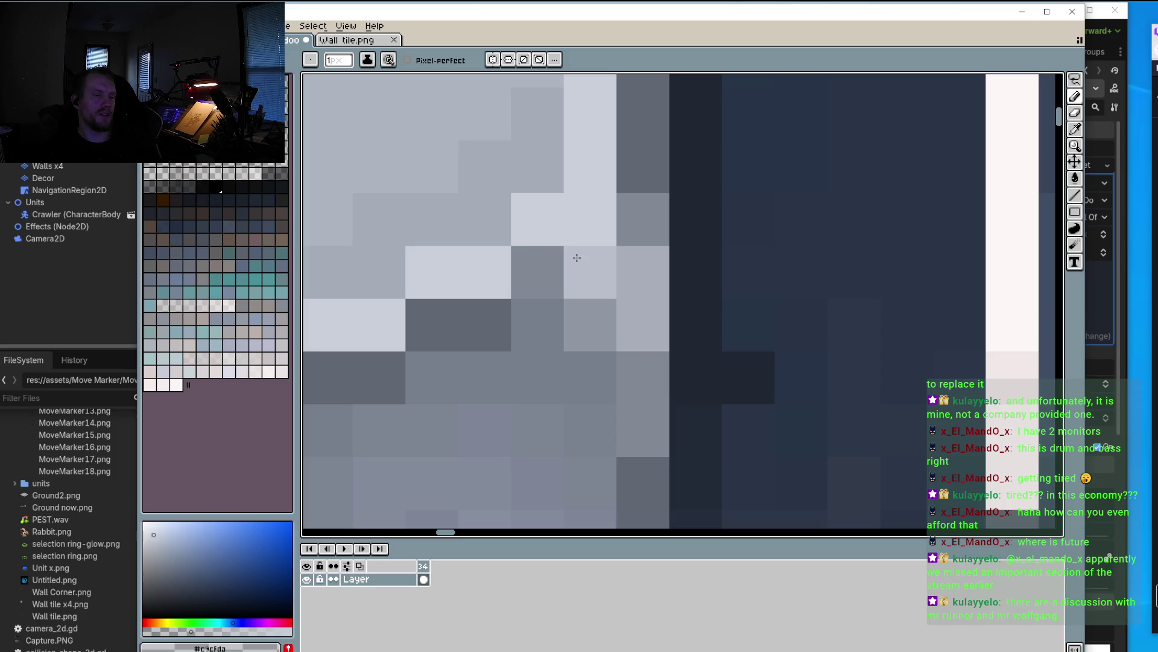
scroll(577, 257, "down", 3)
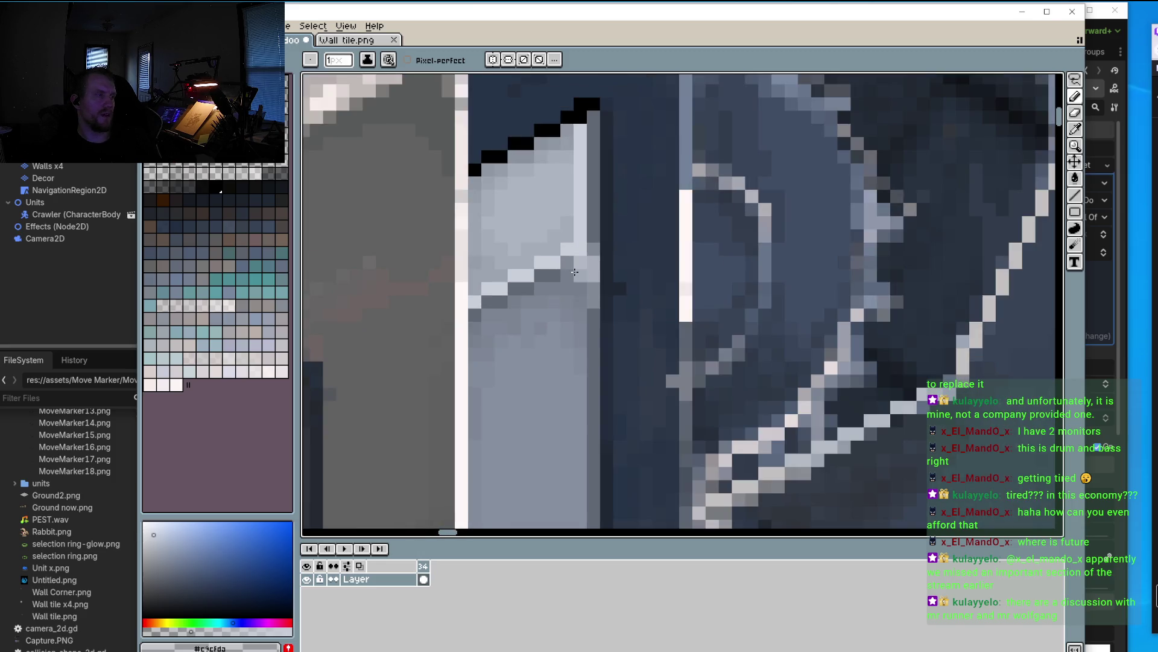
scroll(602, 228, "up", 3)
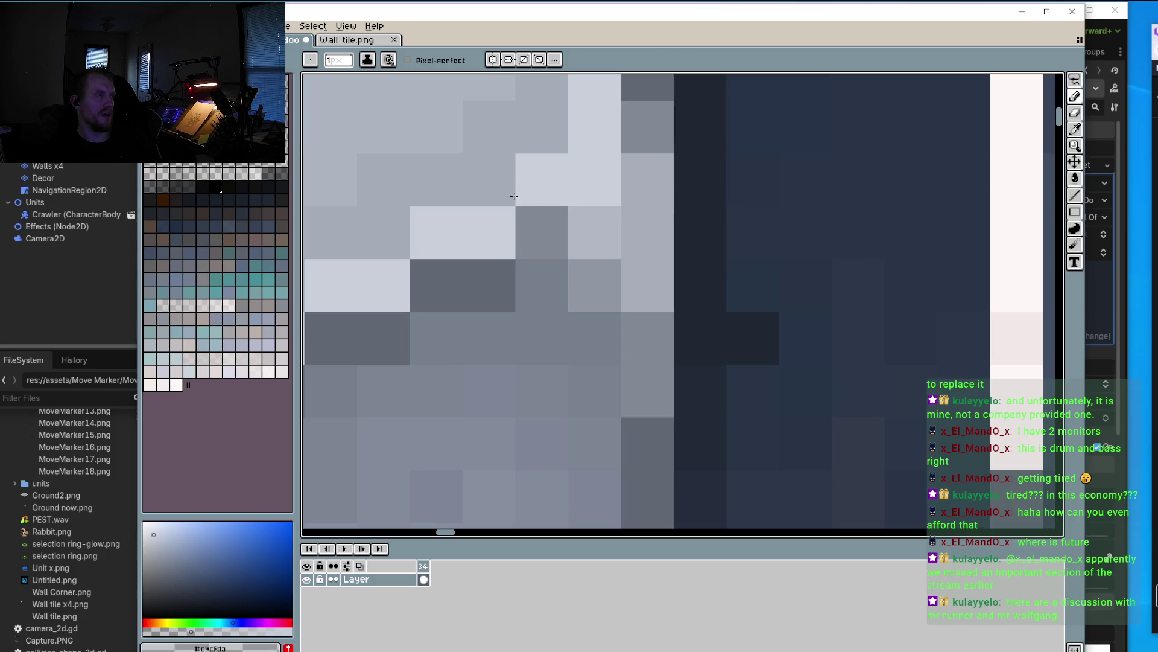
scroll(378, 248, "down", 2)
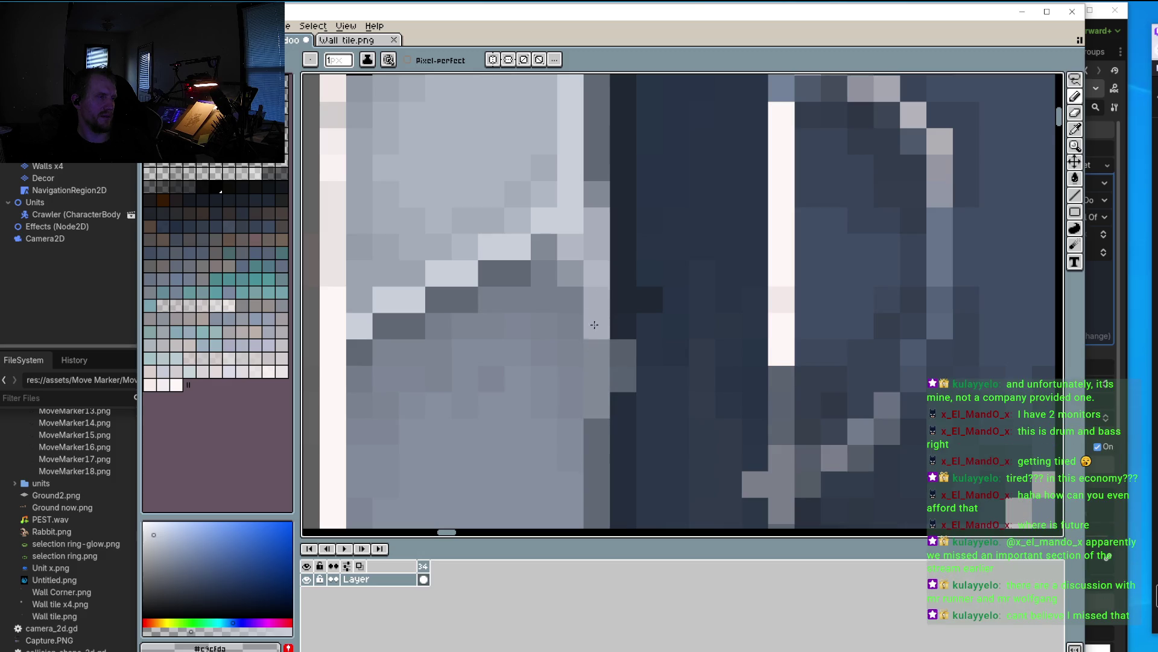
scroll(598, 229, "down", 3)
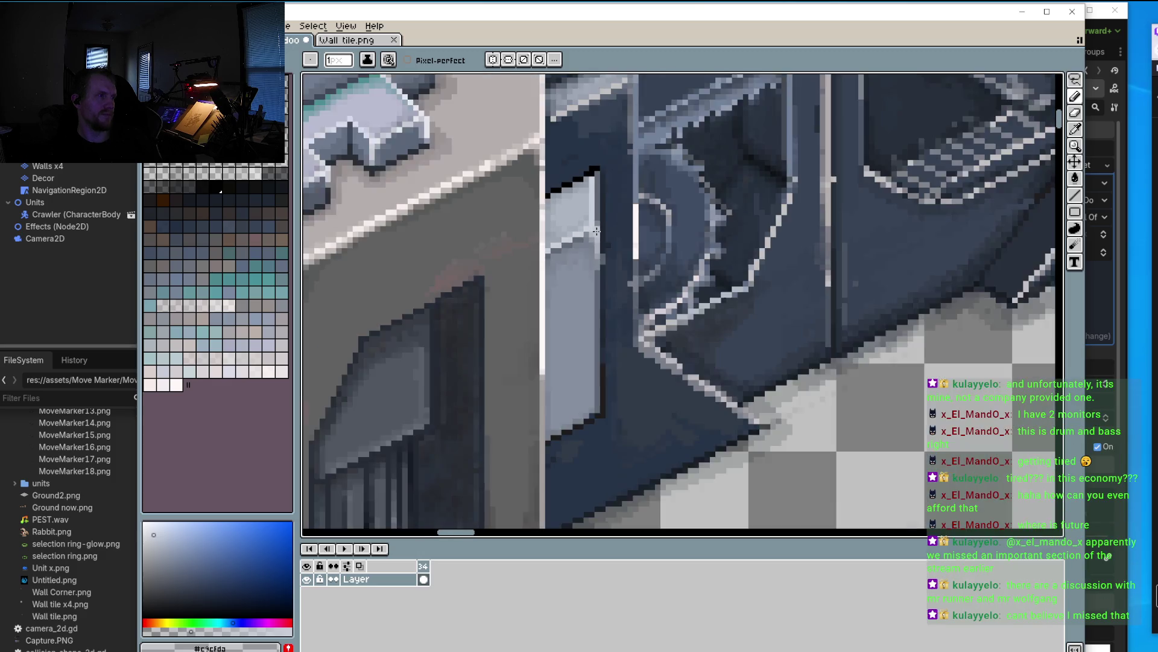
scroll(594, 181, "up", 2)
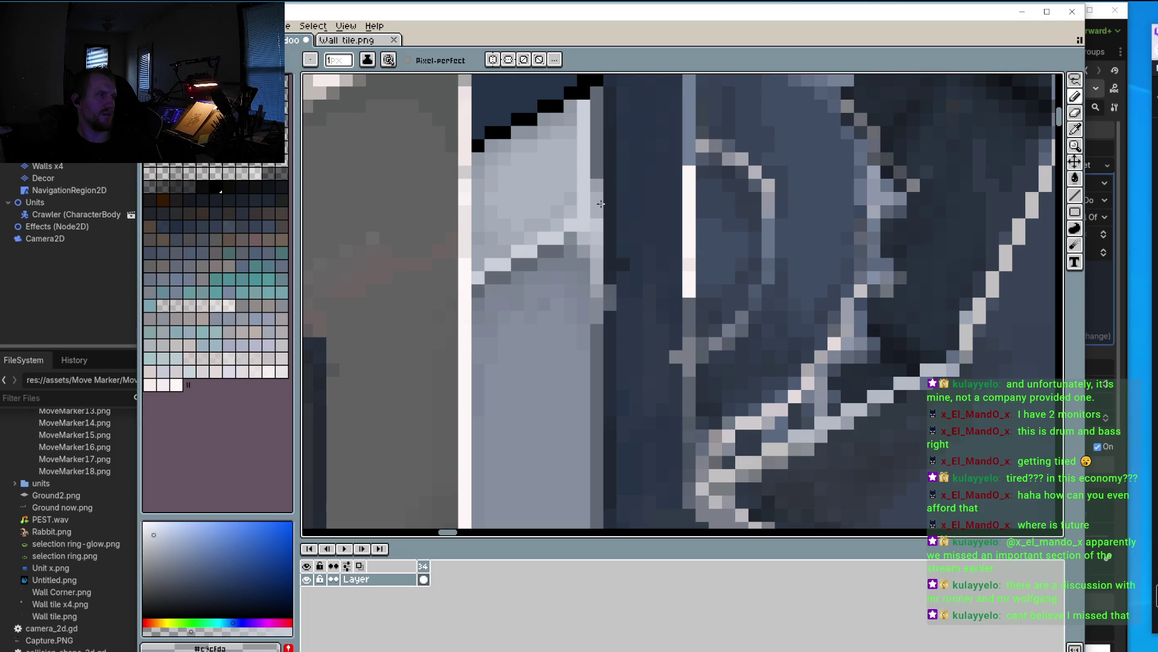
scroll(595, 214, "down", 3)
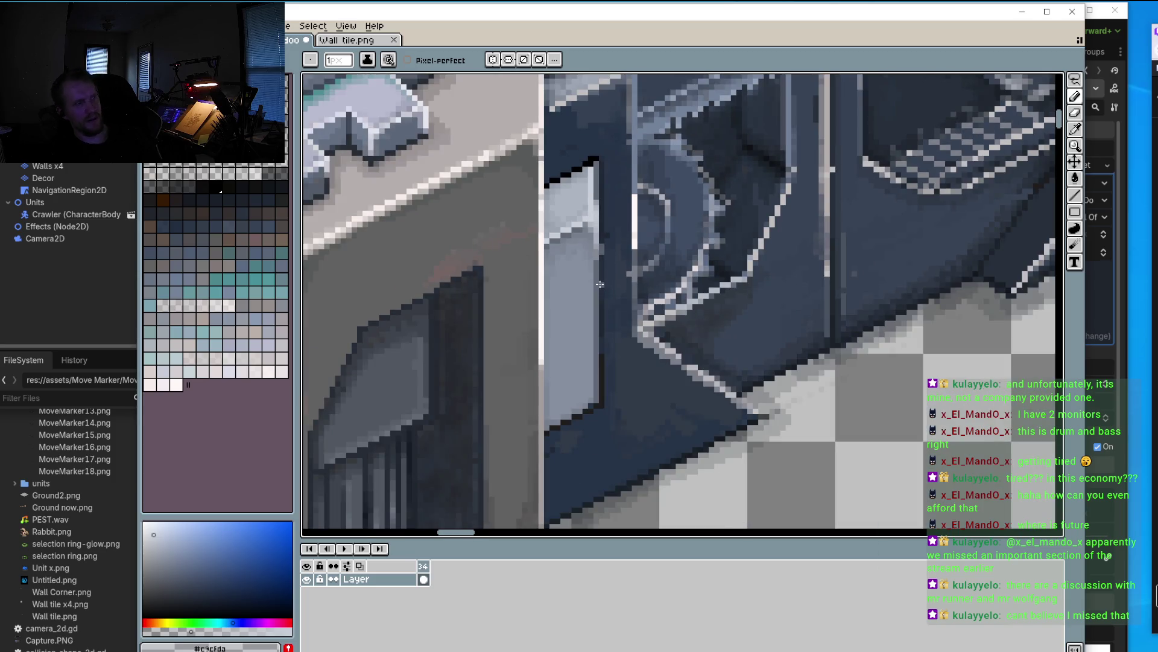
Step: Lighten the vertical pixel column beside the small light panel in light grey
scroll(594, 241, "up", 4)
left_click_drag(578, 146, 578, 399)
scroll(568, 278, "down", 1)
mouse_move(566, 281)
left_mouse_down()
mouse_move(568, 260)
mouse_move(570, 380)
left_mouse_up()
Step: Zoom out to check the tile, then zoom back in and eyedrop the dark blue-grey wall colour
scroll(515, 276, "down", 2)
scroll(518, 286, "down", 1)
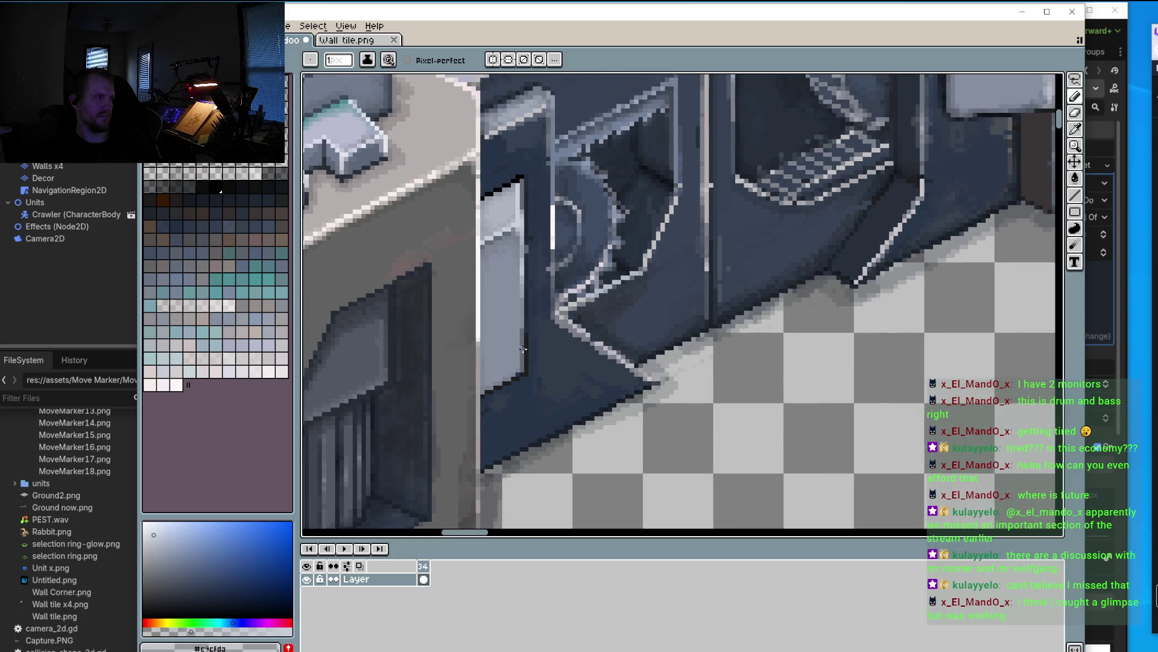
scroll(510, 395, "down", 1)
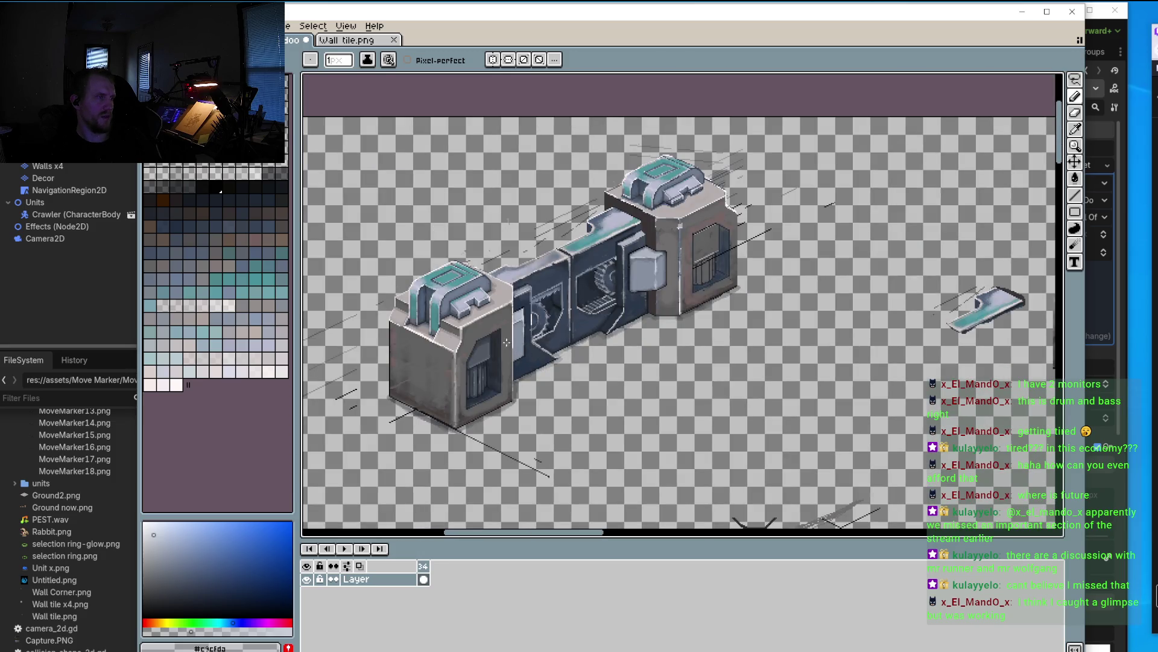
scroll(546, 302, "up", 3)
scroll(390, 296, "up", 2)
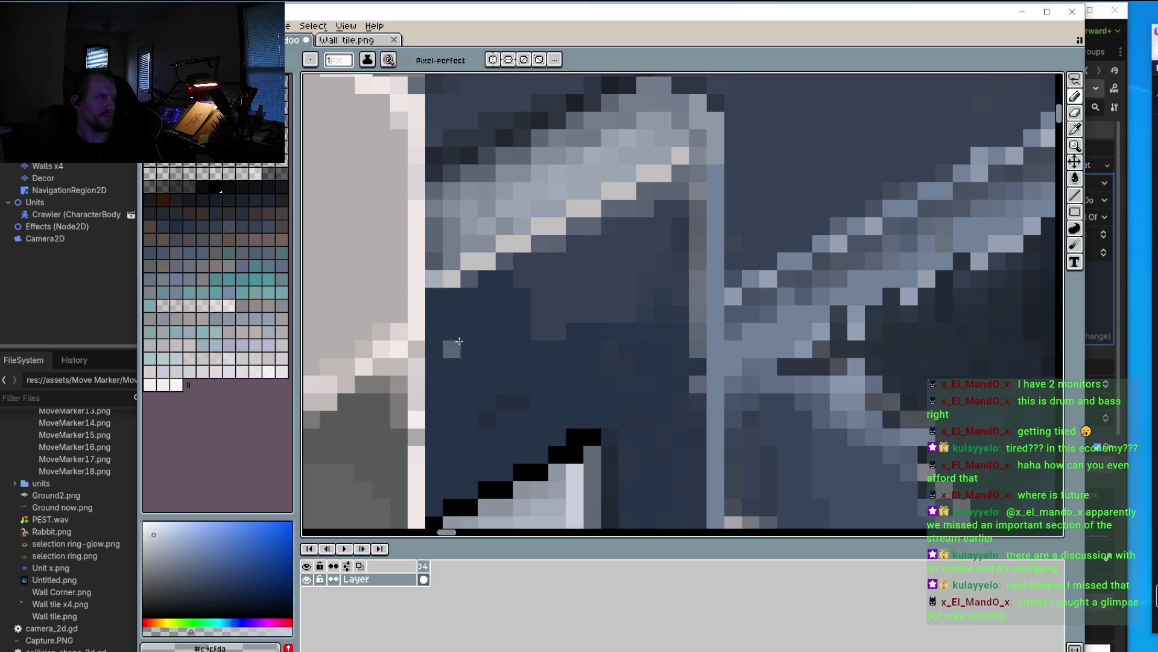
scroll(477, 326, "down", 1)
scroll(476, 326, "down", 1)
scroll(578, 345, "down", 1)
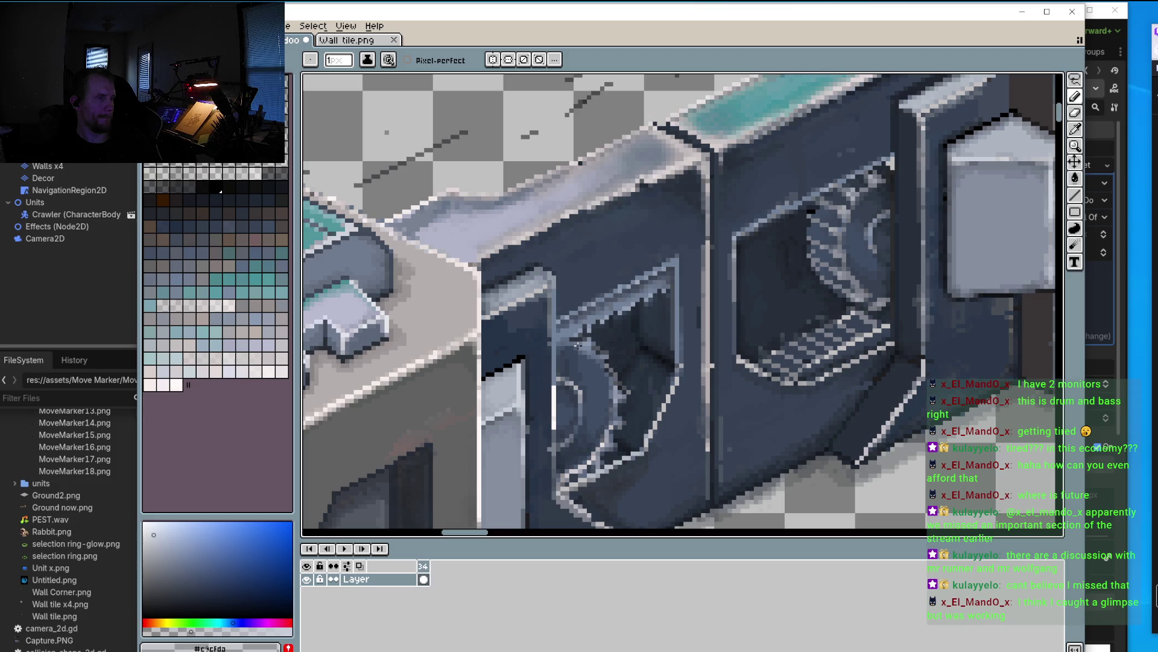
scroll(718, 267, "up", 1)
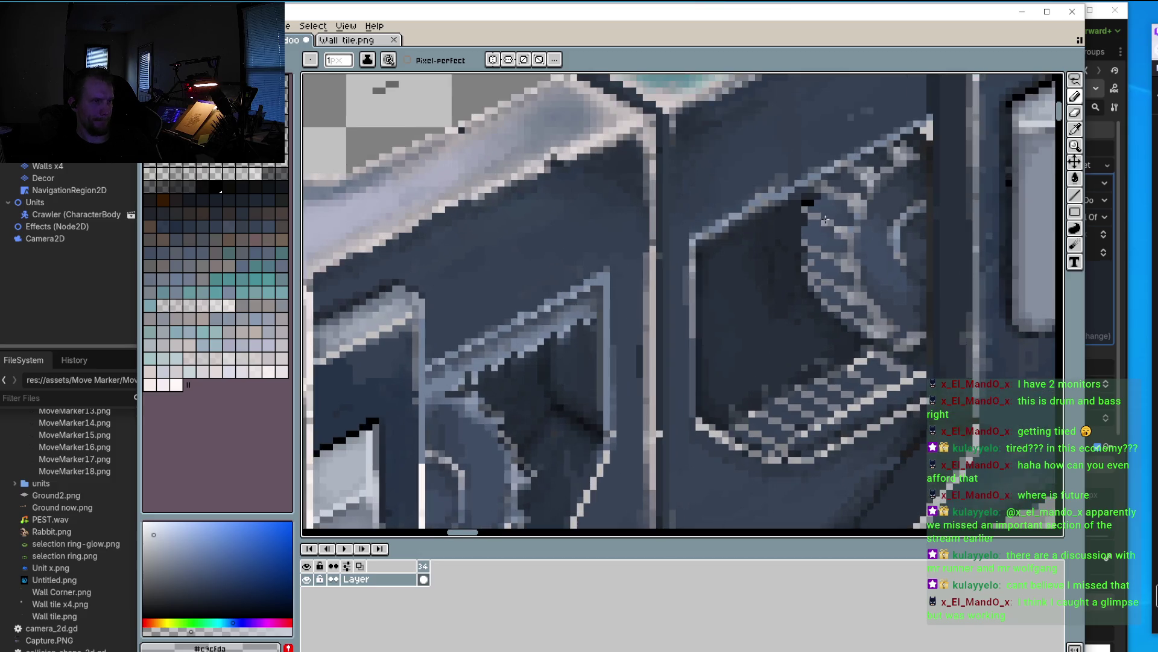
scroll(719, 217, "up", 2)
scroll(720, 198, "up", 1)
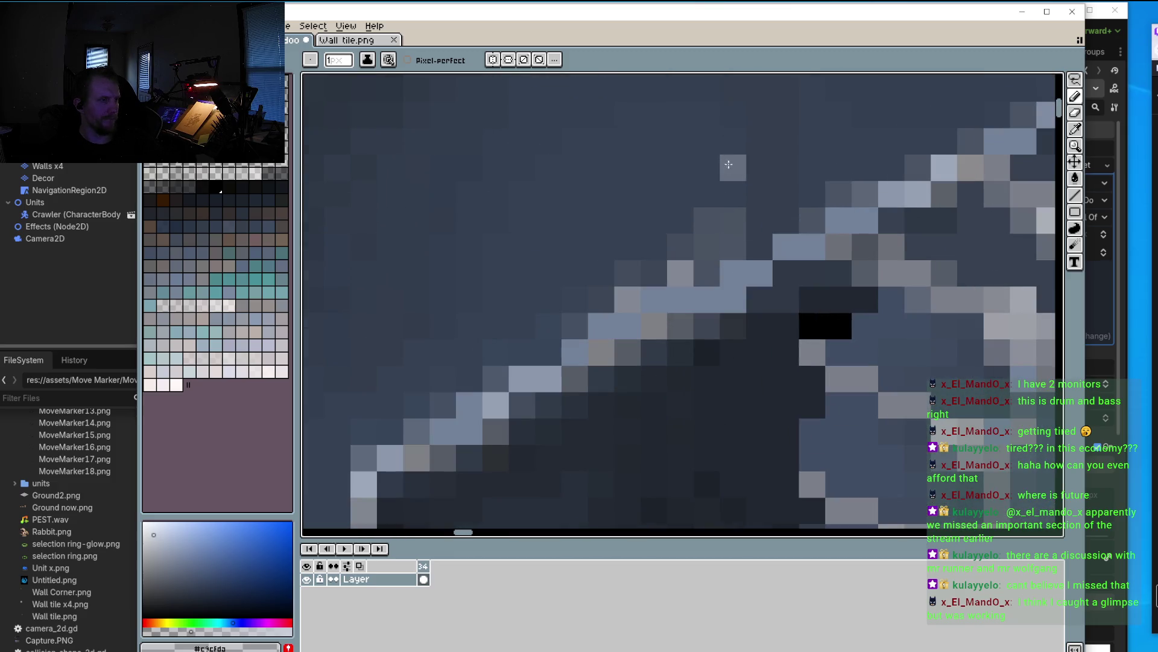
left_click(748, 173, "alt")
Step: Paint a dark diagonal run along the edge and recolour a stray pixel light blue-grey
mouse_move(728, 210)
left_mouse_down()
mouse_move(703, 238)
mouse_move(735, 227)
mouse_move(673, 289)
mouse_move(638, 263)
mouse_move(613, 297)
mouse_move(645, 313)
left_mouse_up()
left_click(712, 292, "alt")
left_click(650, 329)
Step: Darken the top-edge pixels along the diagonal wall line with the dark wall colour #364152
left_click_drag(649, 329, 692, 301)
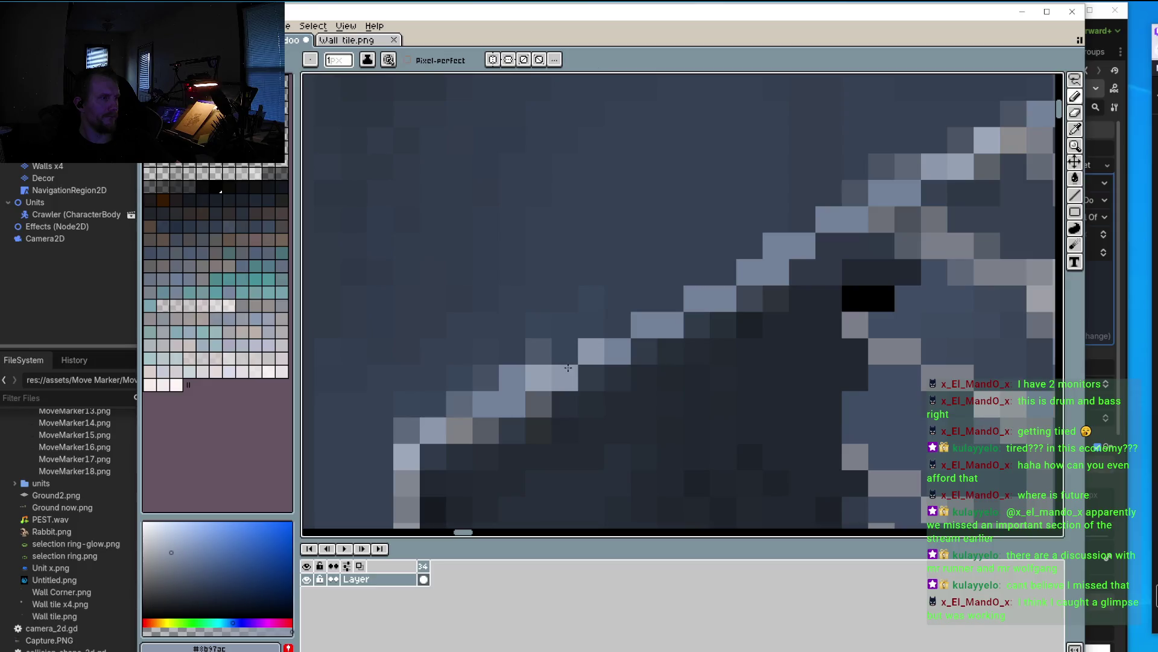
left_click(508, 374, "alt")
left_click_drag(508, 374, 559, 331)
left_click(510, 358, "alt")
scroll(510, 358, "down", 5)
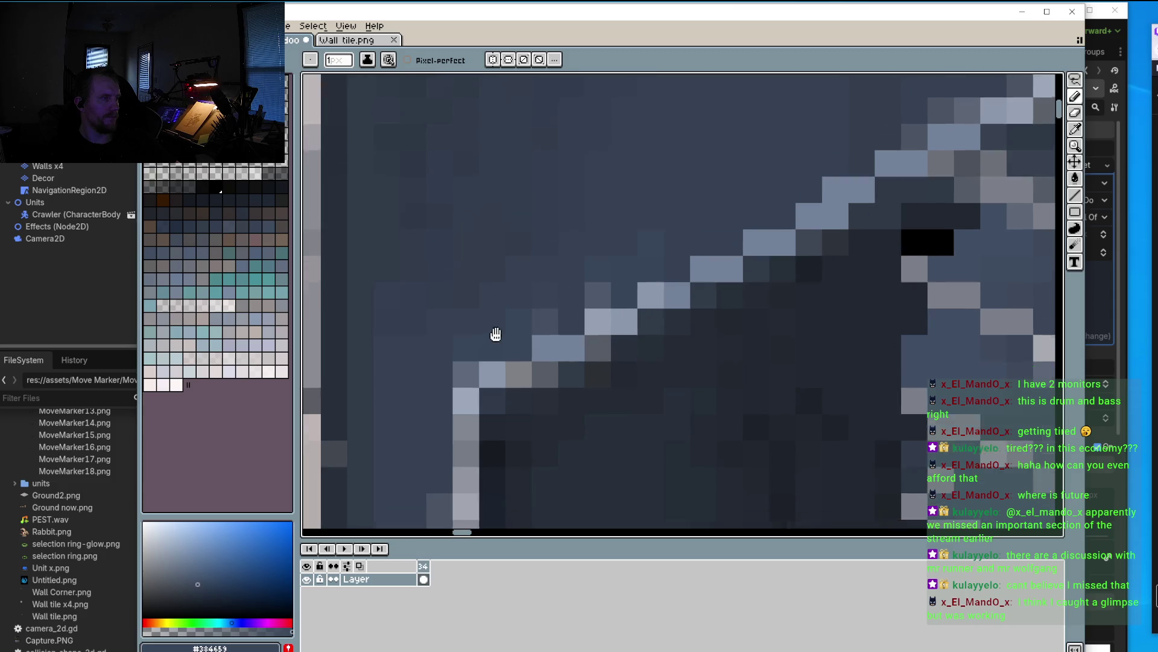
scroll(517, 314, "up", 2)
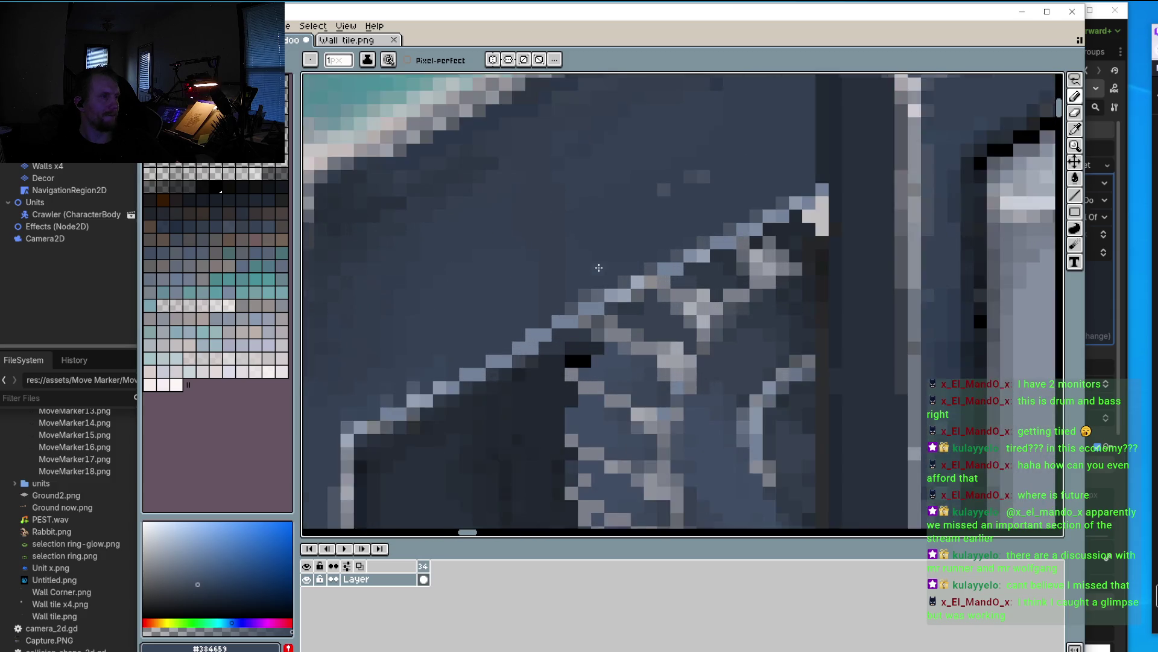
scroll(516, 314, "up", 1)
left_click(588, 277, "alt")
left_click_drag(619, 284, 767, 208)
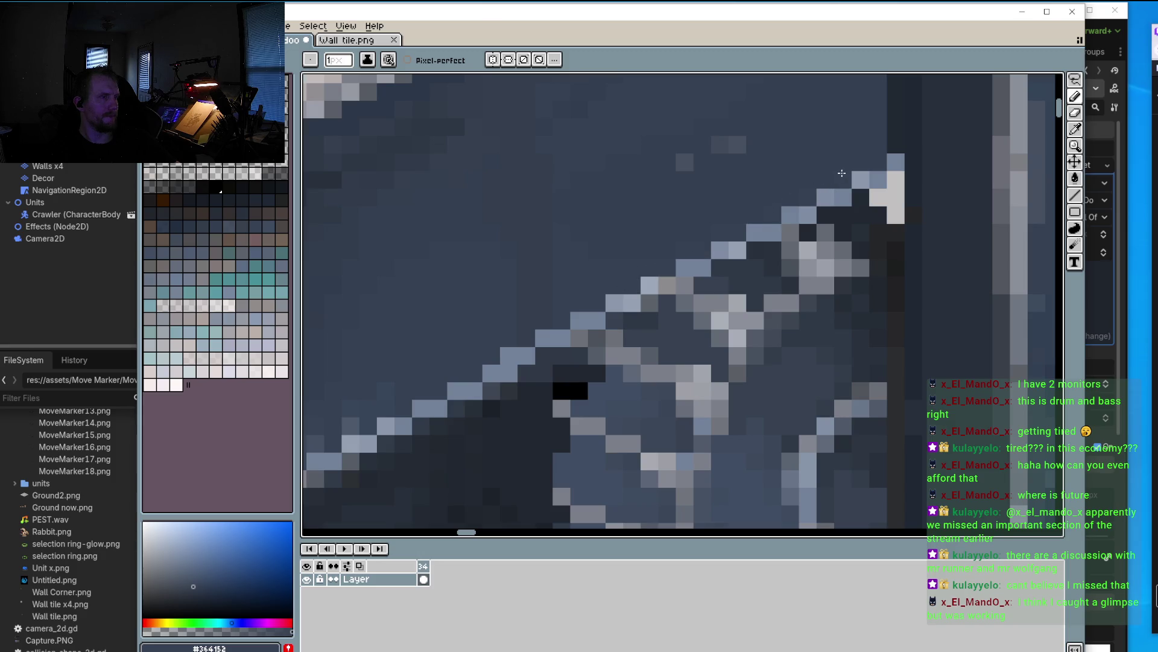
Step: Add a run of #c2bfbf light-grey highlight pixels along the panel's diagonal lower rim
scroll(800, 186, "down", 2)
scroll(800, 184, "down", 2)
scroll(560, 307, "down", 1)
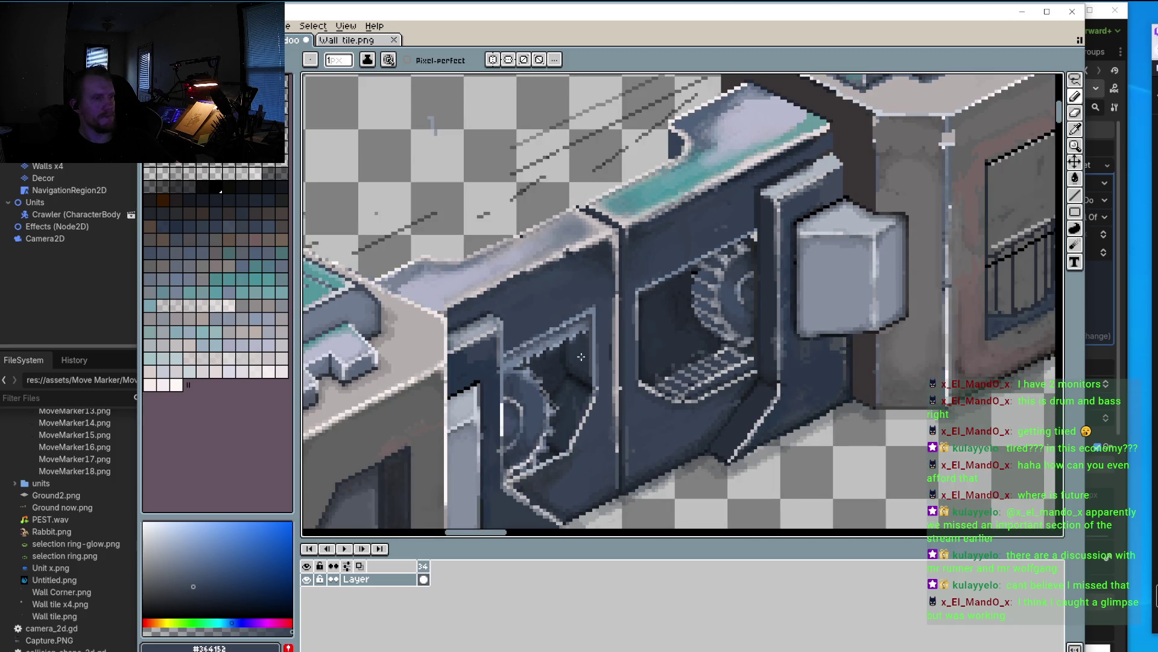
scroll(665, 431, "up", 3)
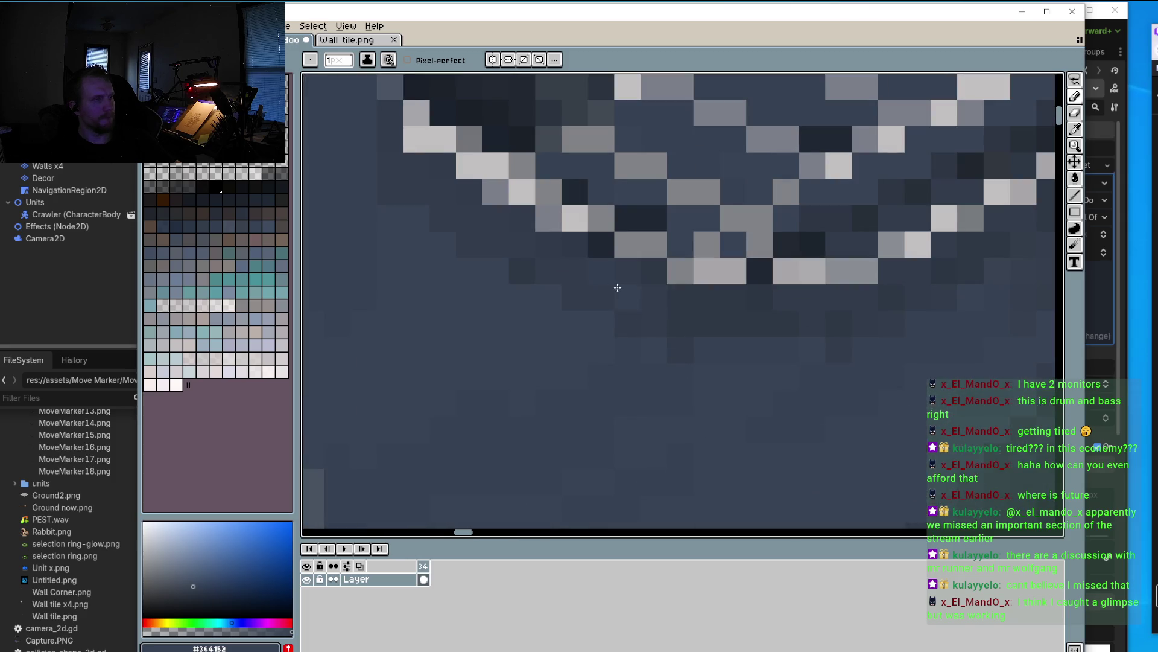
left_click_drag(617, 288, 635, 348)
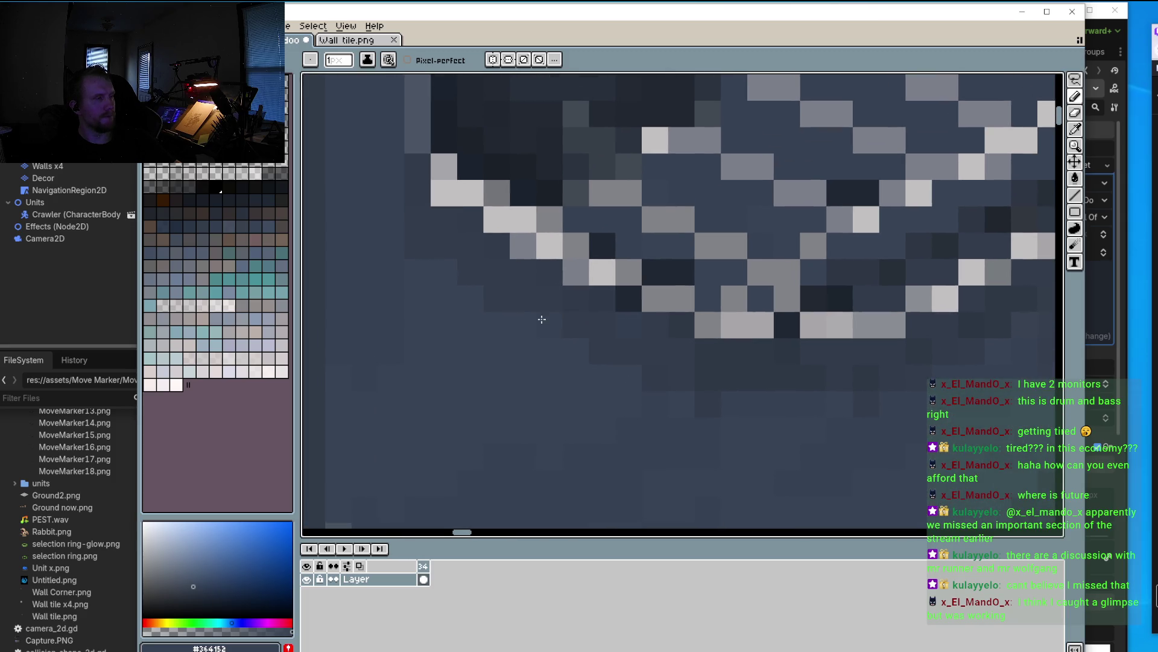
scroll(515, 315, "down", 2)
scroll(515, 339, "down", 1)
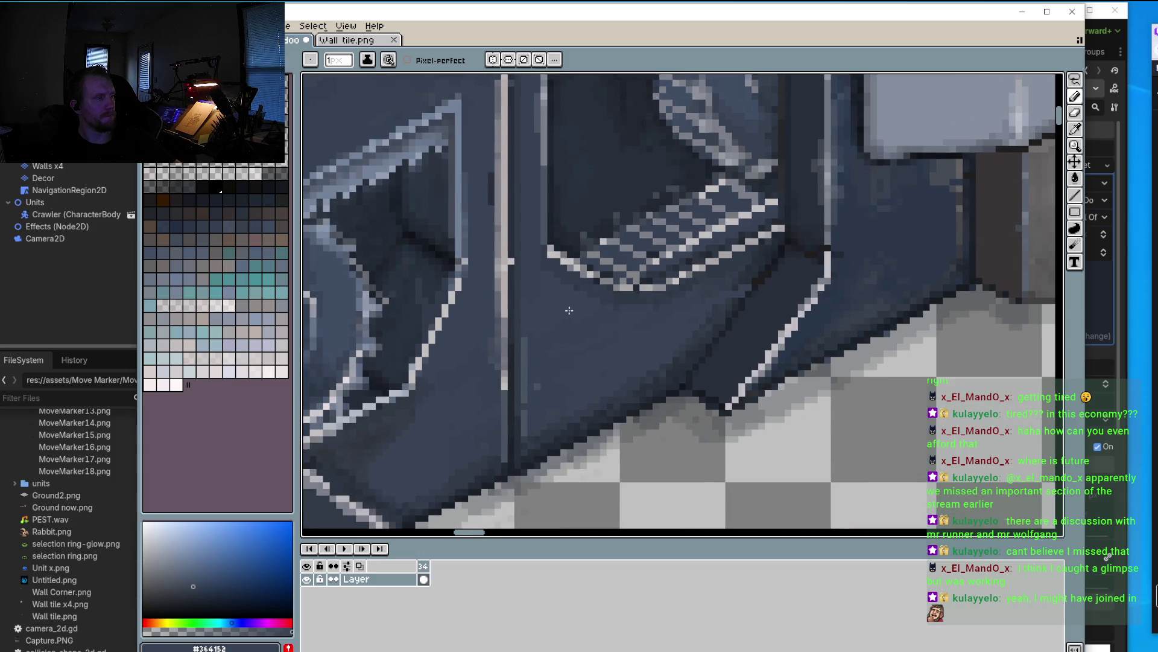
scroll(552, 319, "up", 1)
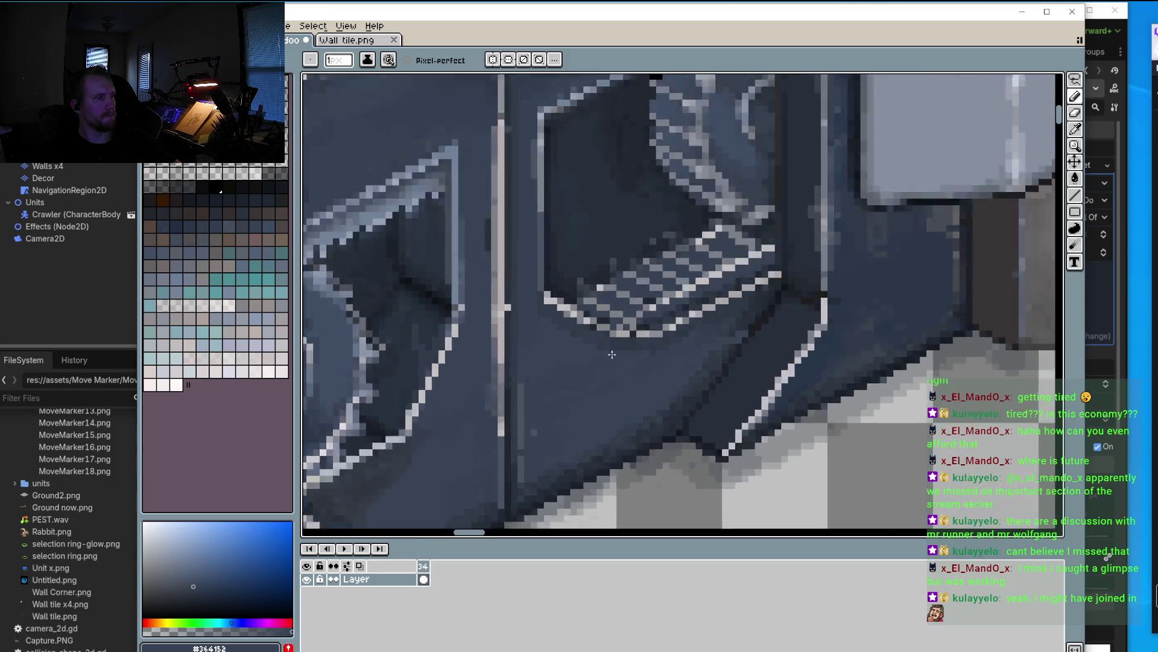
scroll(552, 326, "up", 2)
scroll(547, 341, "up", 1)
left_click(461, 254, "alt")
left_click(475, 232, "alt")
left_click(503, 228)
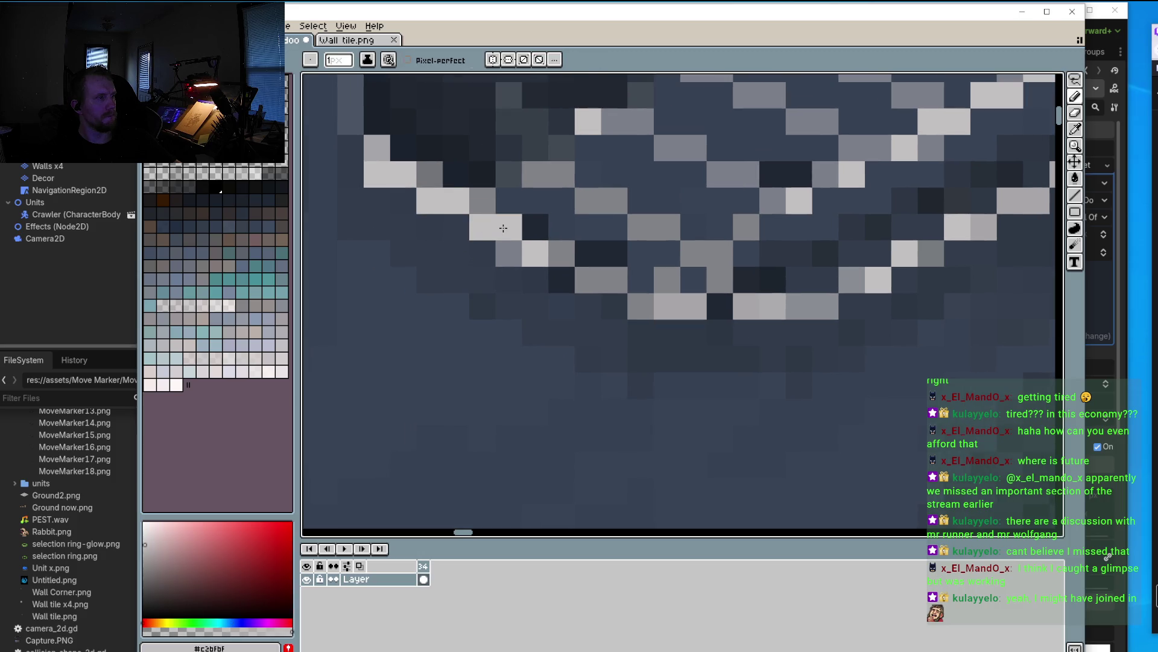
left_click(561, 254)
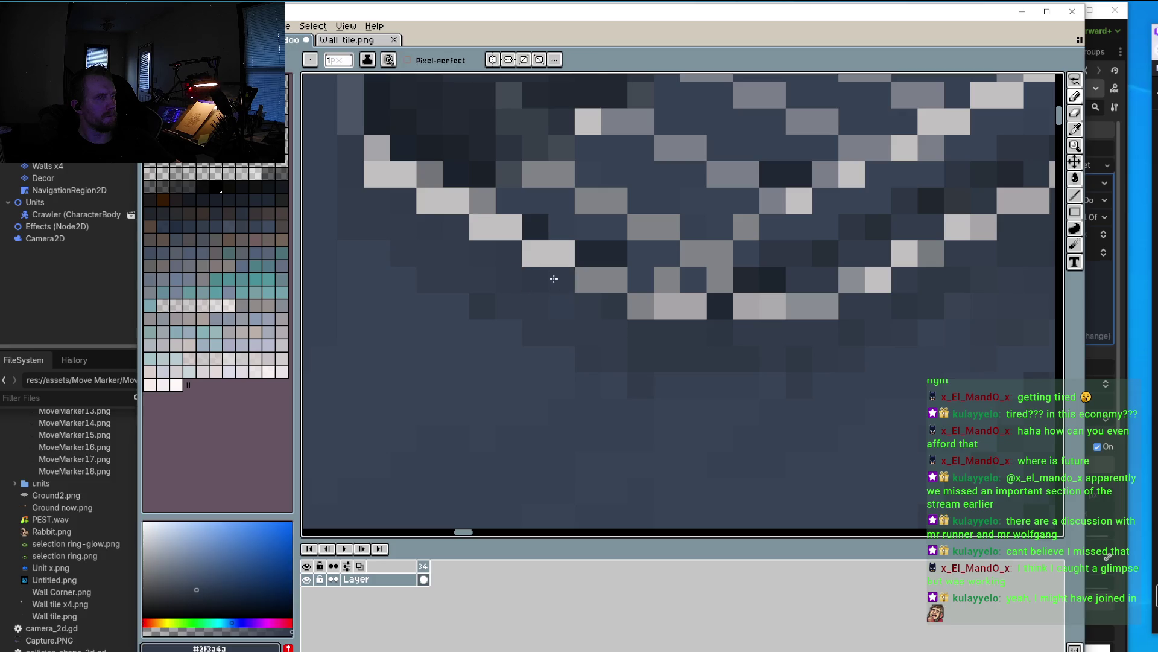
left_click(569, 260, "alt")
left_click(598, 277)
left_click(564, 284, "alt")
left_click(633, 307)
left_click(613, 274, "alt")
left_click(639, 305)
left_click(639, 328)
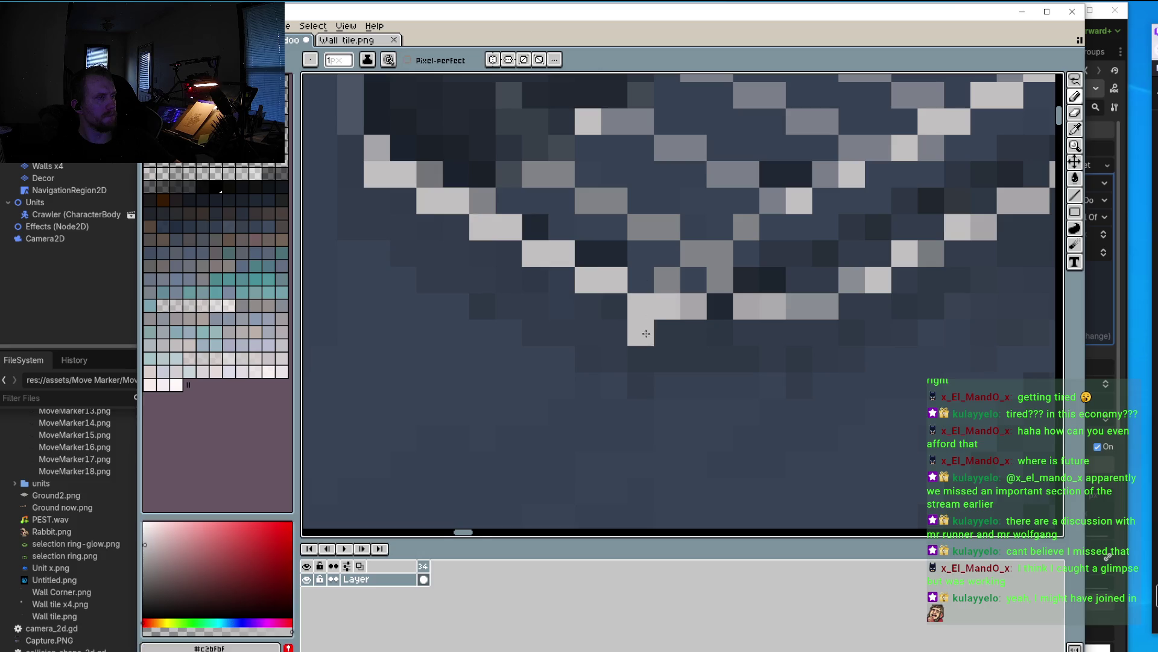
Step: Retouch the vertical edge column in light, mid and darker grey, and fill the corner pixel
scroll(675, 380, "down", 2)
scroll(596, 315, "up", 2)
left_click(574, 287)
left_click(574, 270)
left_click(626, 339, "alt")
left_click_drag(573, 252, 574, 288)
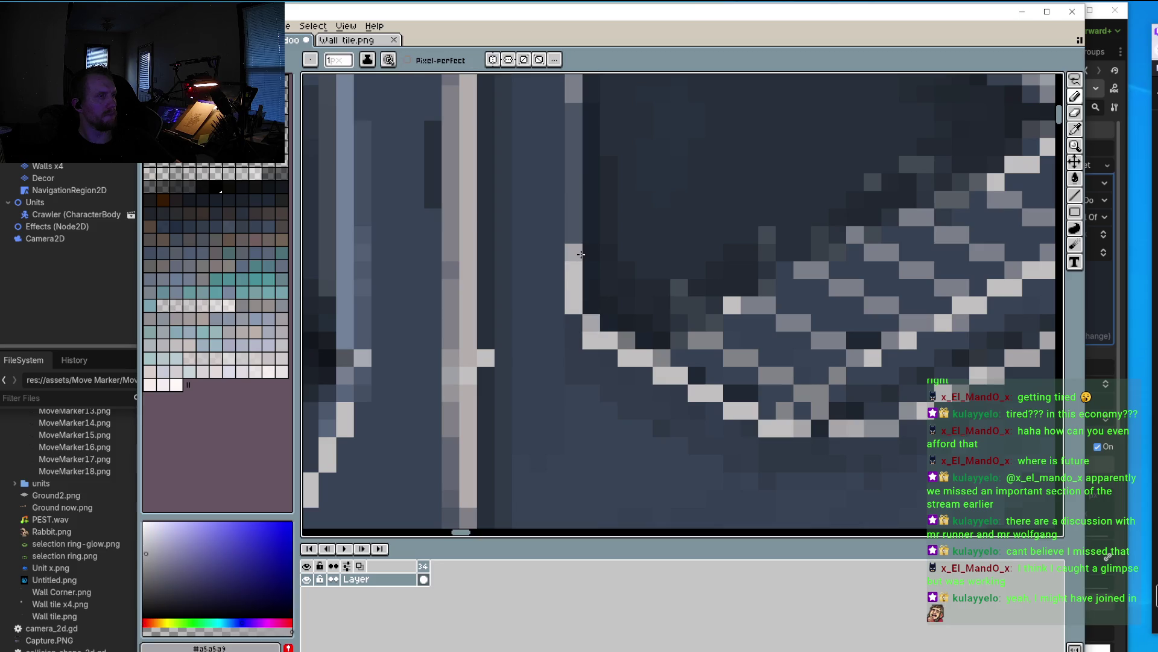
left_click(631, 332, "alt")
left_click_drag(577, 238, 574, 274)
left_click(608, 304)
scroll(644, 376, "down", 3)
scroll(644, 376, "up", 2)
scroll(644, 375, "up", 3)
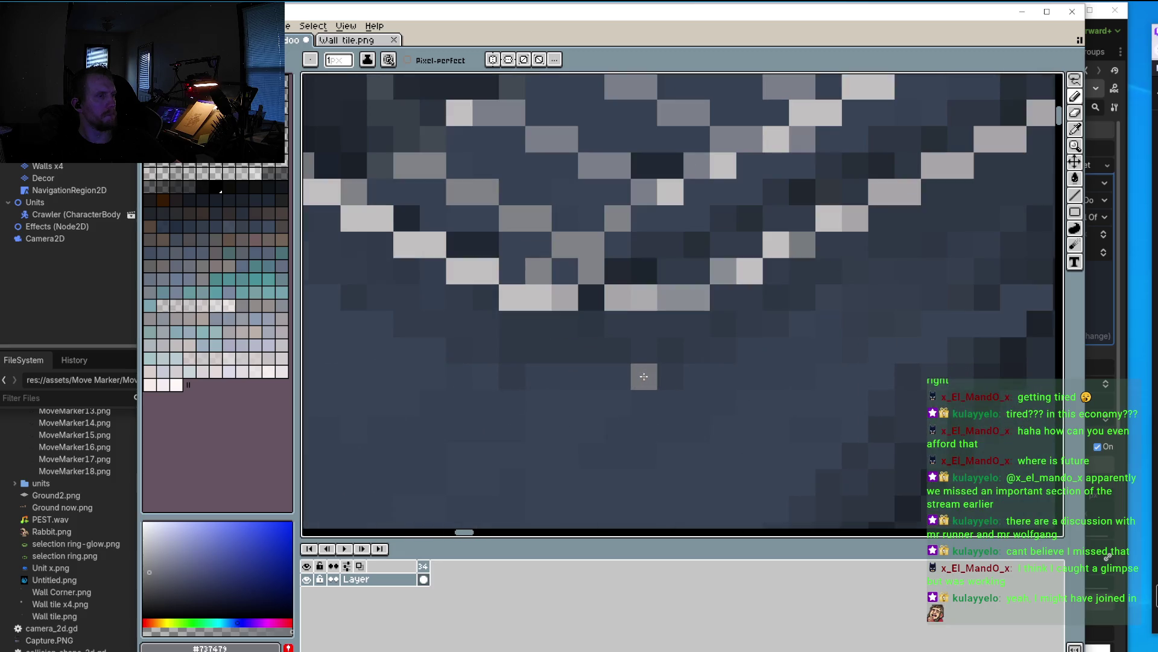
scroll(644, 383, "down", 3)
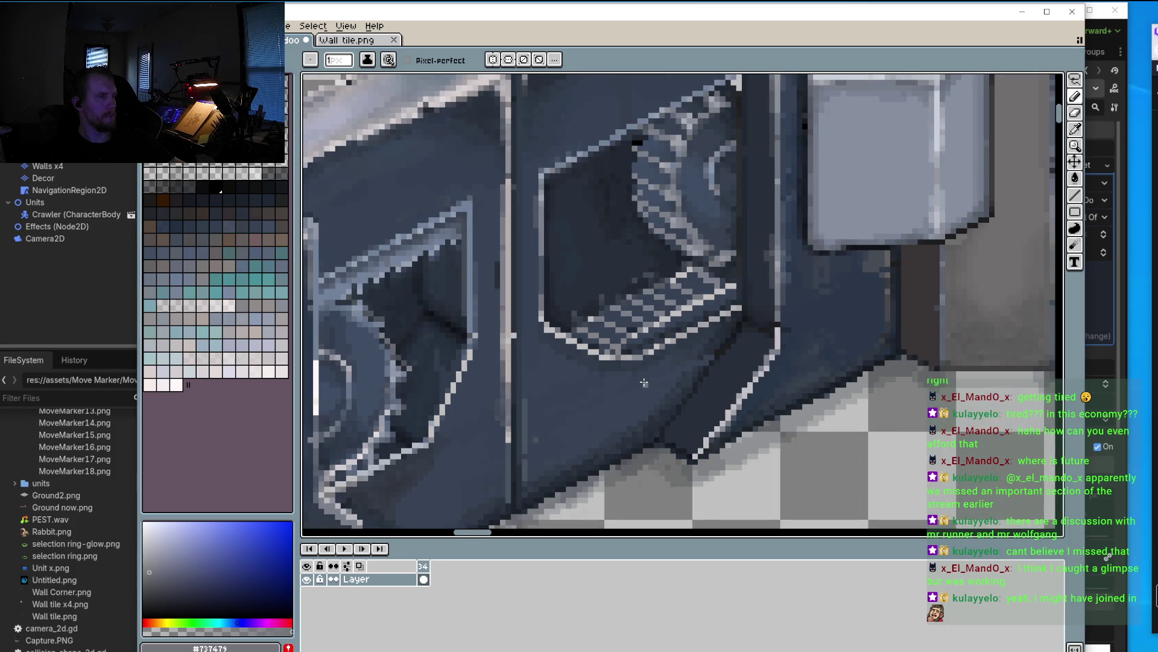
scroll(644, 382, "up", 3)
scroll(705, 400, "down", 2)
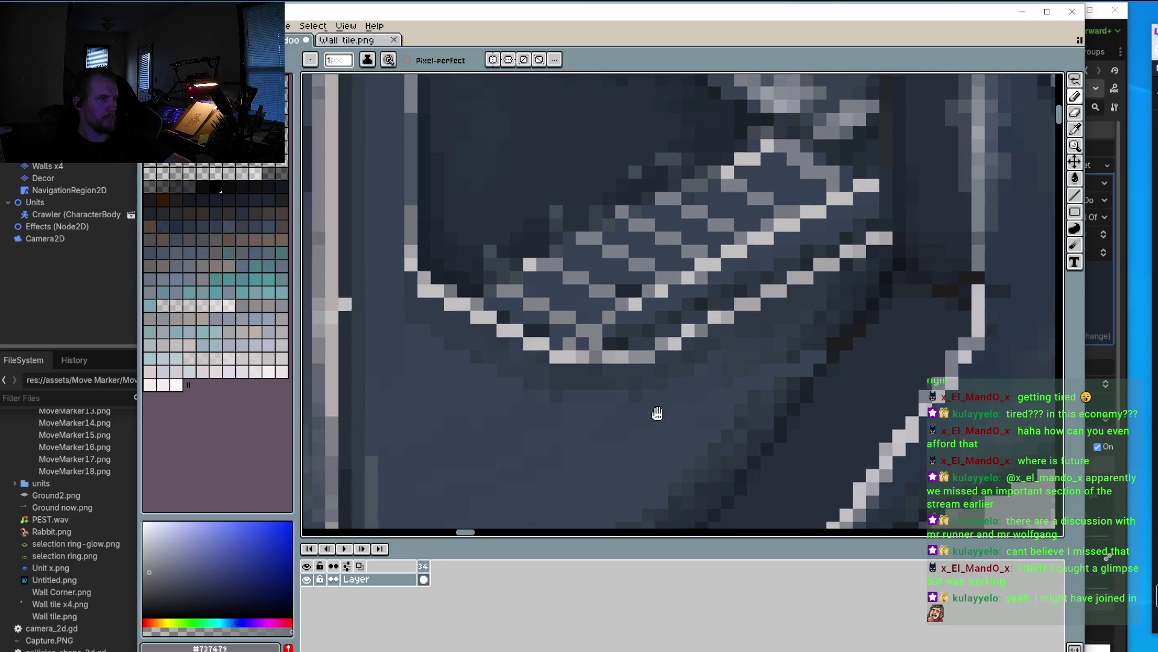
scroll(703, 362, "down", 2)
scroll(701, 316, "up", 1)
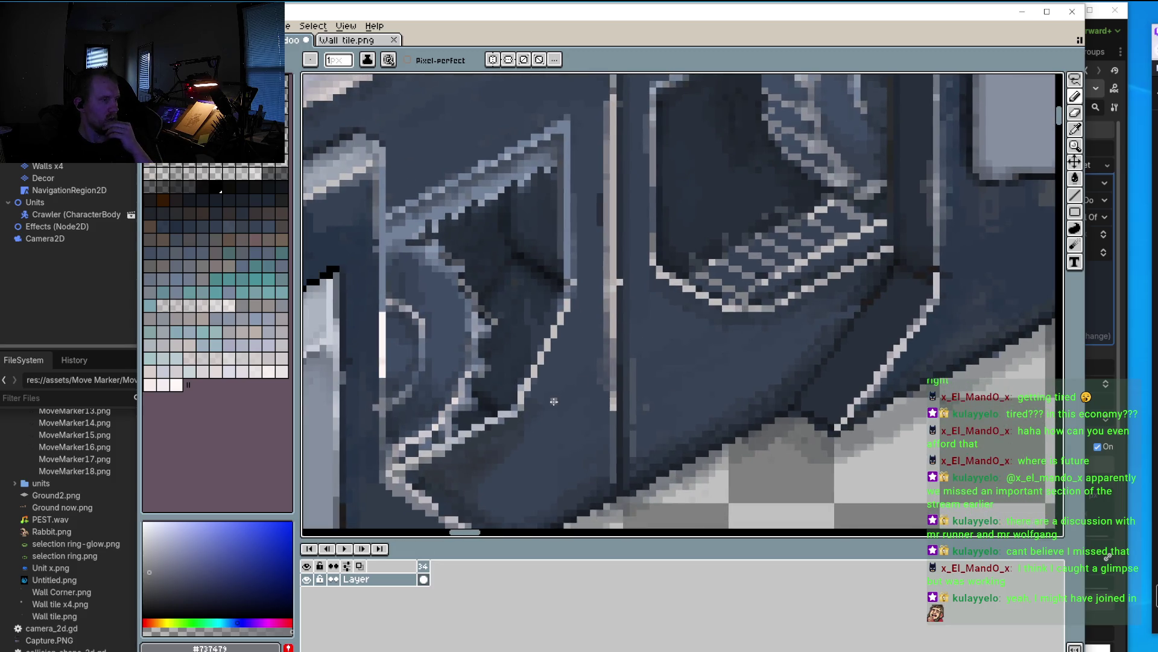
scroll(701, 316, "up", 1)
scroll(640, 362, "down", 1)
scroll(611, 408, "up", 2)
scroll(611, 408, "down", 1)
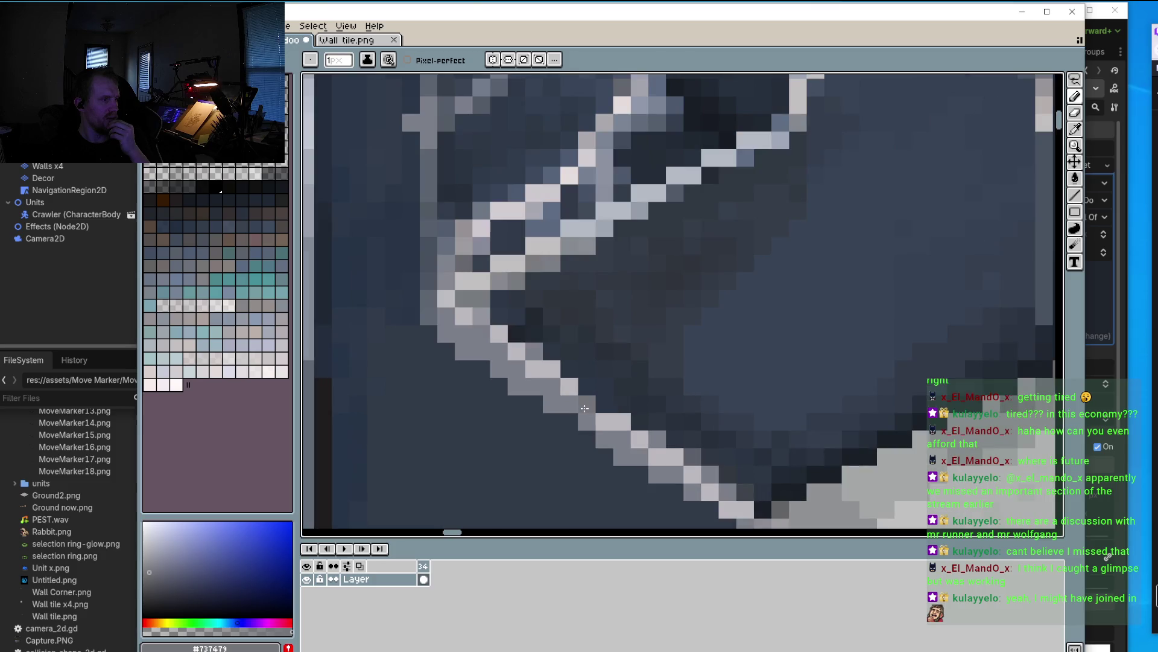
scroll(663, 410, "down", 2)
scroll(739, 411, "up", 1)
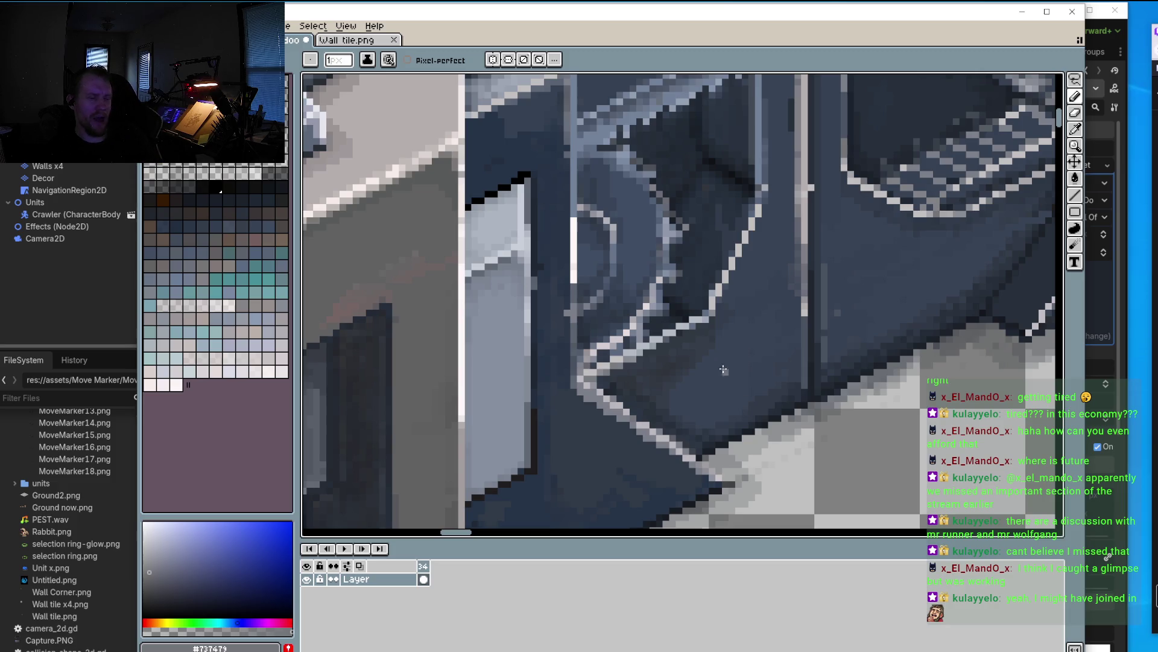
Step: Pick the #c3cdd5 light grey and draw a straight highlight line down the box edge
scroll(523, 413, "down", 1)
scroll(523, 412, "down", 2)
scroll(543, 374, "down", 2)
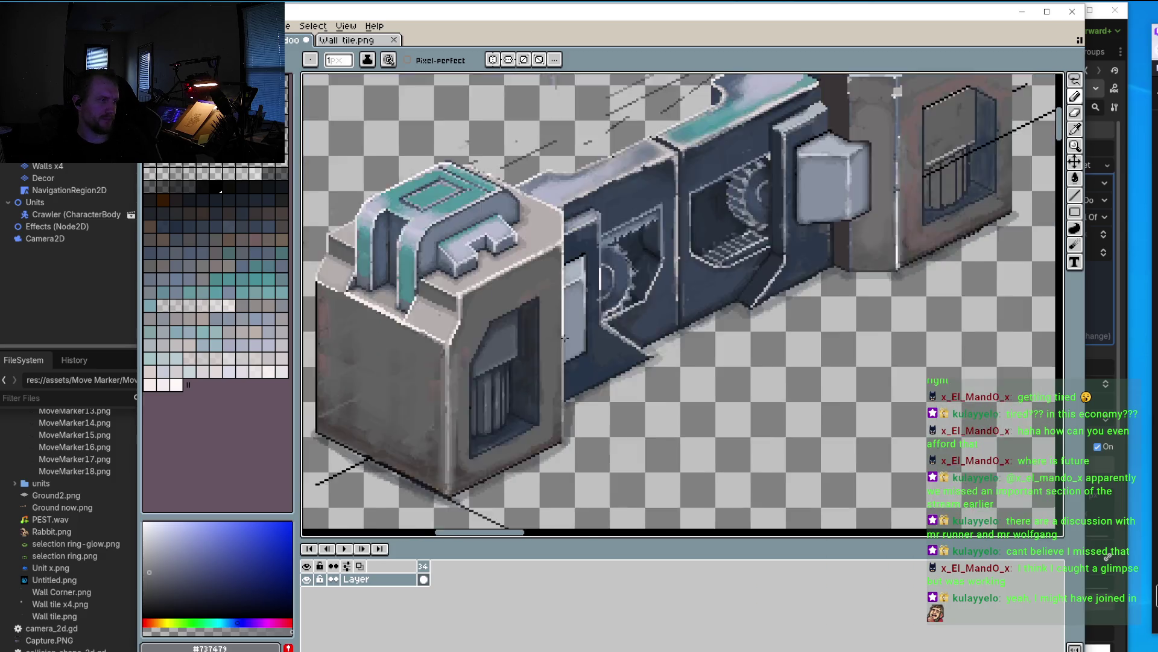
scroll(564, 338, "down", 1)
scroll(633, 287, "up", 2)
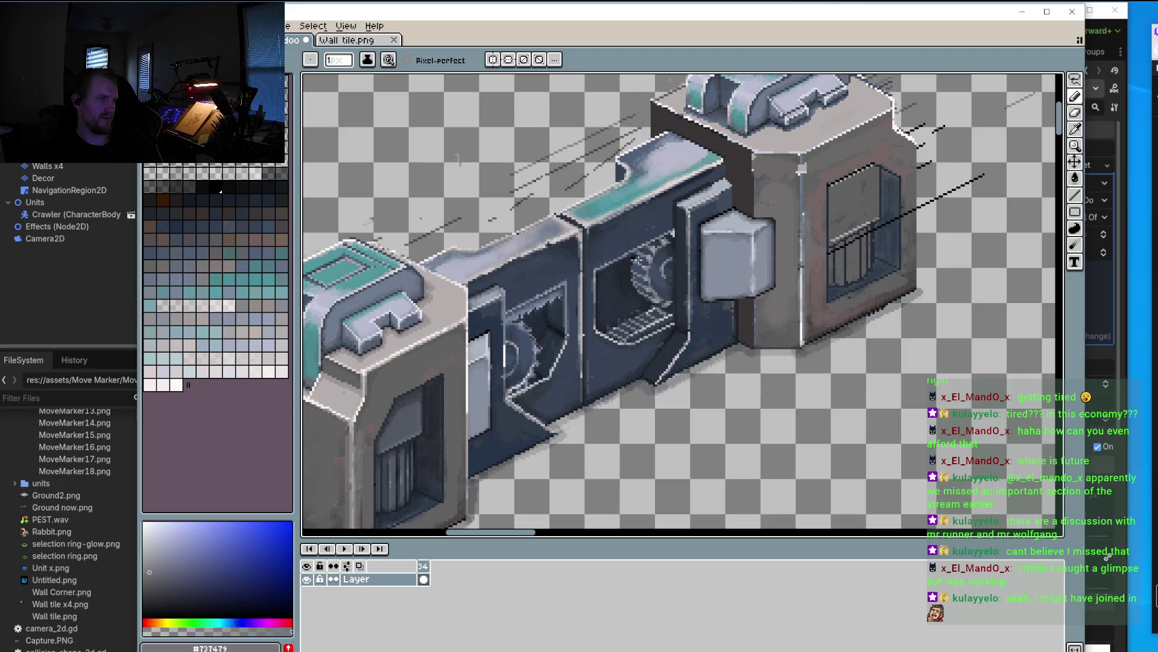
scroll(674, 248, "up", 3)
scroll(730, 314, "up", 2)
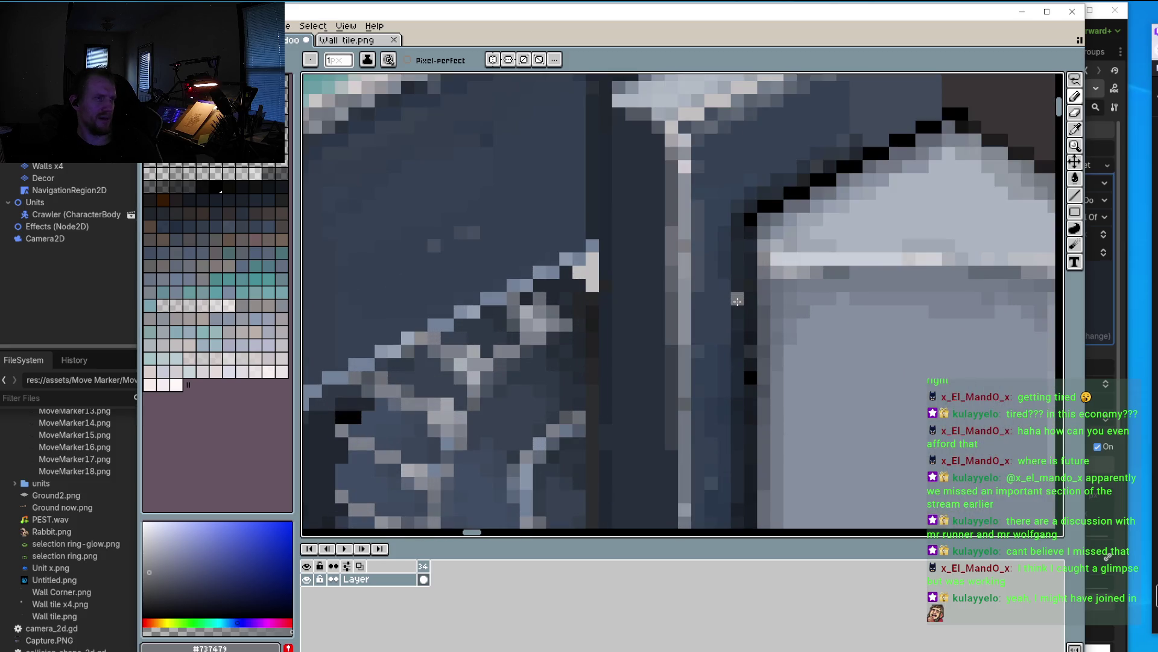
key("o")
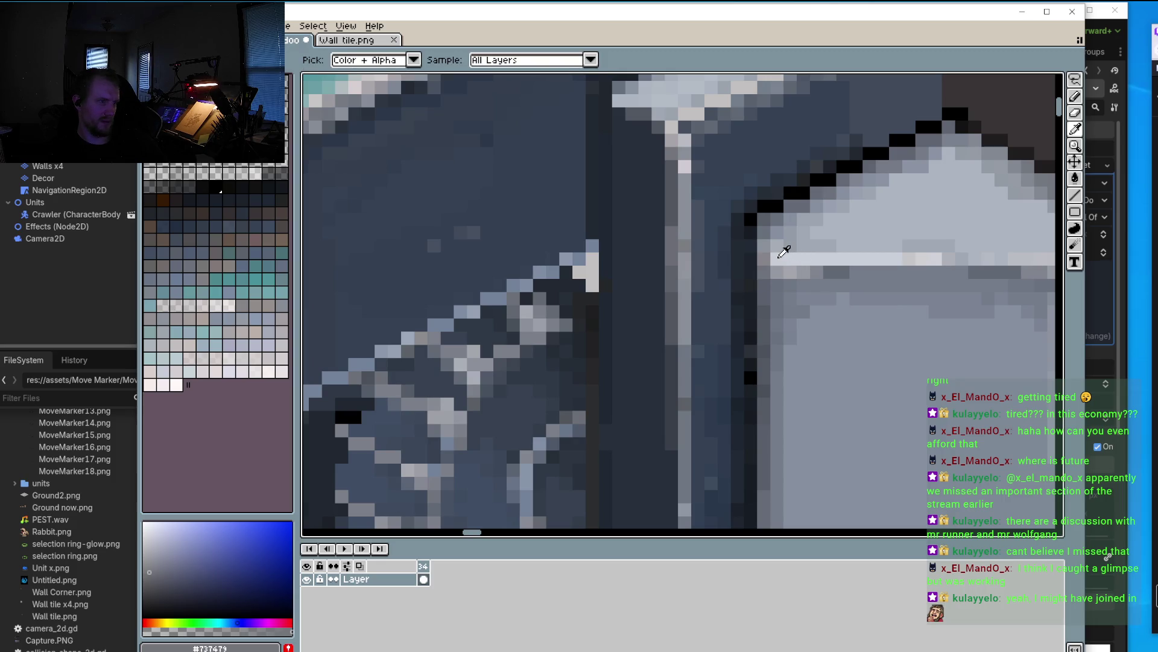
left_click(784, 251)
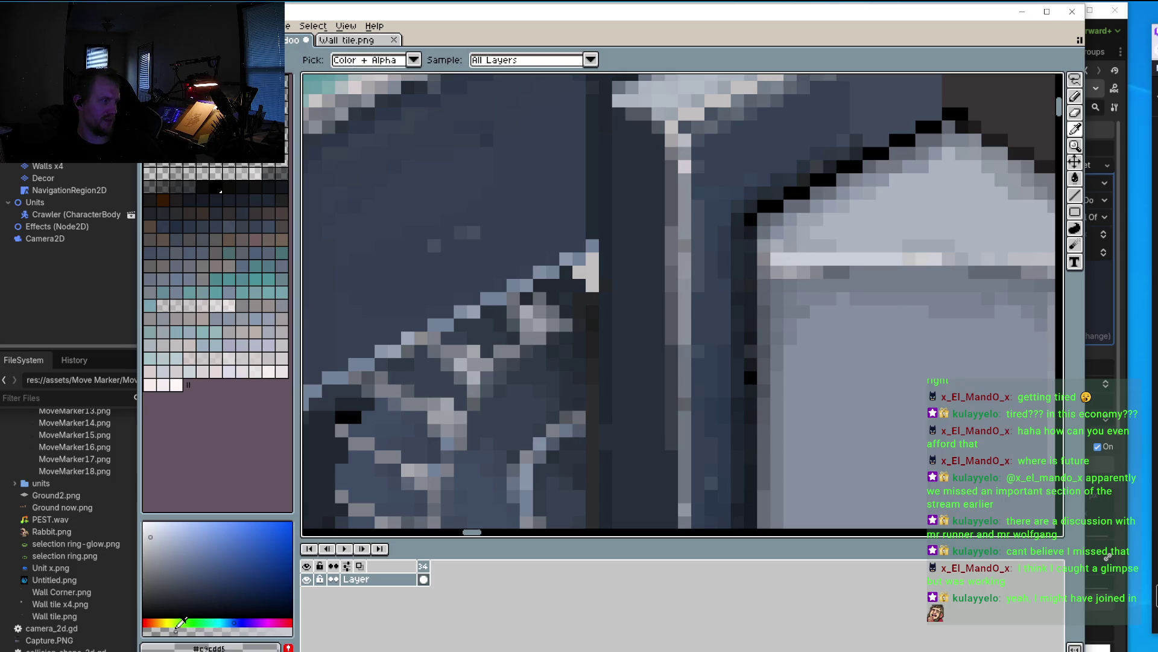
key("b")
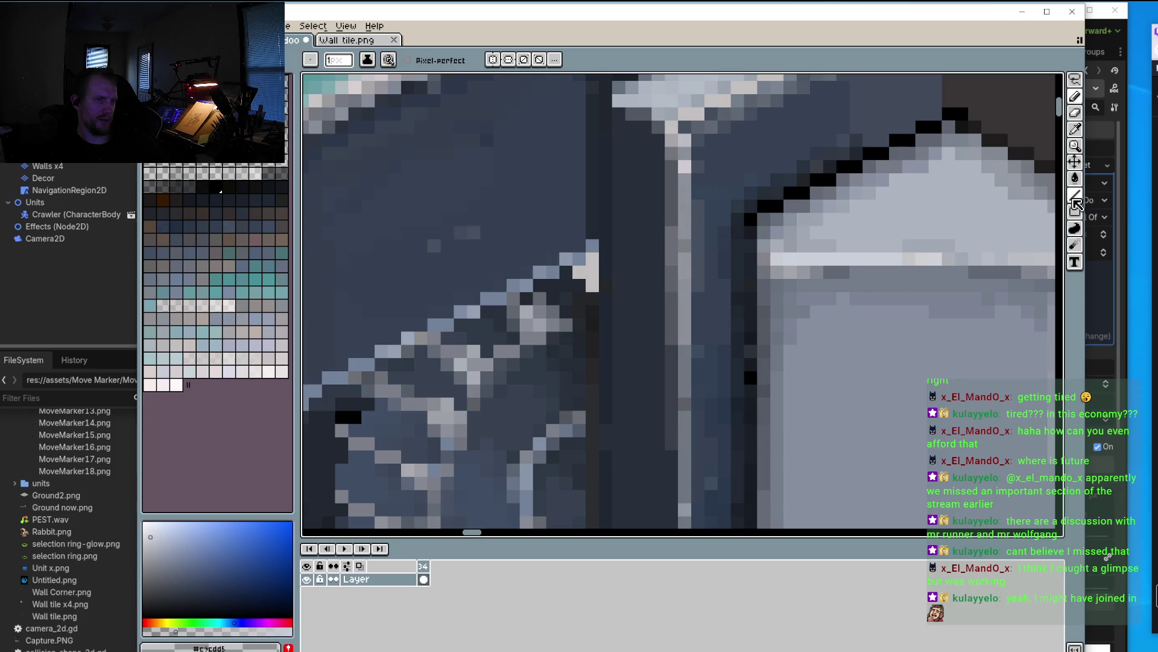
left_click(1076, 194)
mouse_move(772, 266)
left_mouse_down()
mouse_move(780, 291)
mouse_move(766, 255)
mouse_move(794, 272)
left_mouse_up()
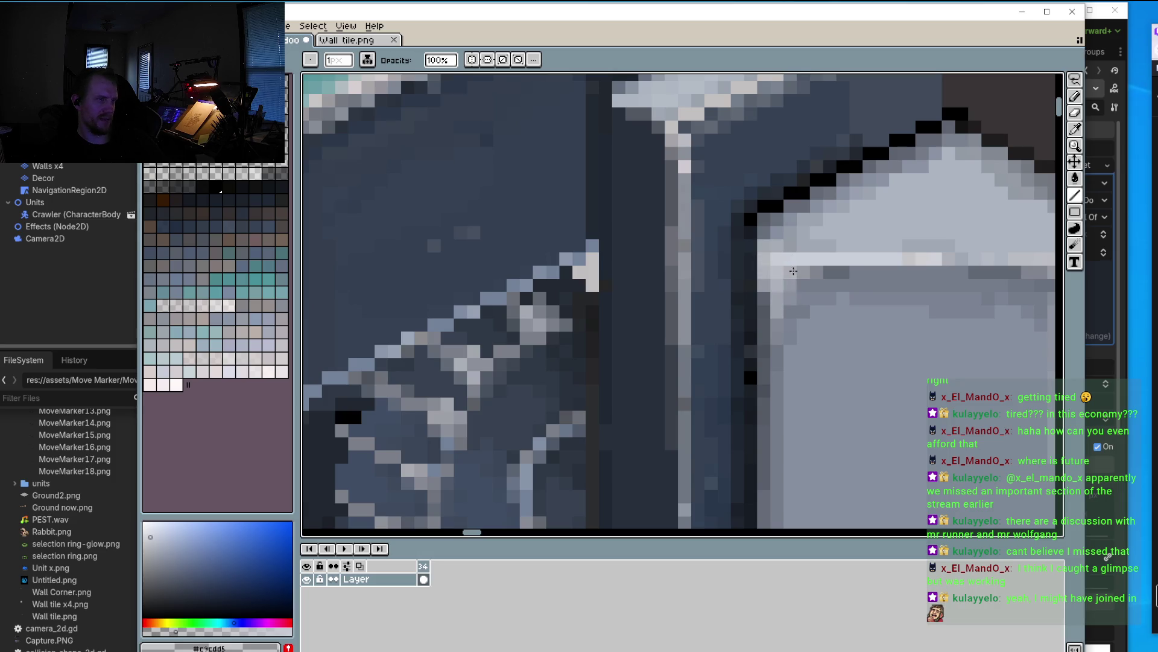
left_click_drag(796, 233, 782, 305)
Step: Extend the light line down the box's left edge to its bottom
scroll(782, 308, "down", 3)
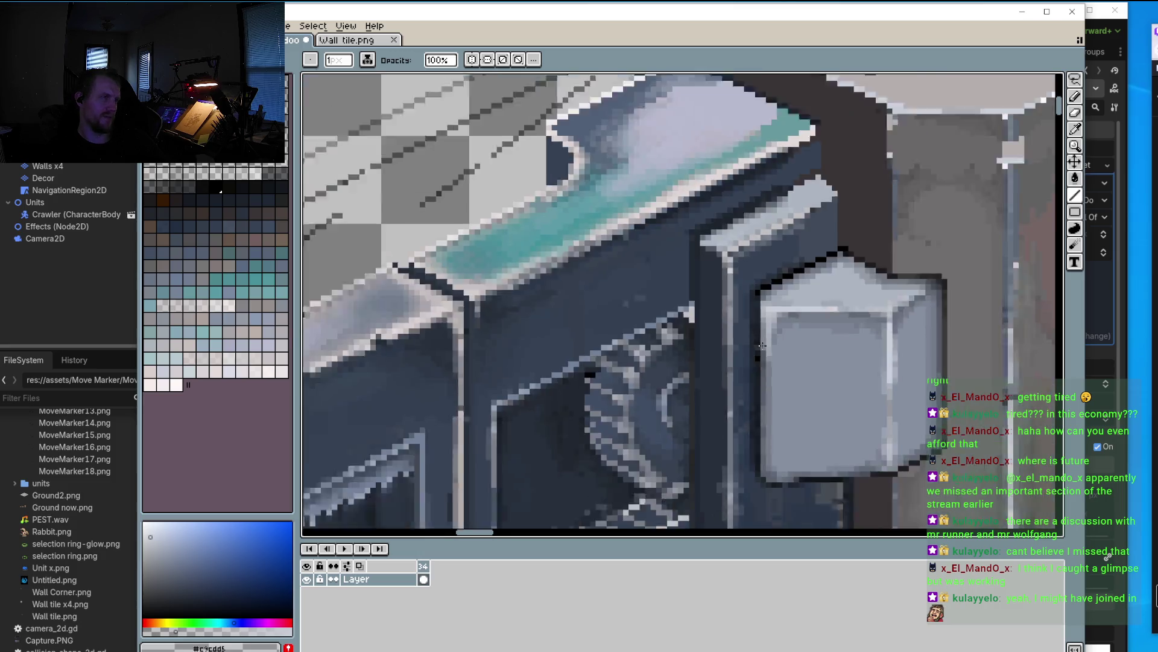
scroll(777, 326, "up", 2)
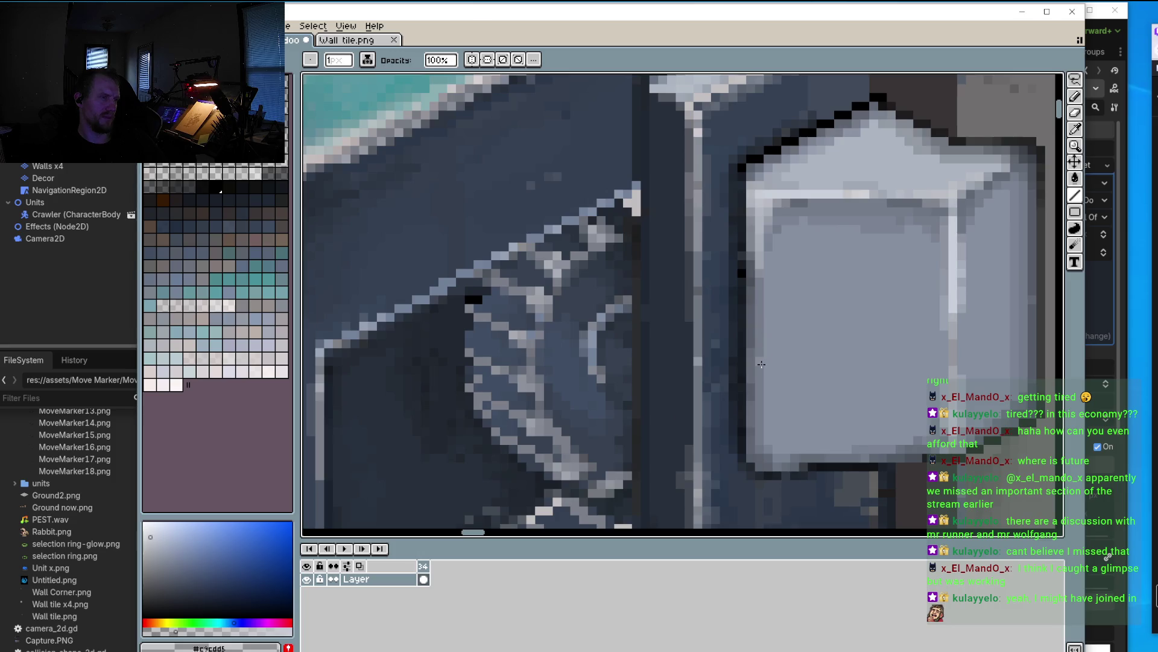
left_click_drag(761, 365, 762, 448)
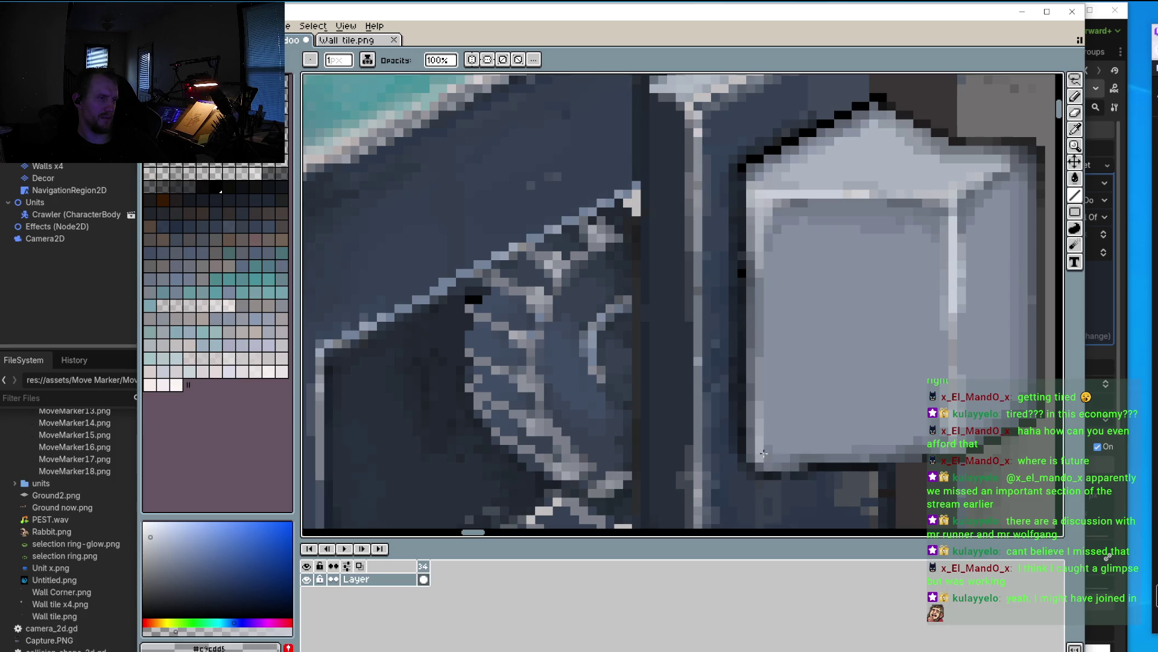
mouse_move(749, 434)
left_mouse_down()
mouse_move(754, 456)
mouse_move(765, 438)
left_mouse_up()
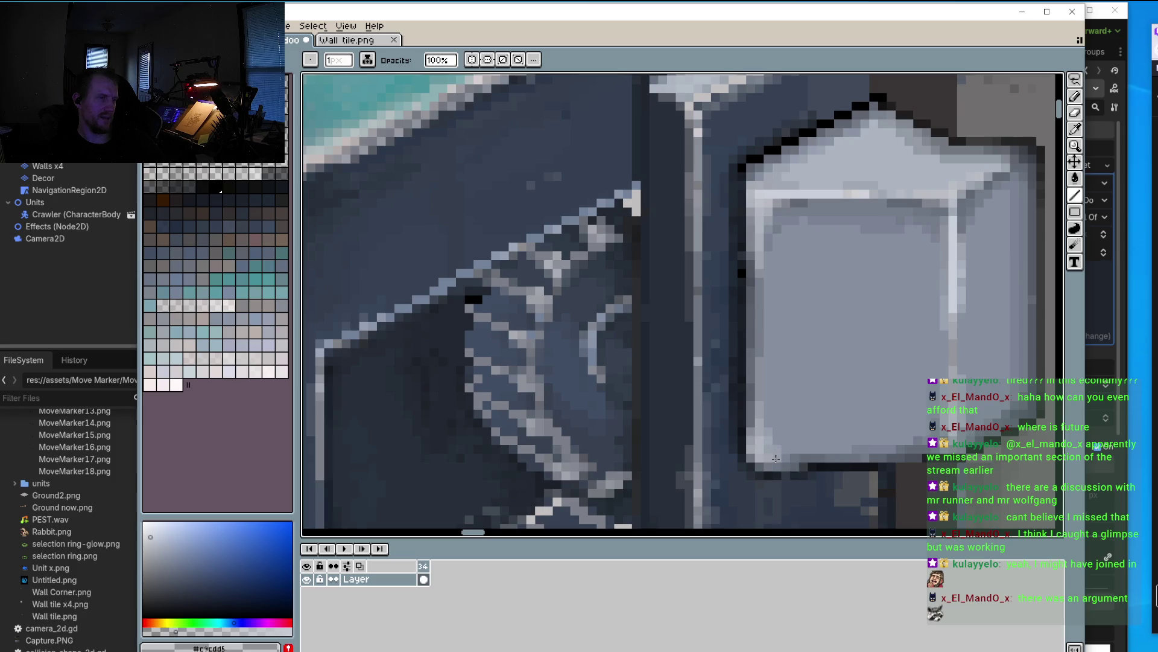
scroll(868, 428, "down", 3)
scroll(814, 411, "down", 2)
scroll(766, 389, "up", 2)
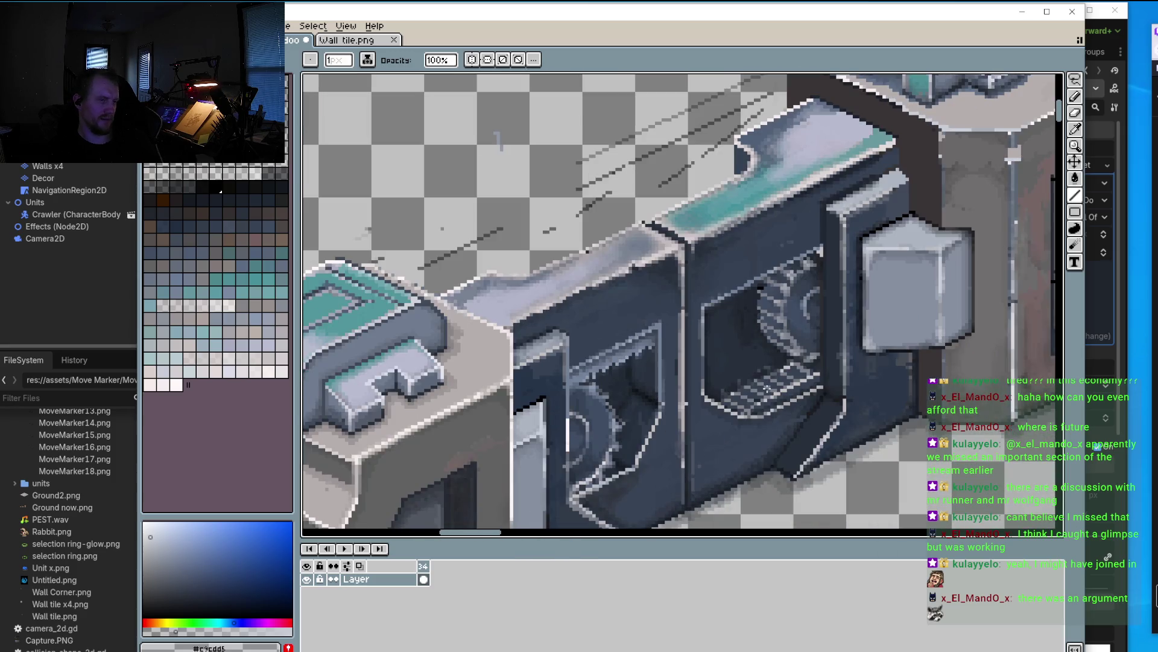
left_click_drag(802, 372, 720, 316)
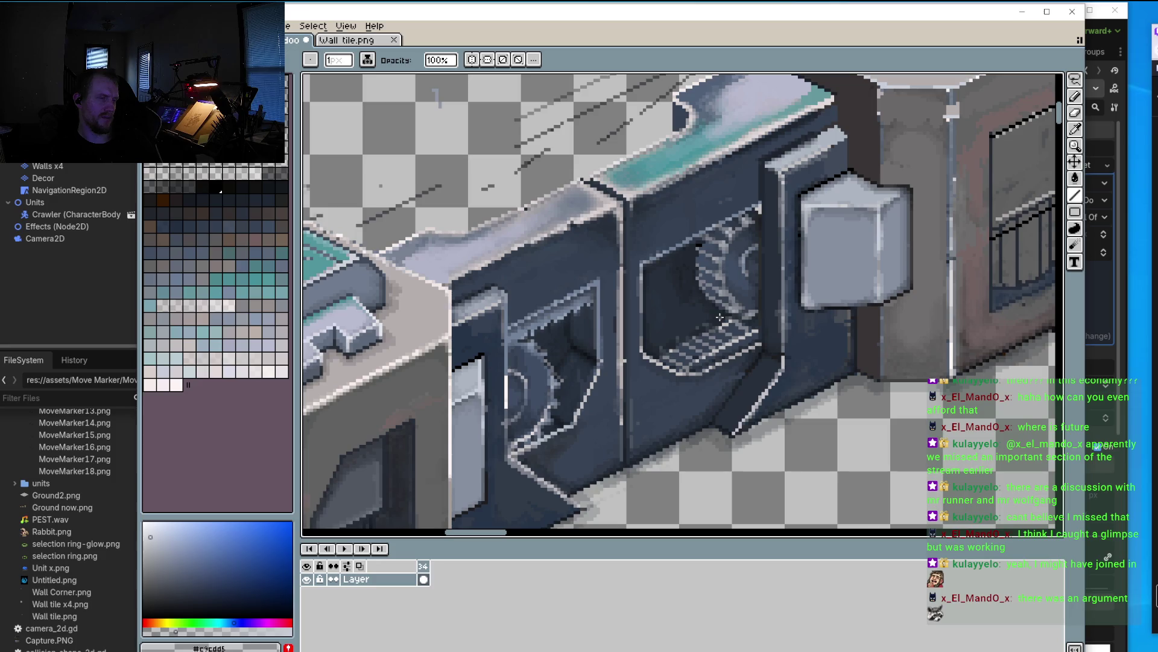
Step: Darken a diagonal run of pixels under the box corner with a mid bluish-grey
scroll(720, 317, "down", 1)
scroll(699, 323, "up", 2)
scroll(675, 329, "up", 2)
scroll(654, 334, "up", 1)
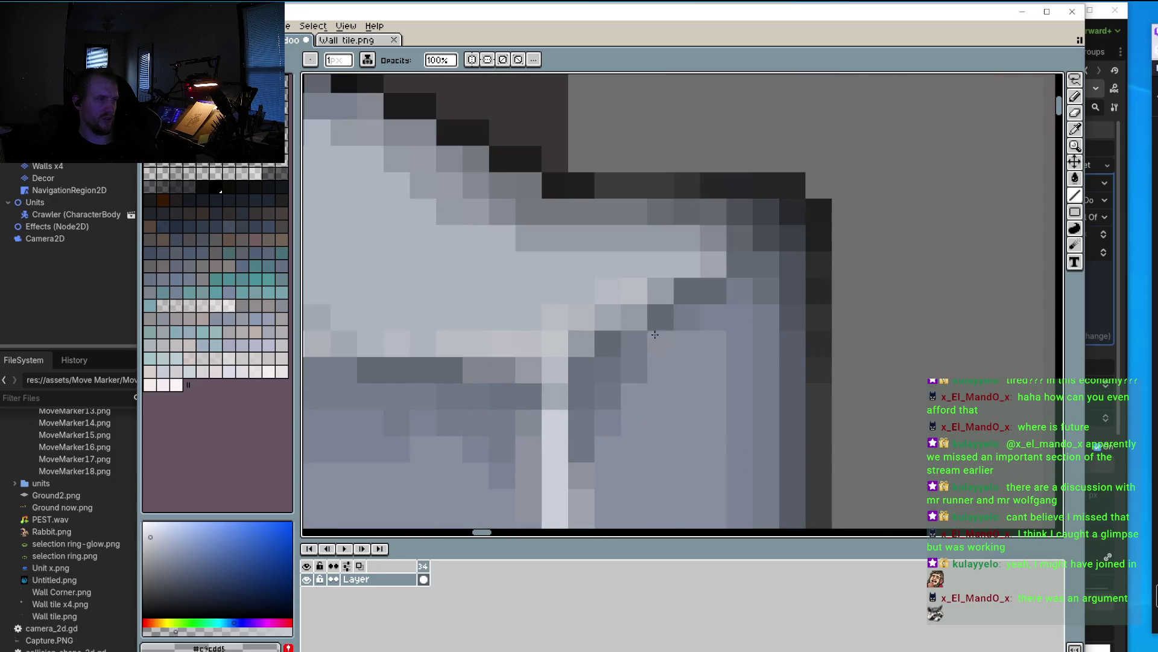
key("o")
left_click(693, 313)
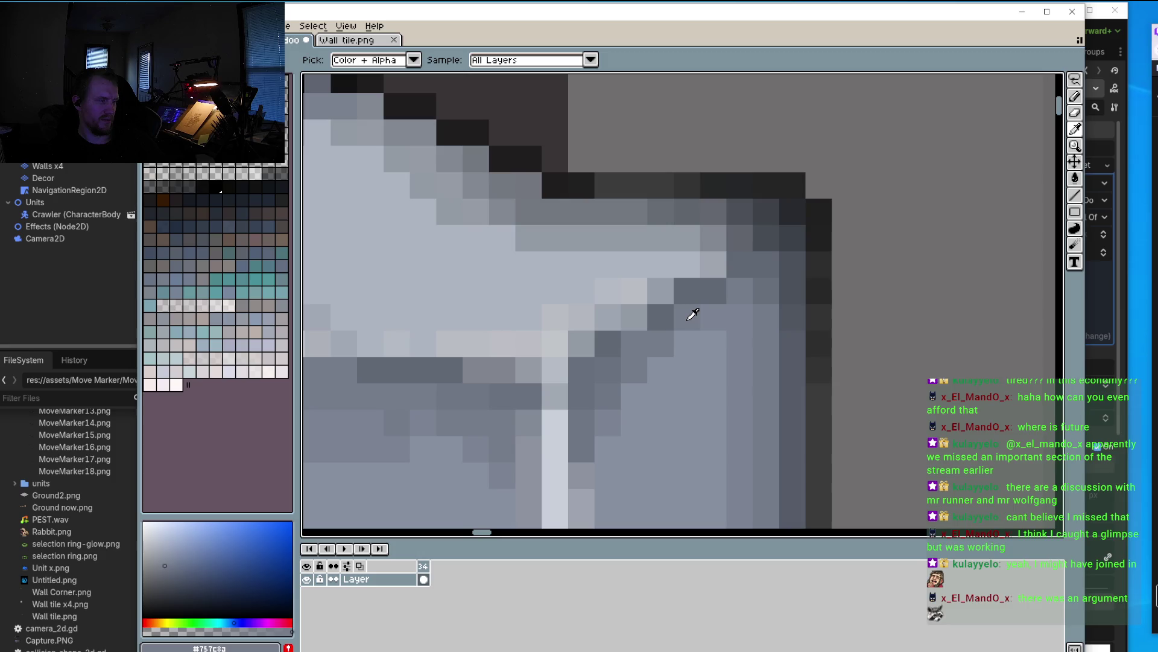
key("b")
left_click(714, 343)
left_click(661, 369)
left_click(635, 392)
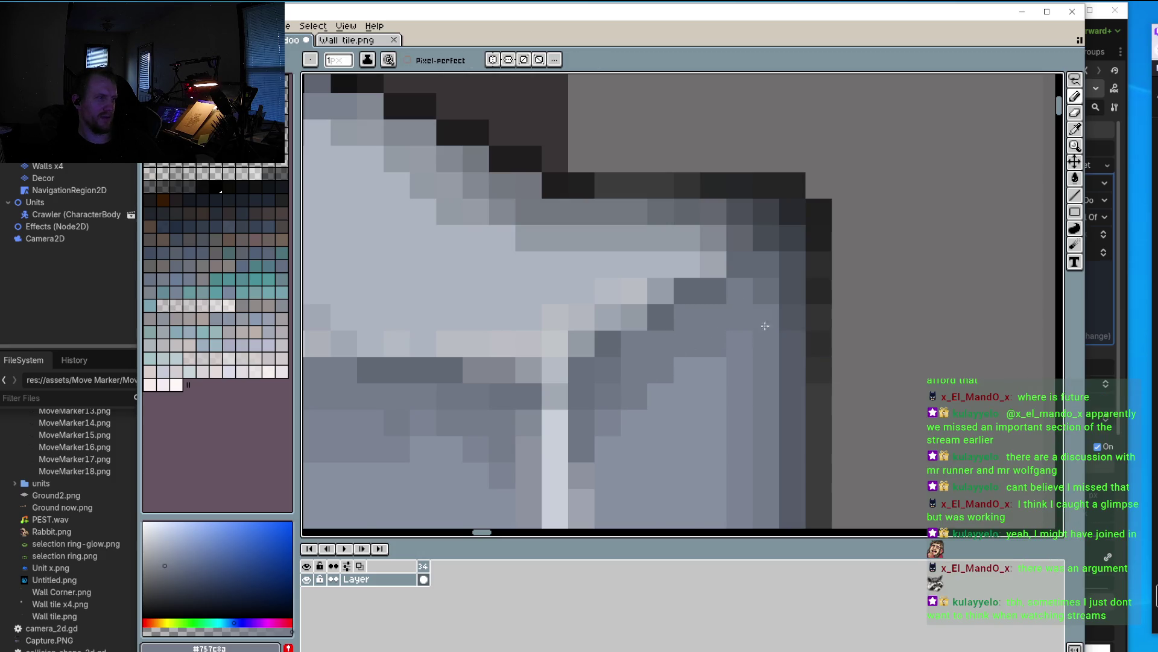
scroll(765, 326, "down", 3)
Step: Rework the box's bluish-grey shading pixels, lightening some and darkening pixels near its top edge
left_click(817, 264, "alt")
left_click(787, 274)
left_click(733, 324)
left_click(708, 352)
left_click(681, 378)
left_click(760, 352)
left_click(766, 344)
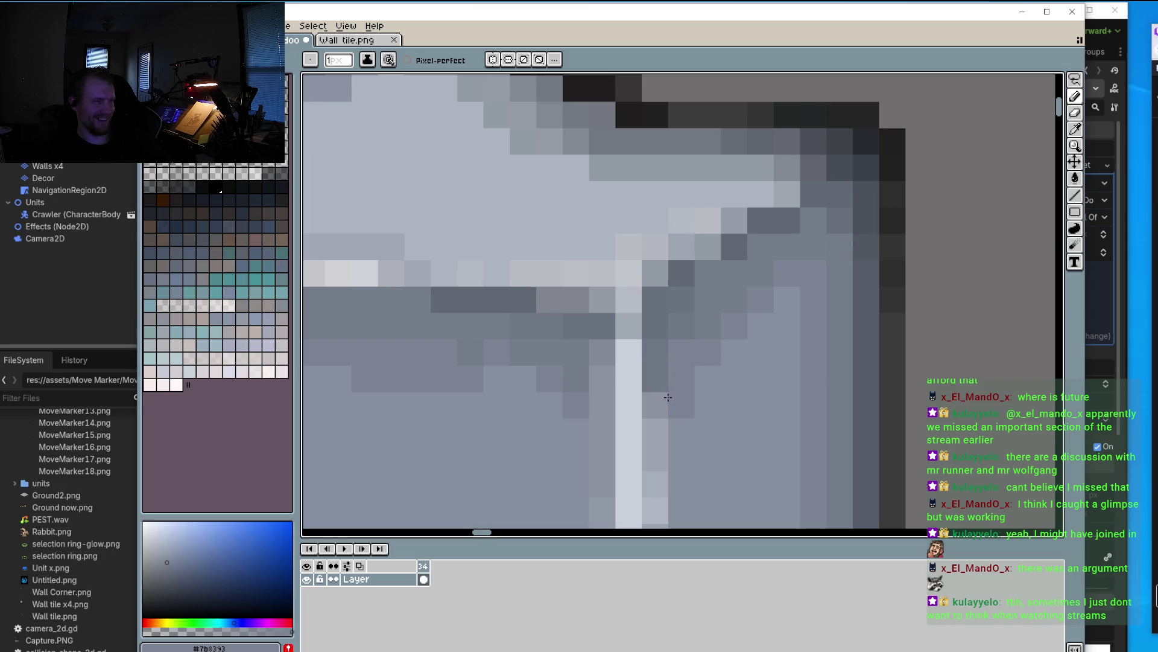
left_click(735, 347)
left_click(713, 368)
key("ctrl+z")
left_click(791, 297)
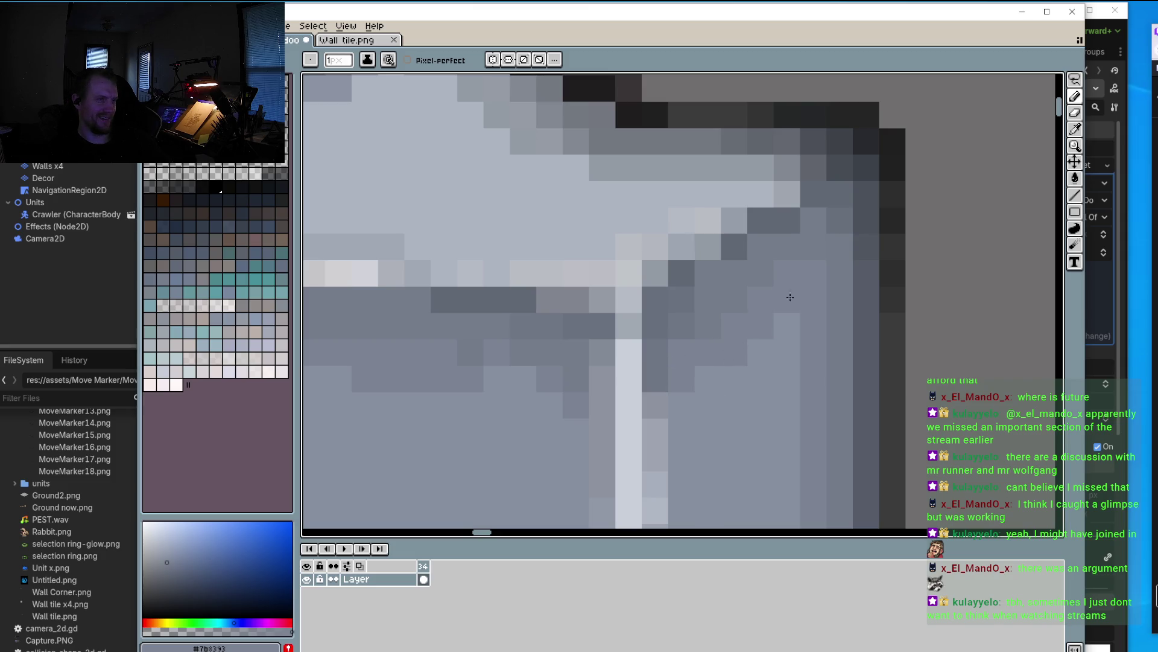
left_click(700, 374)
scroll(712, 337, "down", 2)
scroll(742, 289, "down", 1)
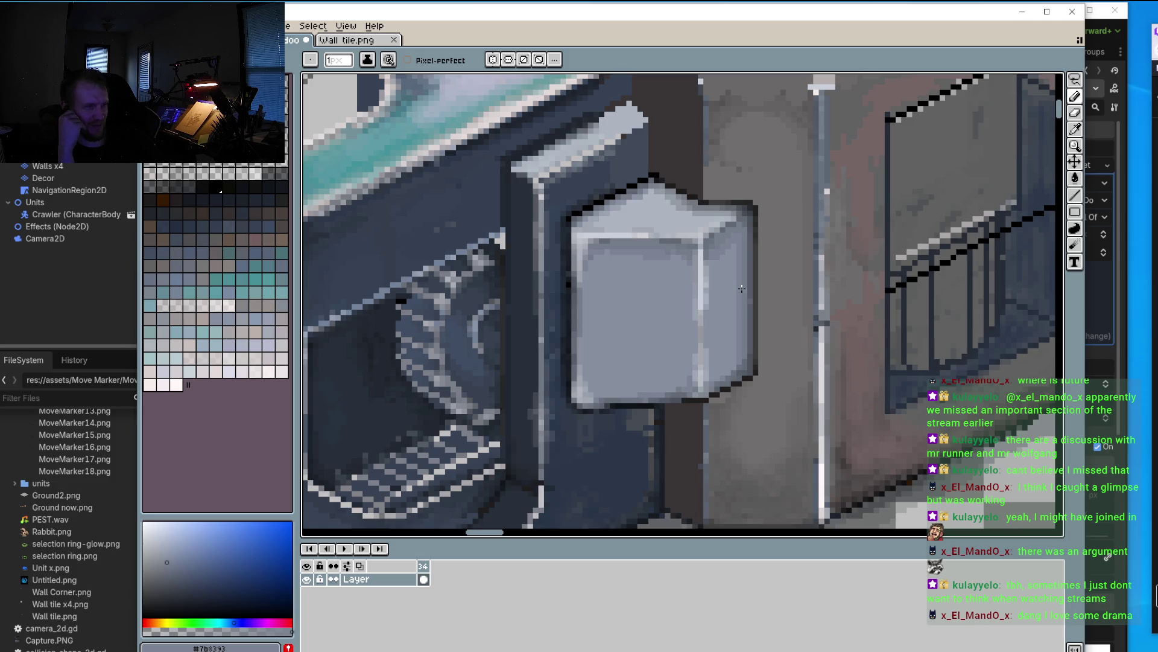
scroll(740, 288, "up", 1)
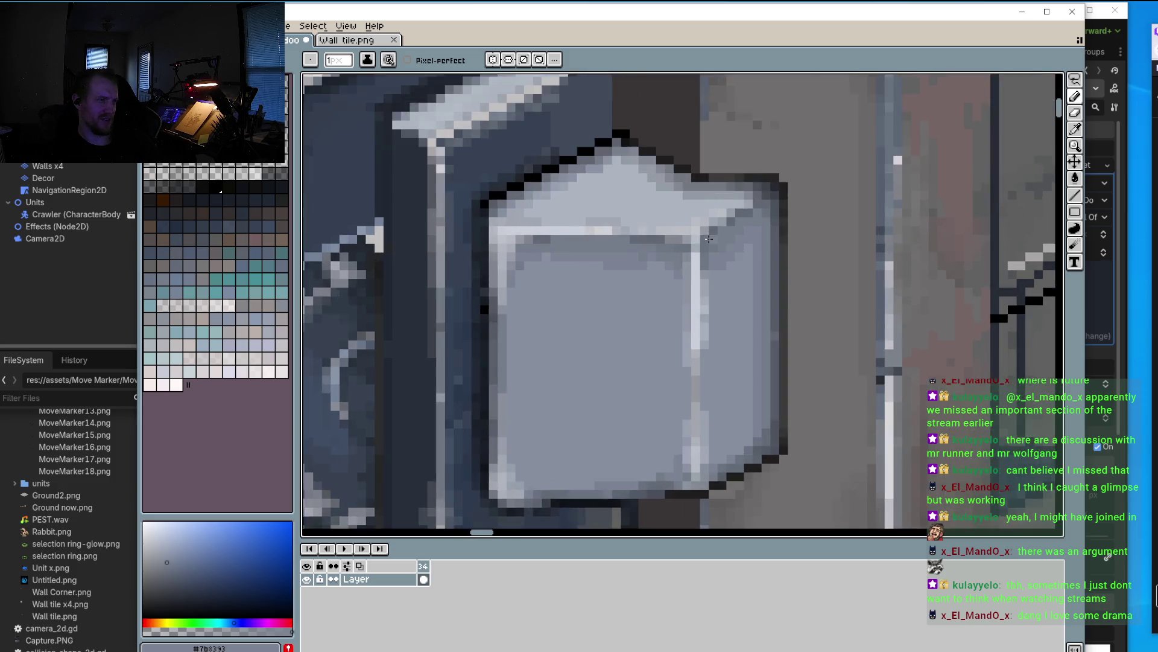
scroll(740, 287, "up", 3)
Step: Repaint box highlight pixels with #868fa0 and darken the light pixel column on its side
left_click(735, 302, "alt")
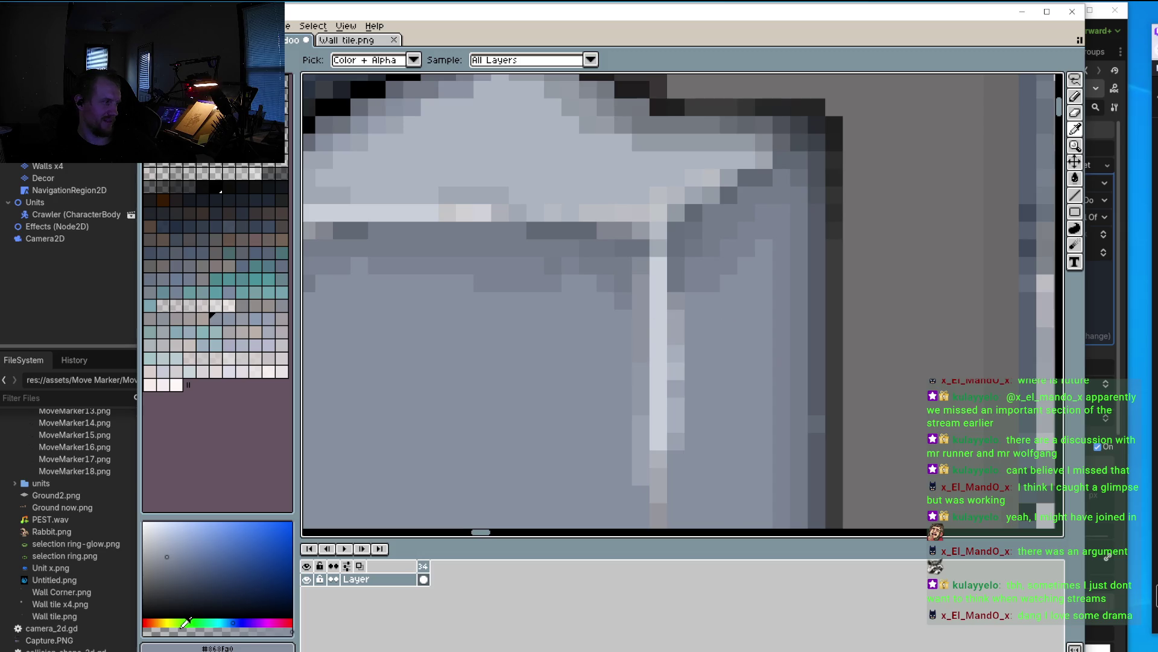
key("b")
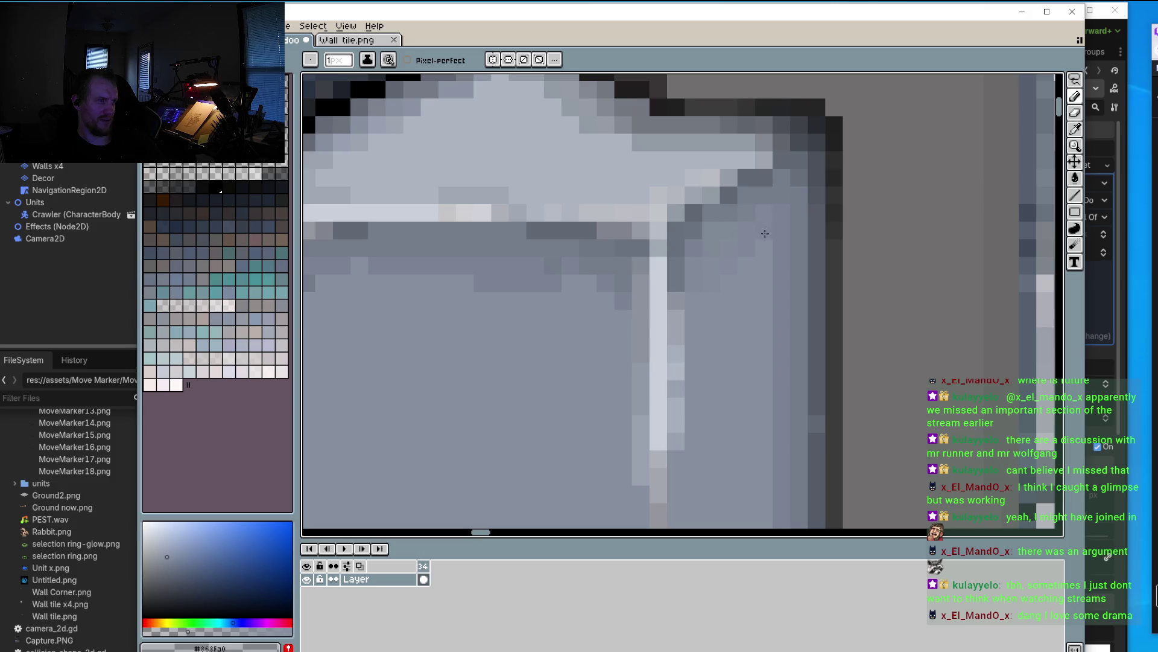
left_click_drag(676, 248, 680, 266)
scroll(698, 328, "up", 1)
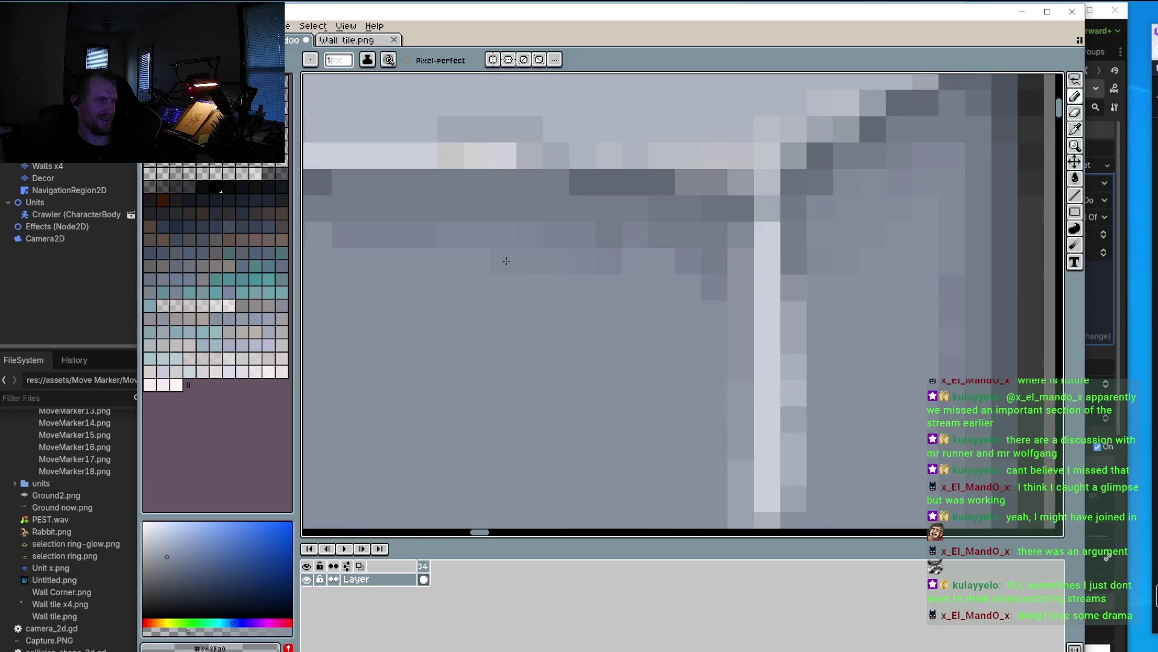
scroll(581, 249, "left", 3)
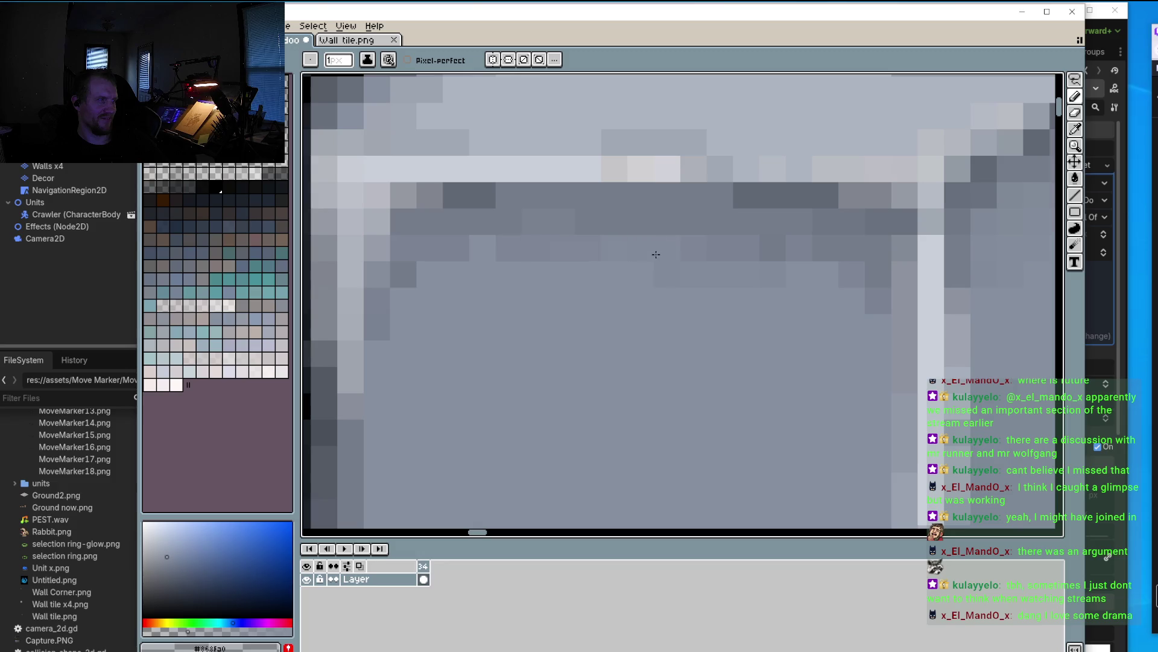
scroll(586, 260, "down", 2)
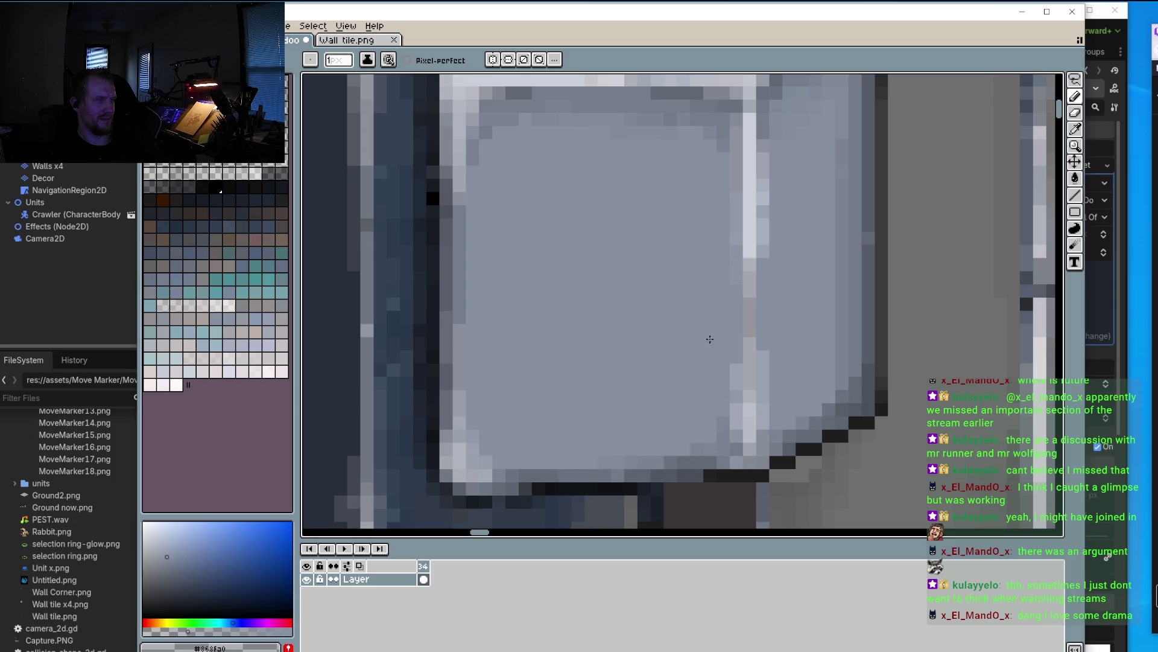
left_click_drag(761, 172, 763, 242)
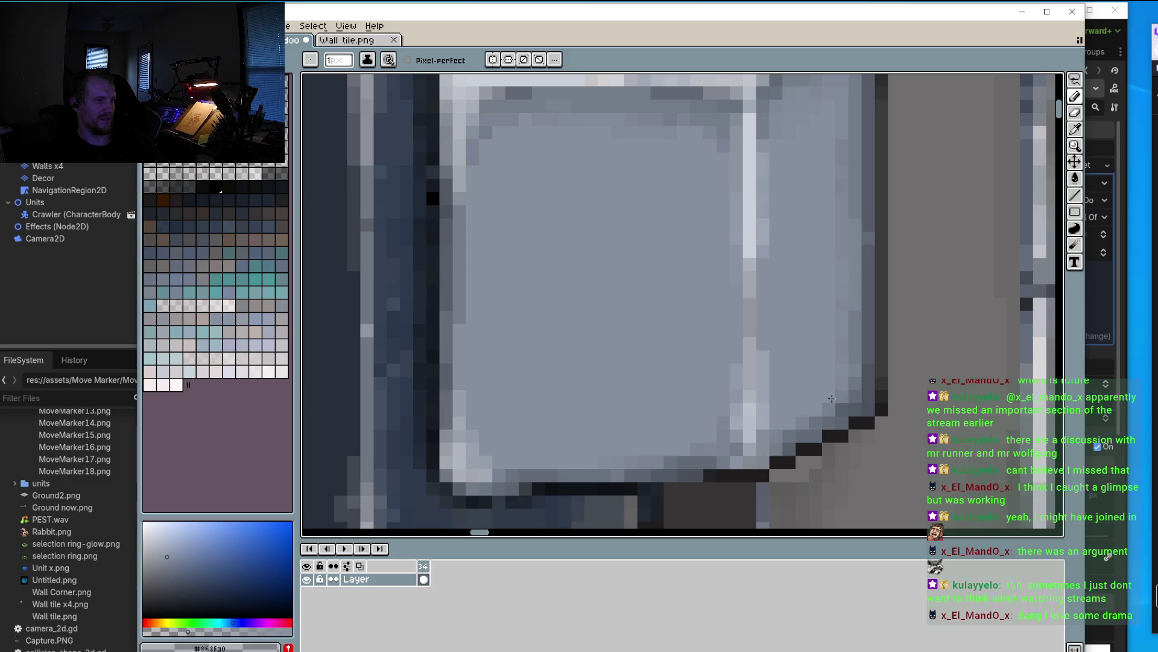
scroll(809, 416, "down", 2)
scroll(727, 372, "down", 1)
scroll(716, 384, "down", 1)
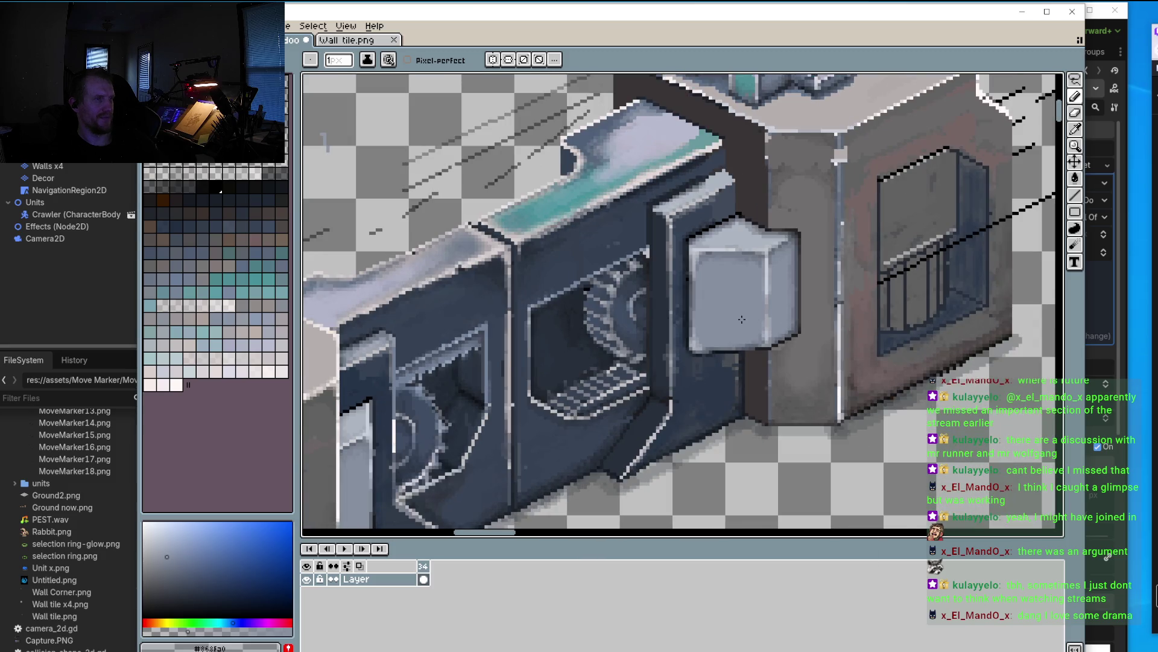
Step: Extend the black outline by one pixel at the box's lower corner, then resample dark blue #263447
scroll(820, 324, "down", 1)
scroll(820, 324, "down", 2)
scroll(834, 288, "left", 2)
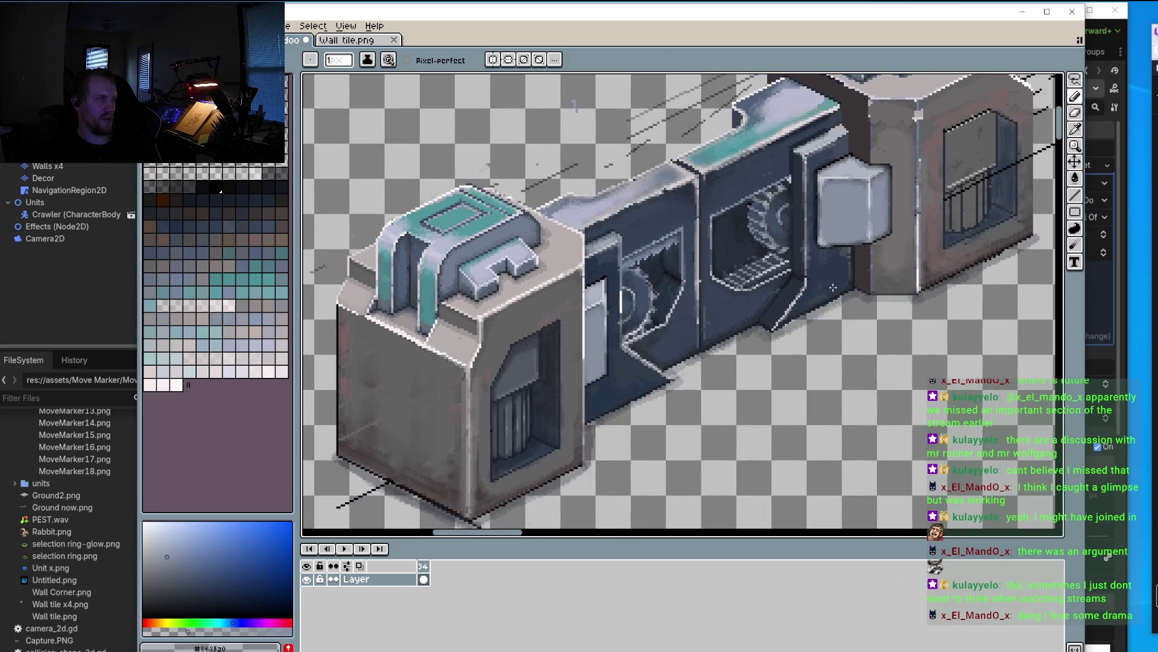
scroll(664, 346, "up", 2)
scroll(634, 344, "up", 2)
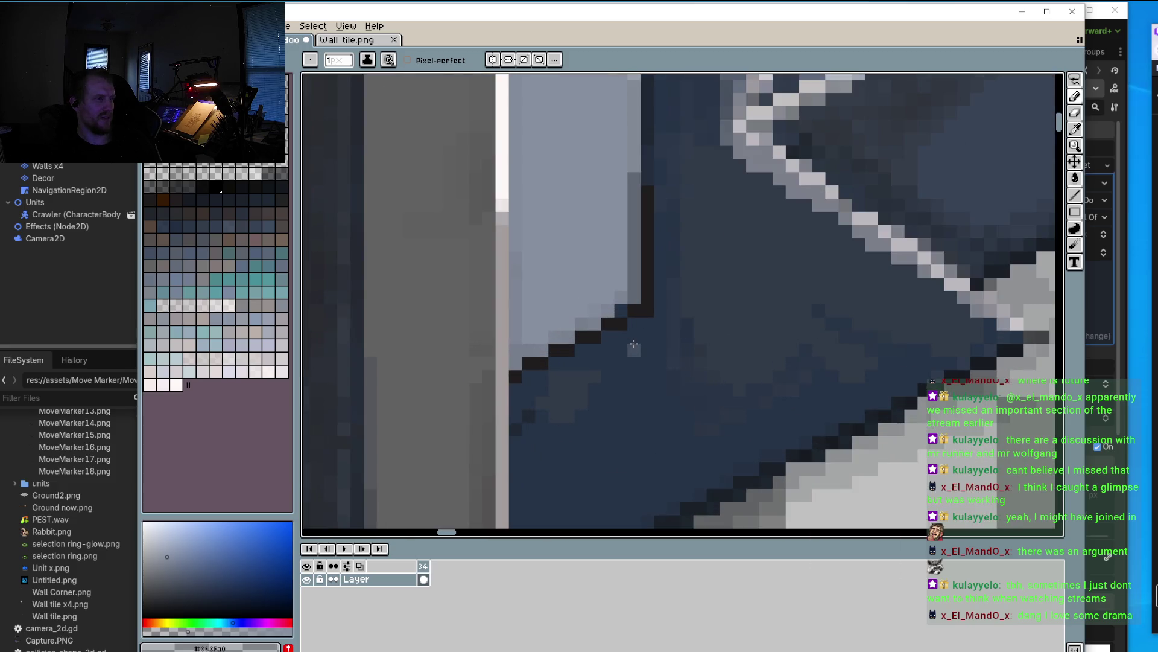
scroll(637, 323, "up", 1)
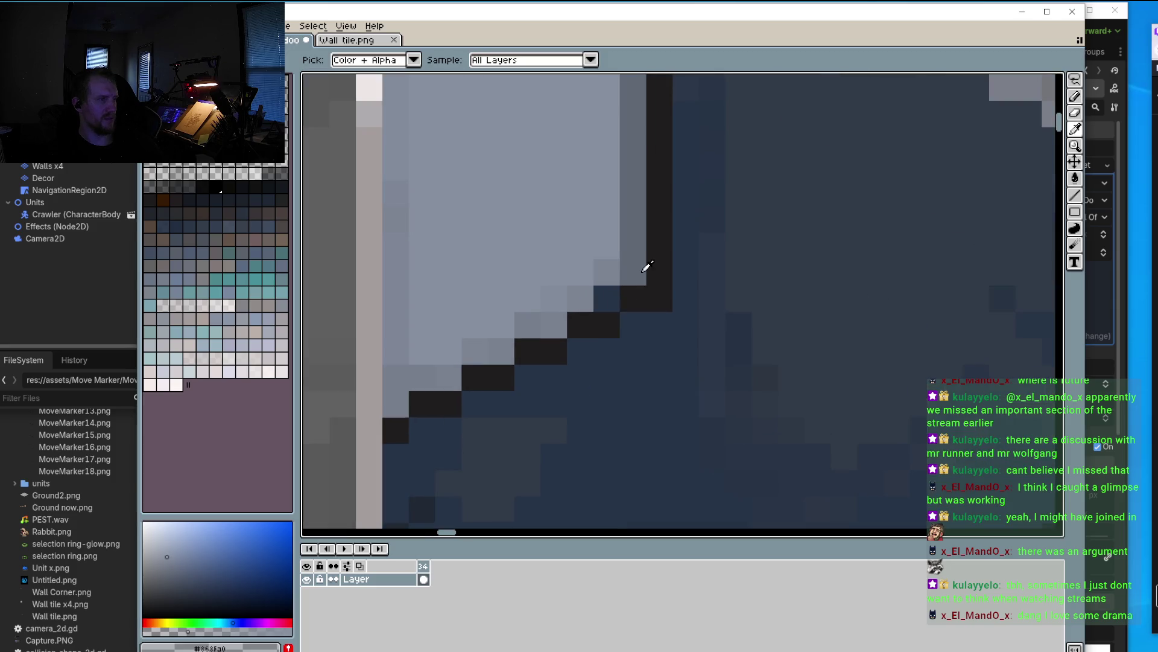
left_click(647, 268, "alt")
left_click(686, 297)
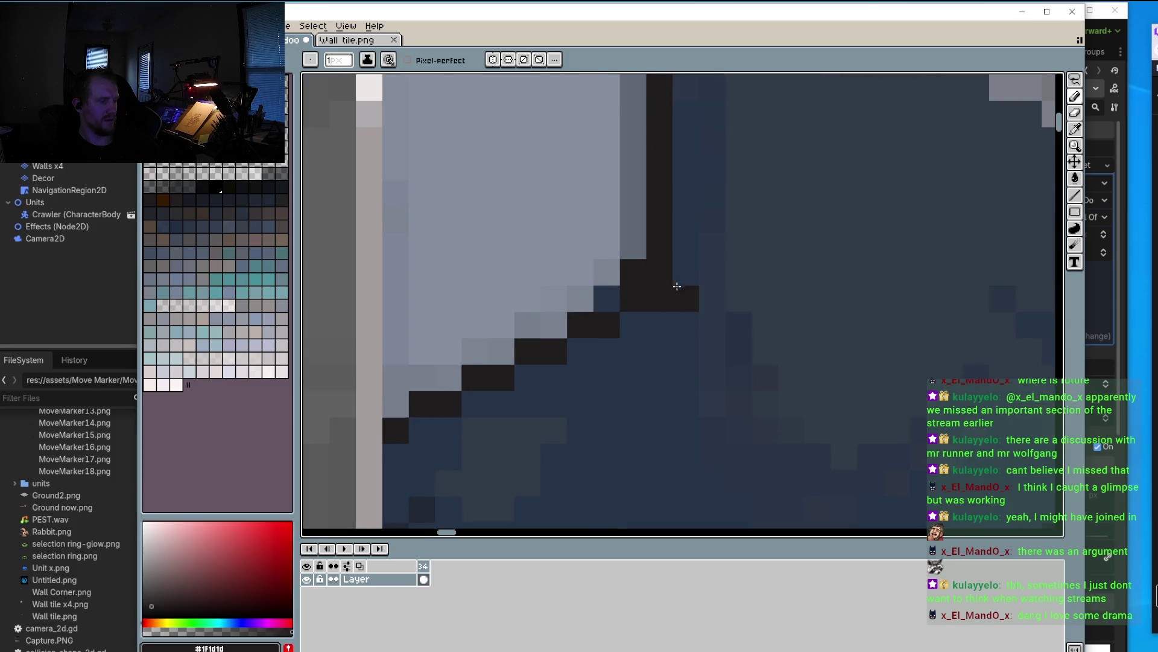
left_click(682, 278, "alt")
Step: Fill the grey gap pixel beside the edge with black and resample the dark blue panel colour
scroll(693, 267, "down", 2)
scroll(693, 267, "up", 2)
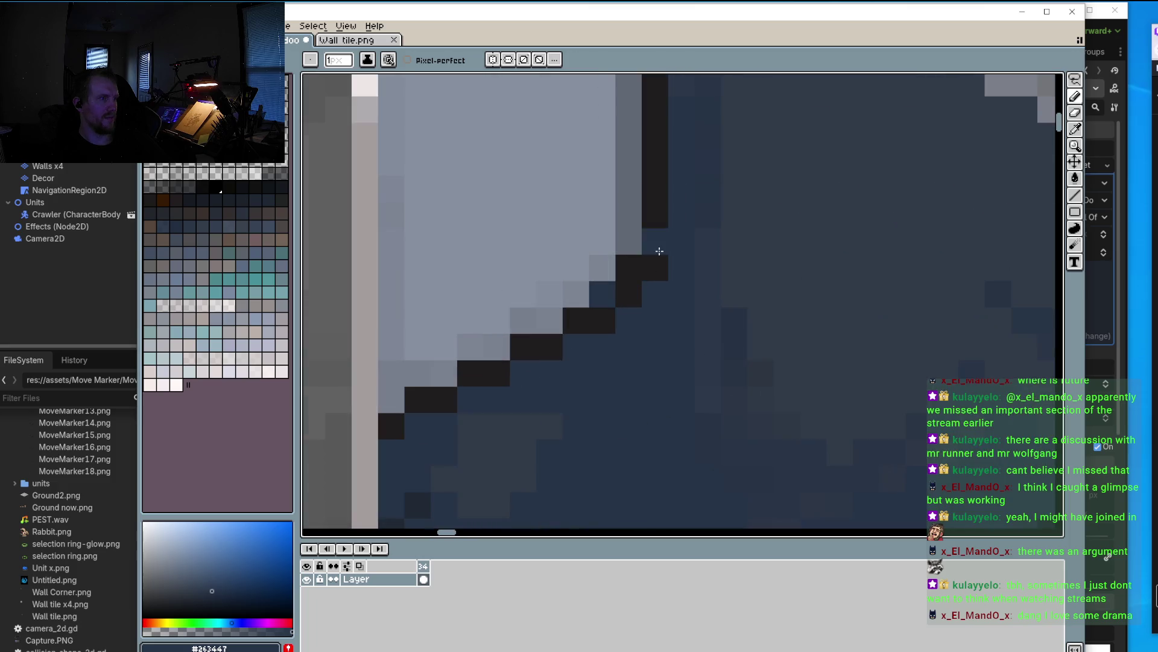
left_click(664, 258, "alt")
left_click(640, 241)
left_click(665, 261, "alt")
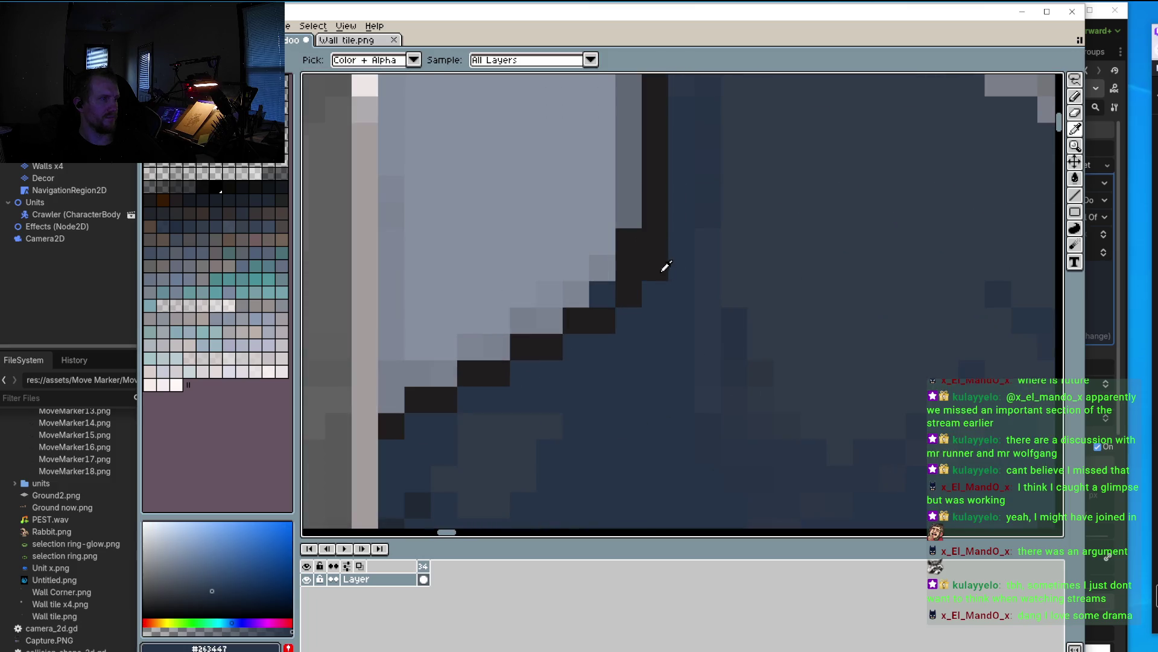
scroll(654, 269, "down", 5)
left_click_drag(739, 285, 710, 328)
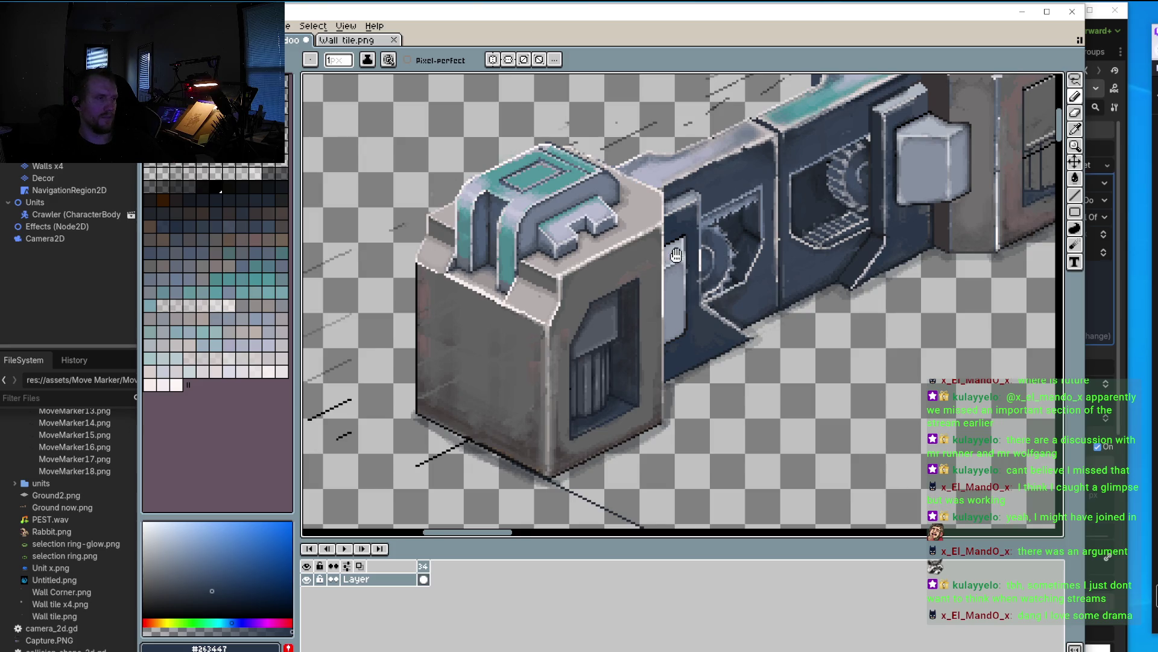
Step: Pan across the tile and sample a grey from the left block's top detail for the pencil
scroll(728, 303, "down", 1)
scroll(694, 287, "down", 1)
left_click_drag(683, 280, 692, 301)
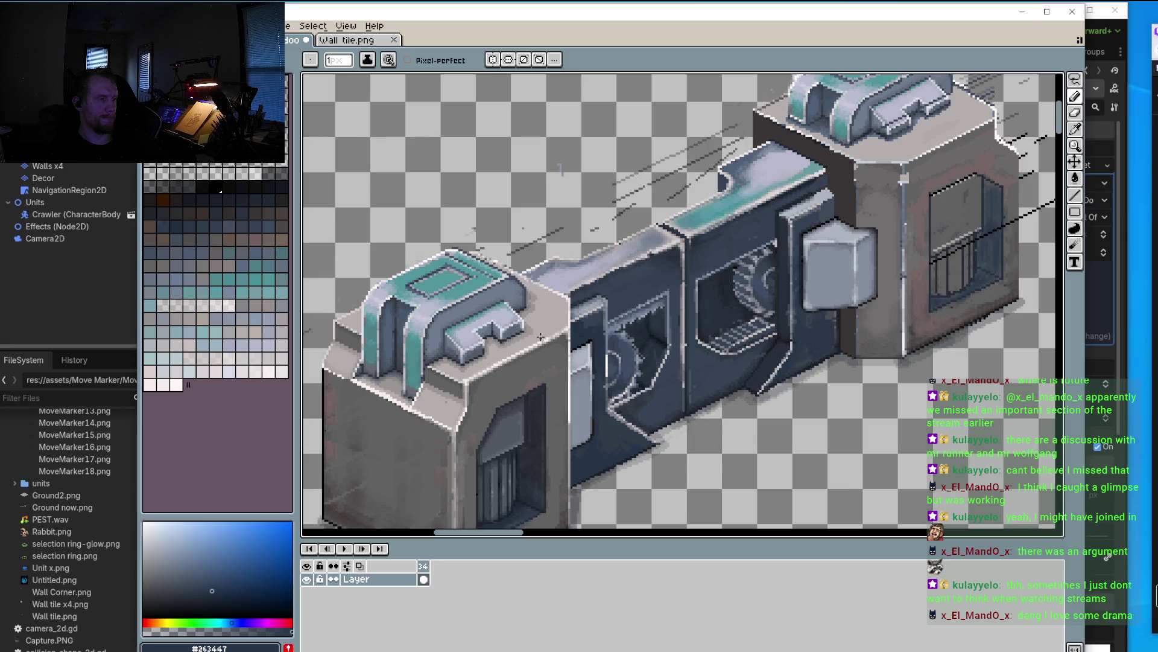
left_click_drag(540, 338, 574, 302)
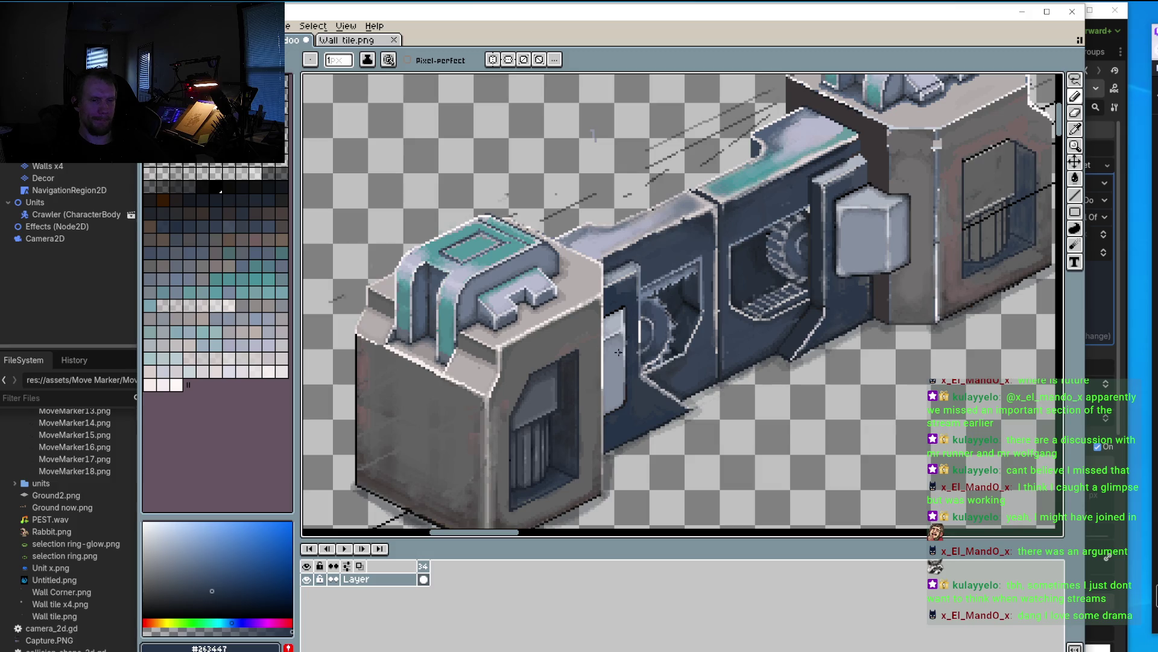
scroll(618, 352, "down", 1)
scroll(603, 341, "down", 1)
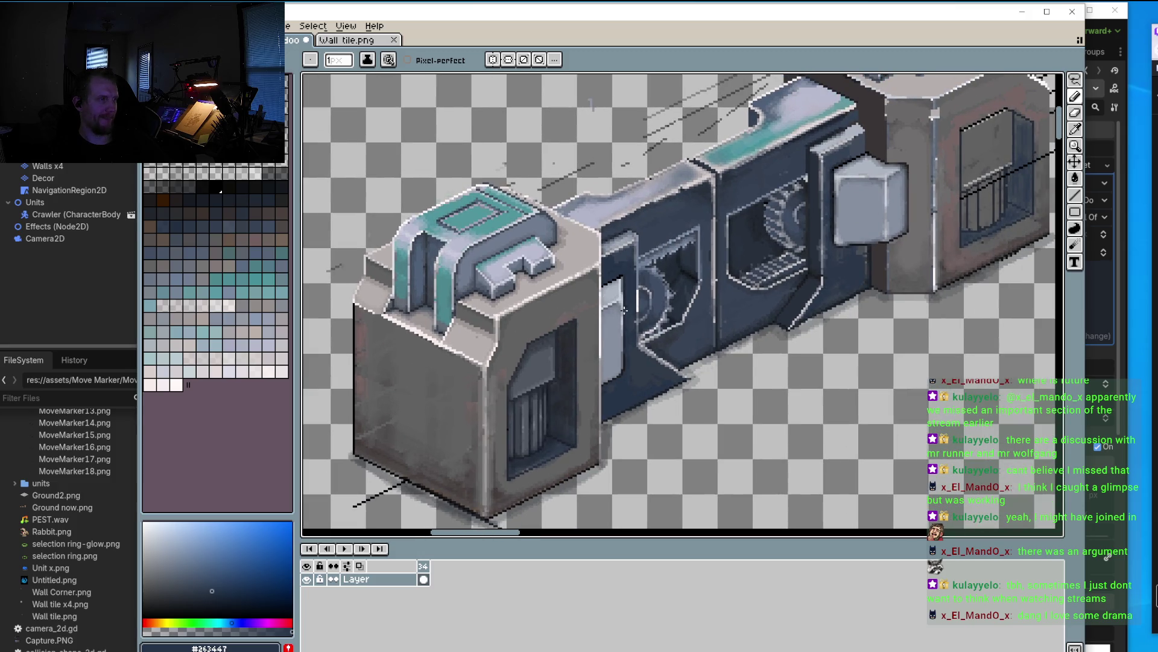
scroll(540, 237, "up", 2)
scroll(503, 295, "up", 2)
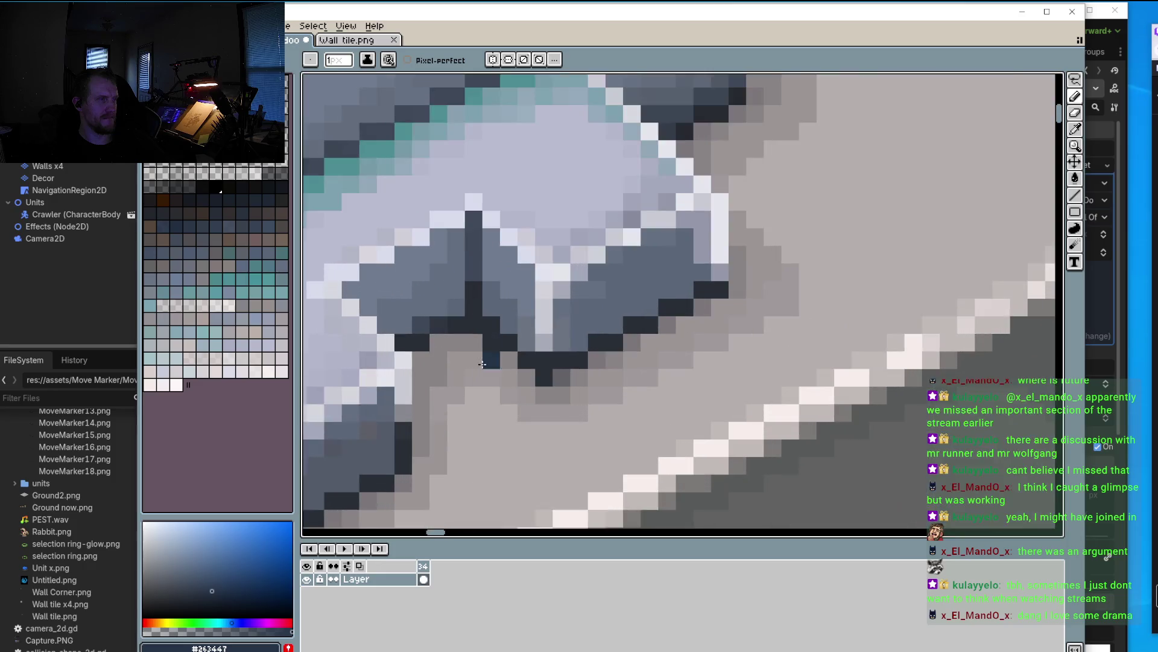
scroll(501, 362, "up", 2)
key("o")
left_click(506, 392)
key("b")
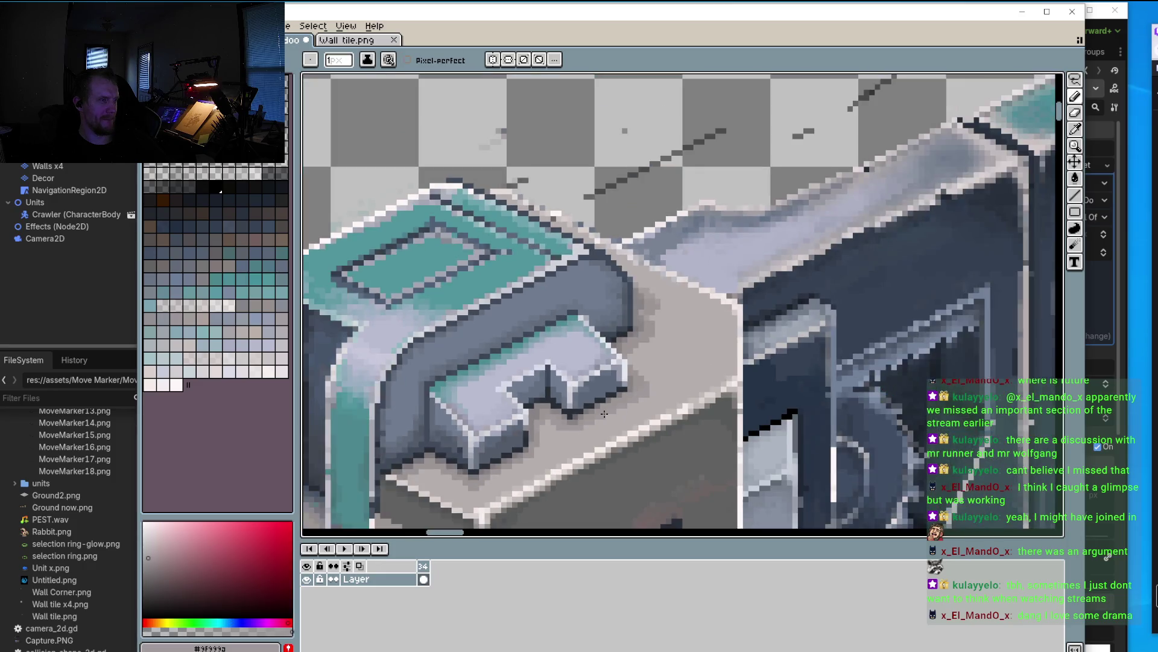
Step: Zoom out and reposition the view so the whole wall, including the right-hand block, is visible
scroll(537, 437, "down", 3)
scroll(567, 419, "up", 3)
scroll(630, 446, "down", 2)
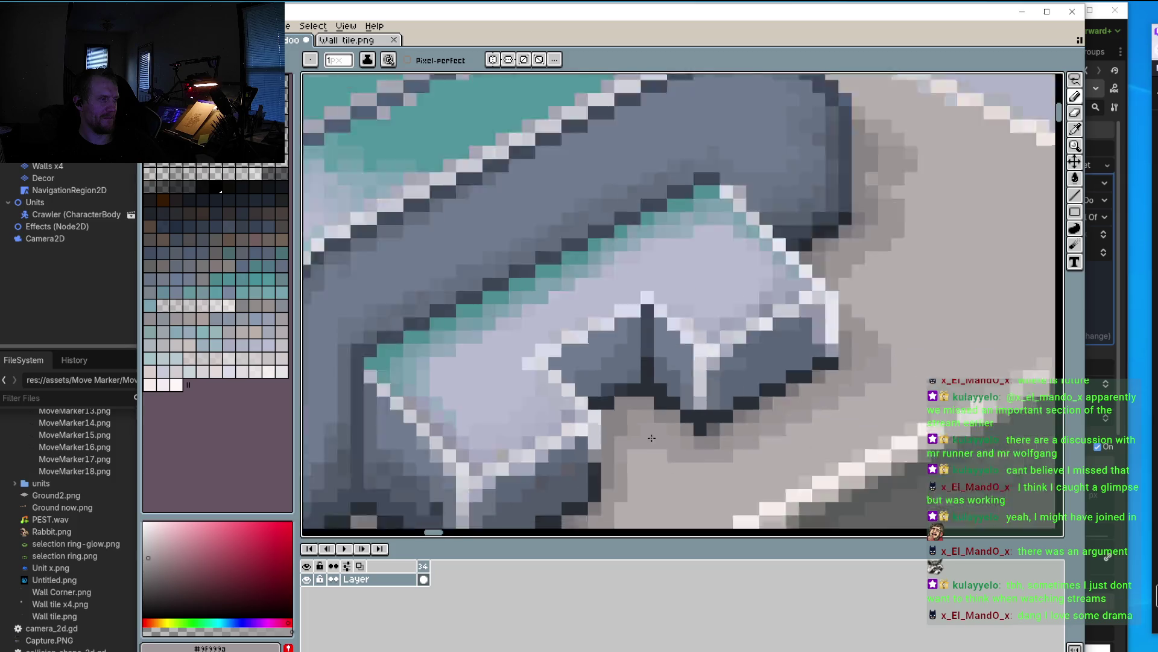
scroll(627, 450, "down", 2)
scroll(622, 452, "down", 2)
scroll(687, 358, "up", 2)
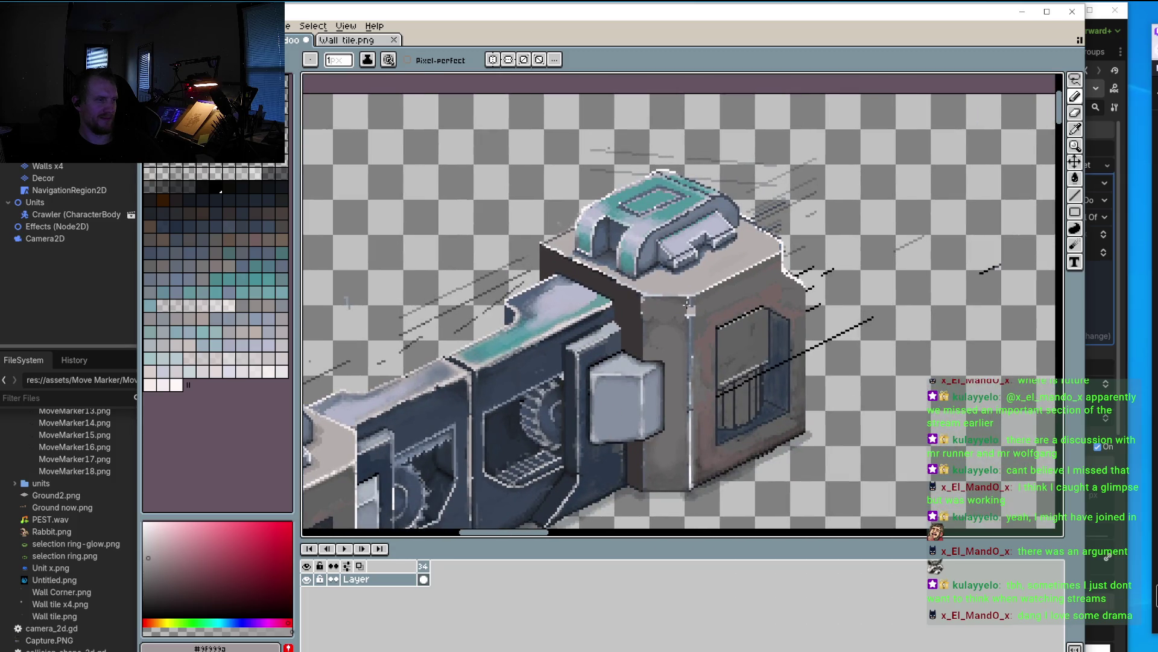
scroll(689, 309, "up", 2)
scroll(754, 302, "left", 3)
scroll(847, 292, "down", 2)
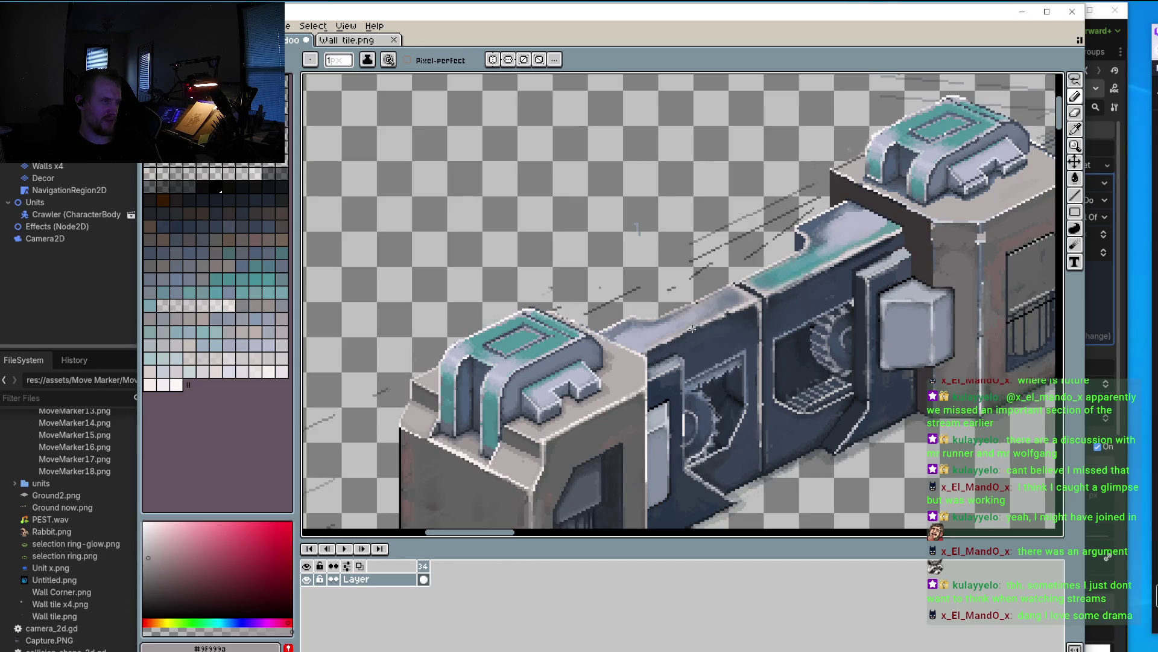
scroll(650, 417, "down", 1)
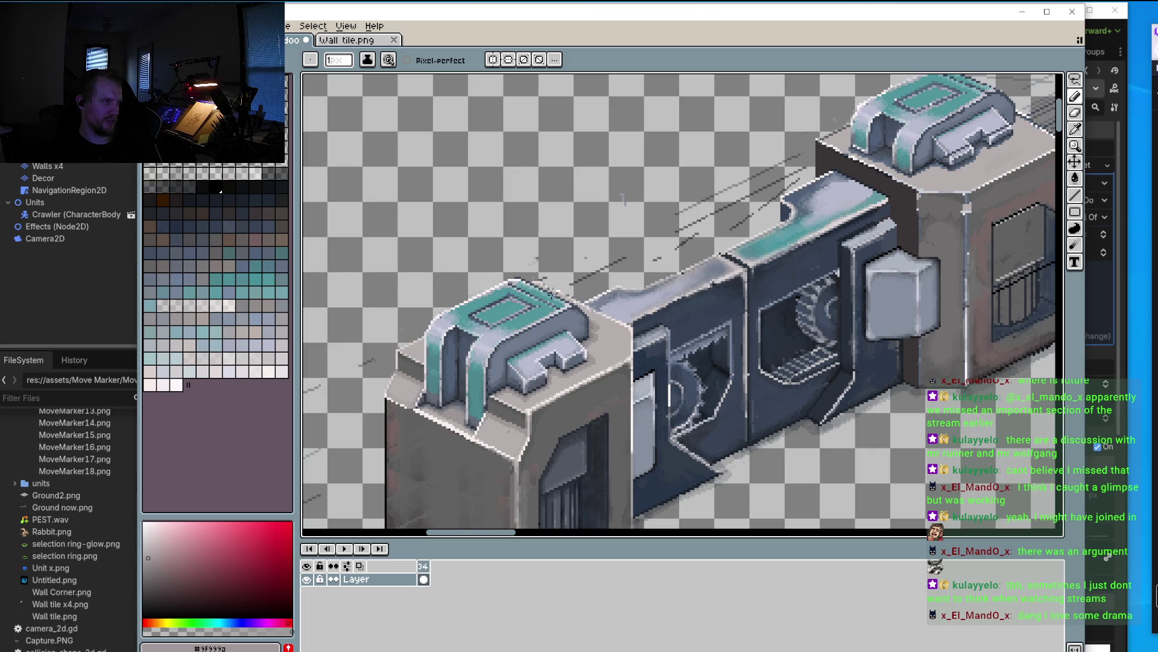
left_click_drag(611, 345, 552, 283)
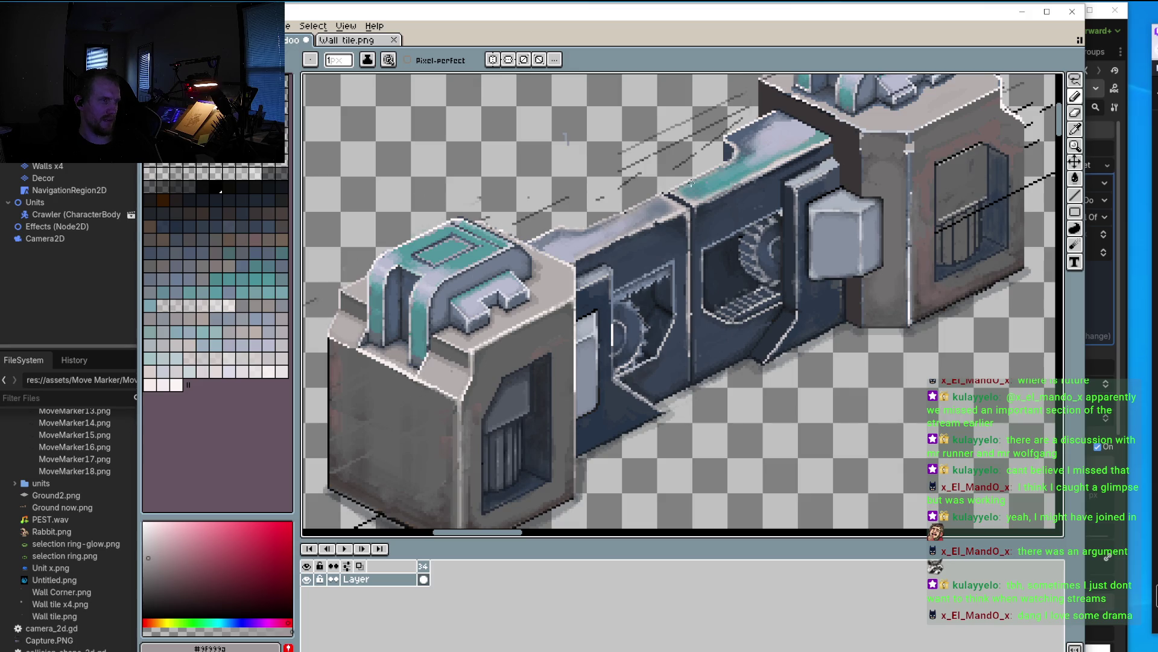
scroll(691, 182, "up", 4)
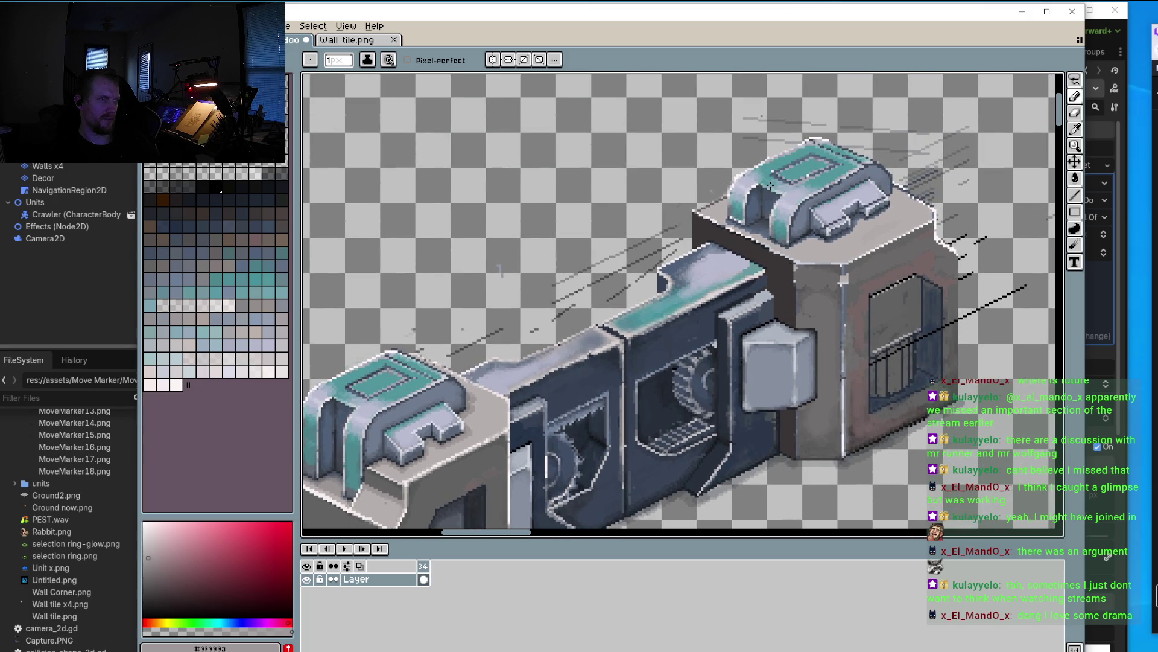
left_click_drag(719, 384, 786, 263)
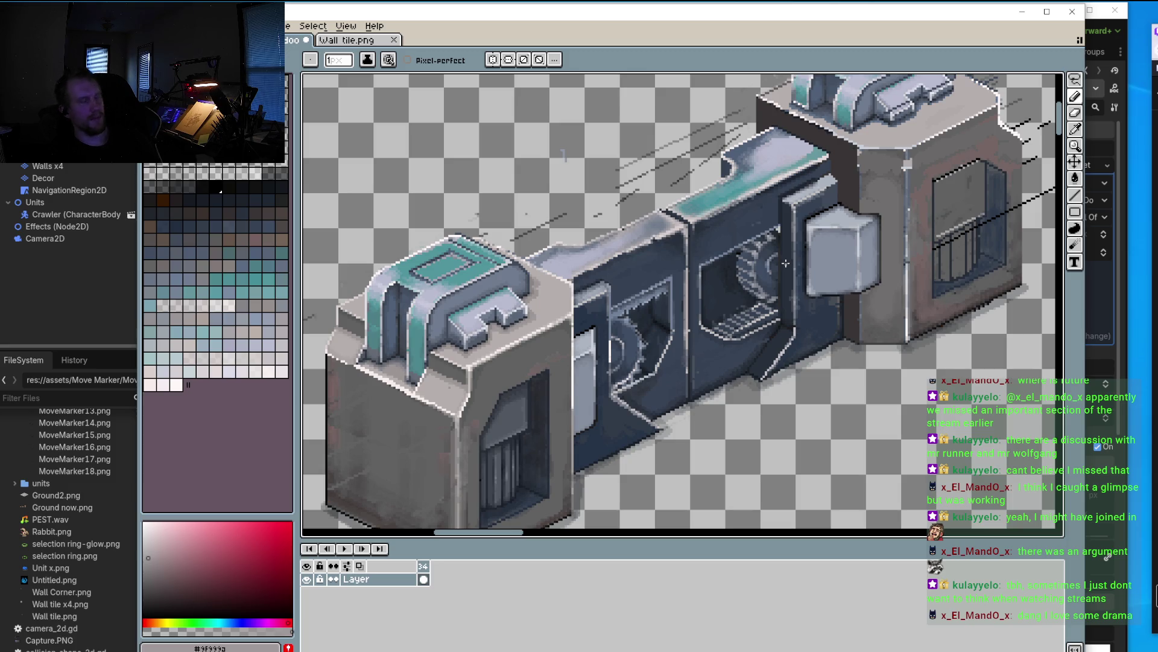
scroll(662, 322, "down", 2)
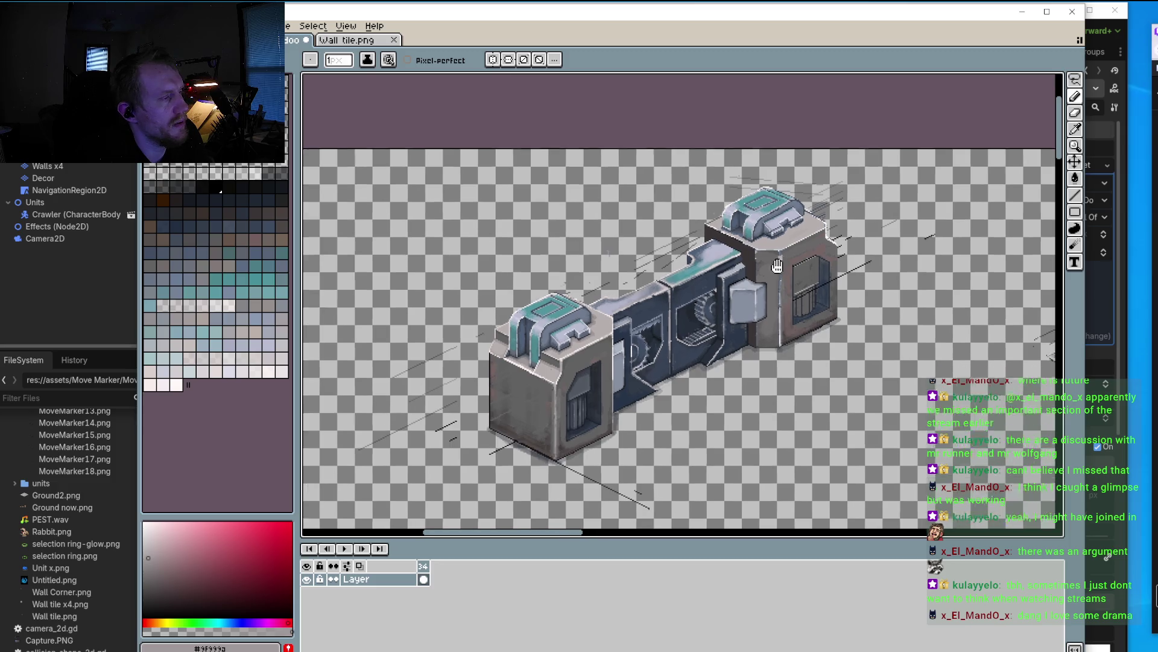
Step: Outline the grey cube's top edge and right corner in the sampled near-black colour
left_click_drag(783, 257, 750, 282)
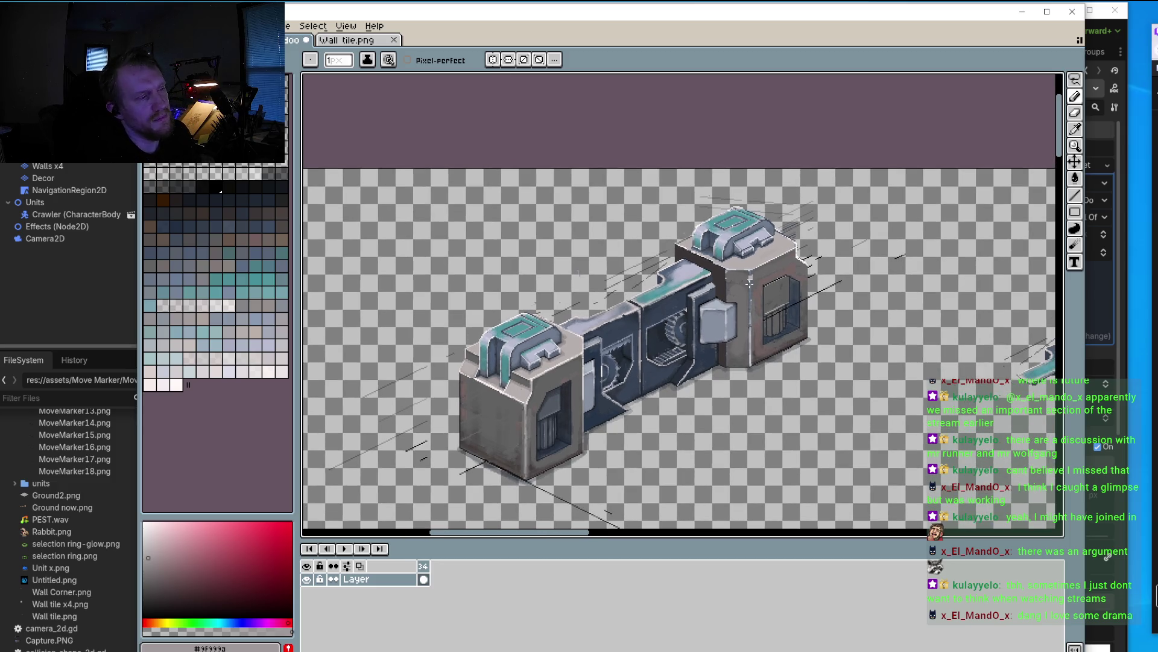
scroll(700, 302, "up", 2)
scroll(654, 318, "up", 2)
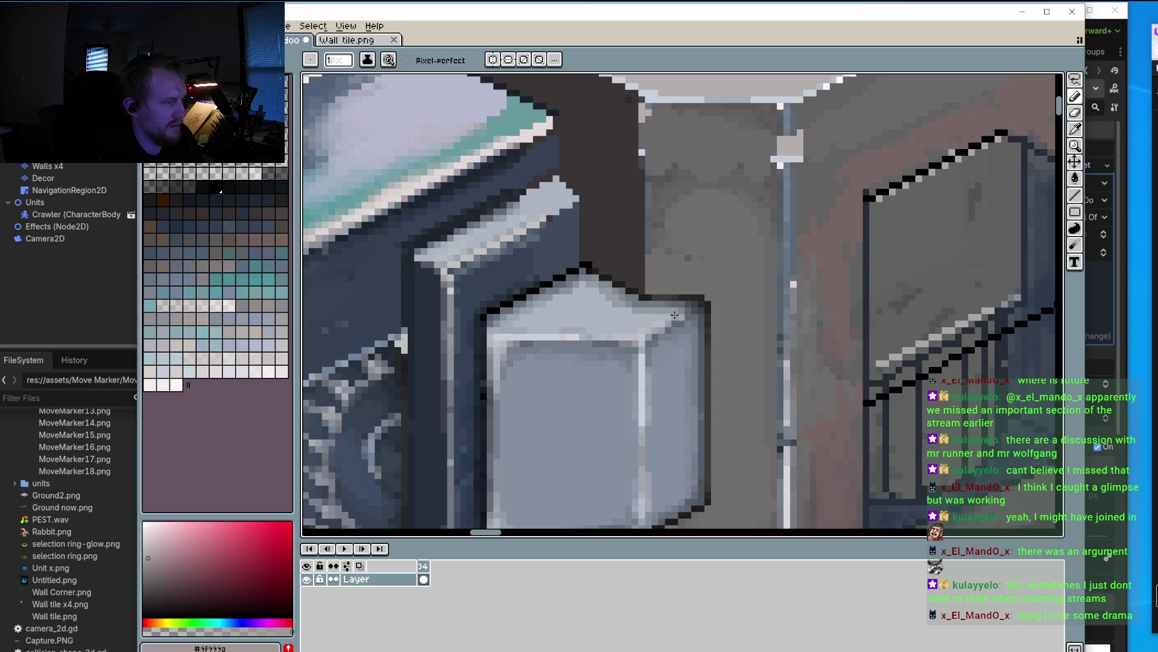
scroll(663, 317, "up", 1)
key("i")
left_click(625, 261)
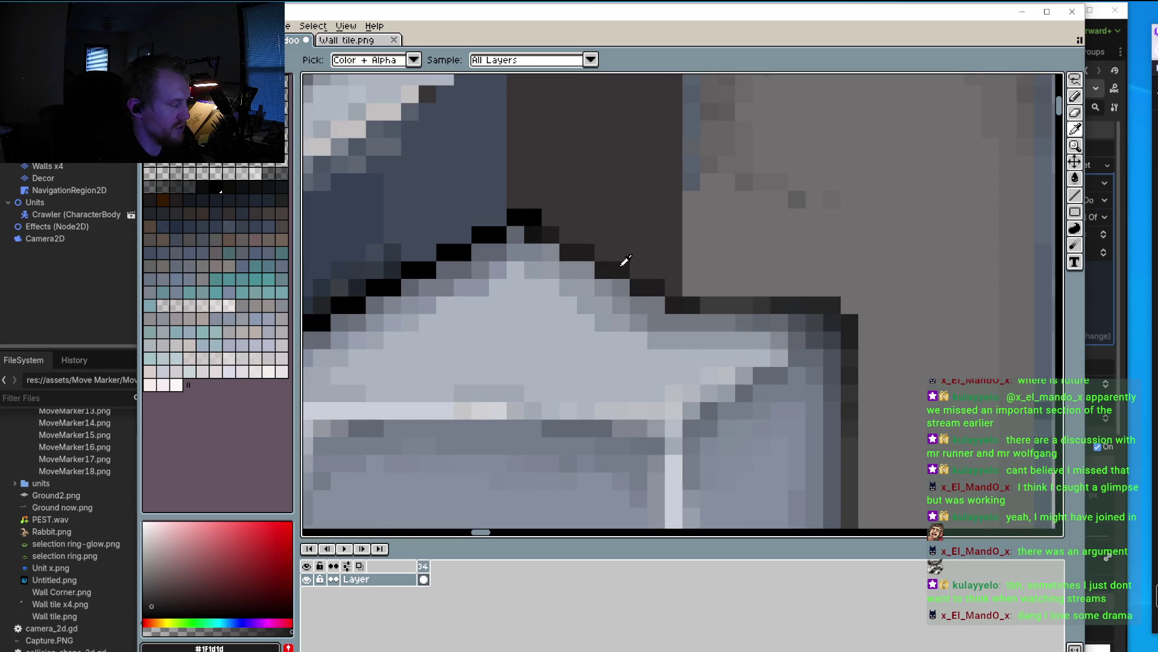
key("b")
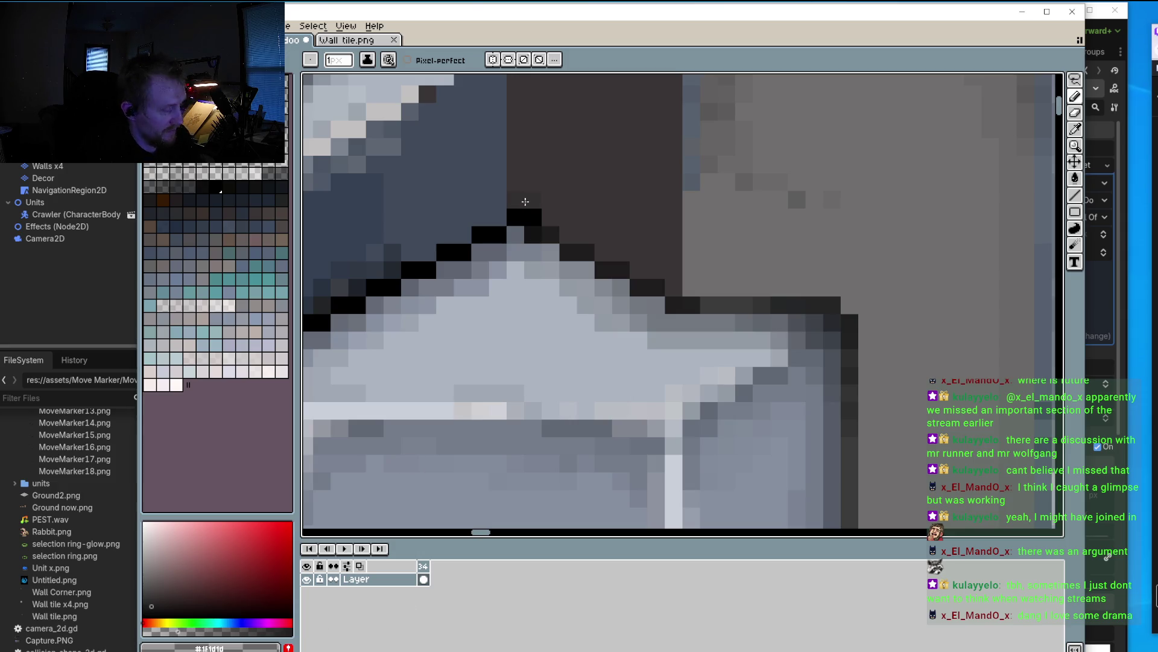
left_click(551, 217)
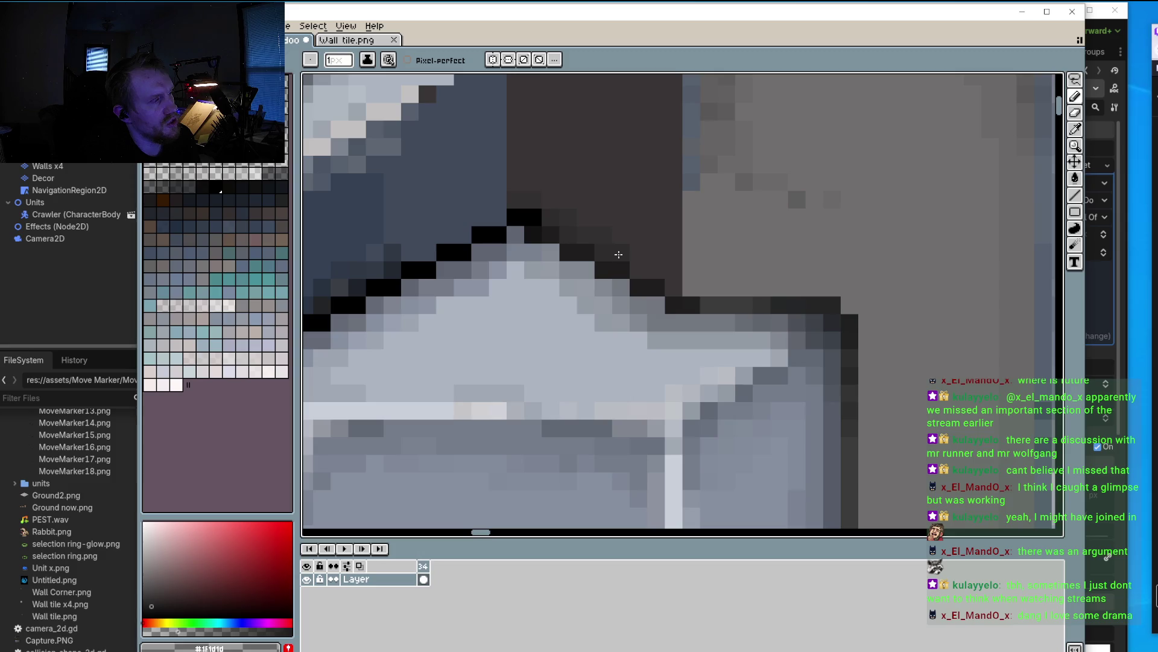
left_click_drag(680, 283, 670, 274)
left_click(683, 287)
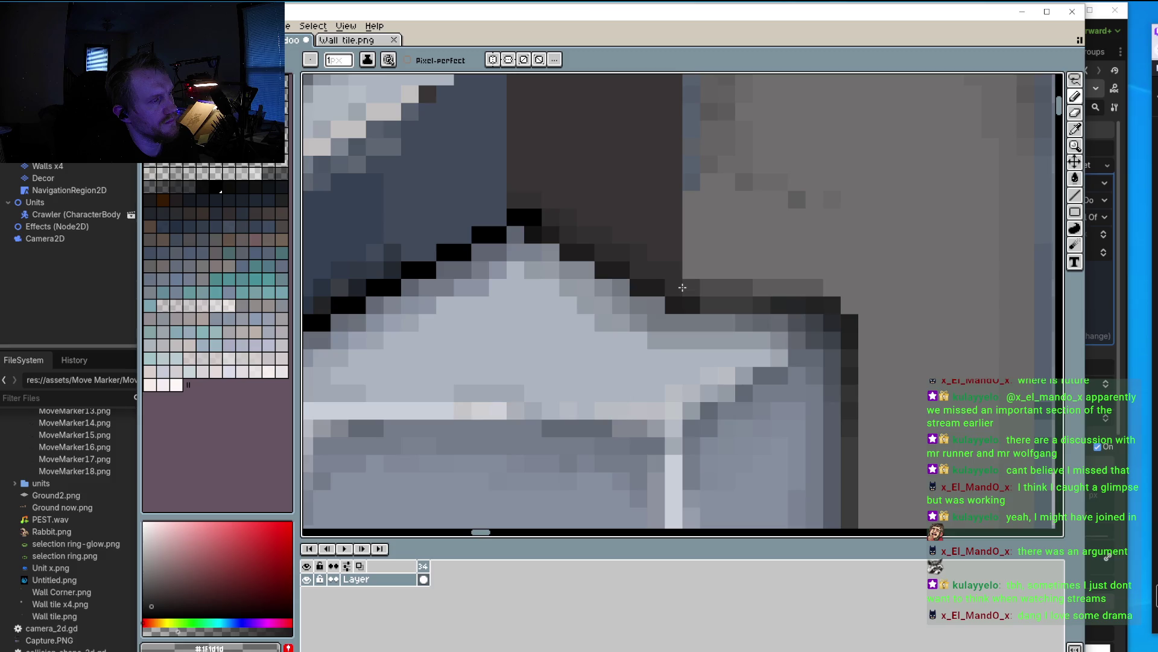
left_click_drag(685, 270, 838, 288)
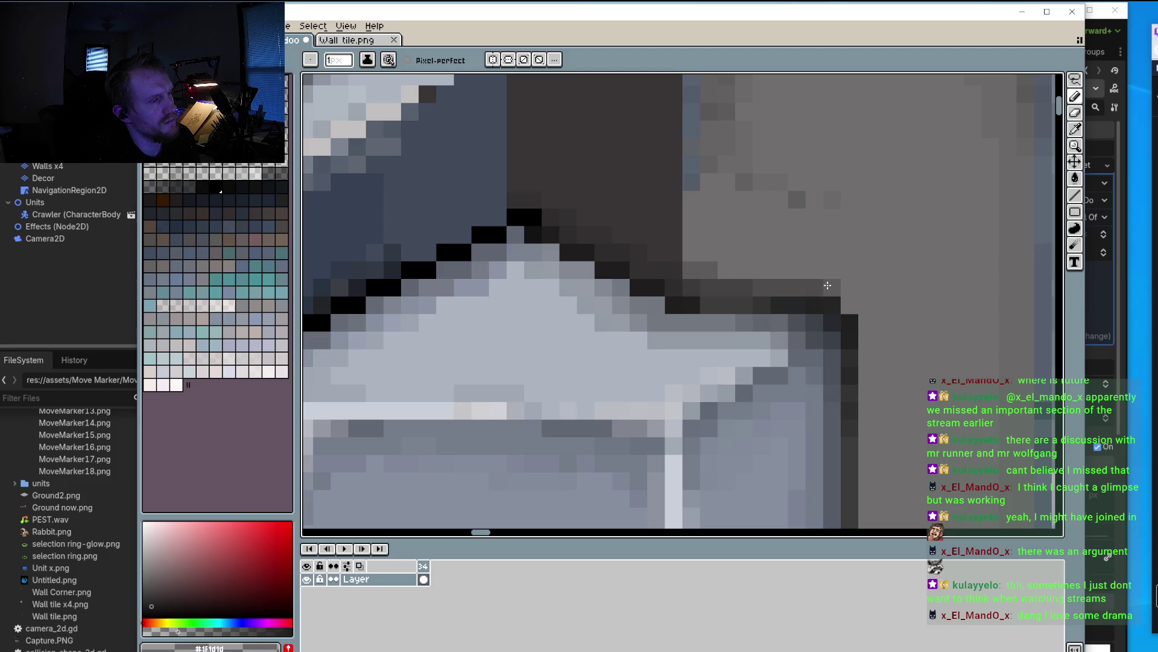
left_click(700, 306)
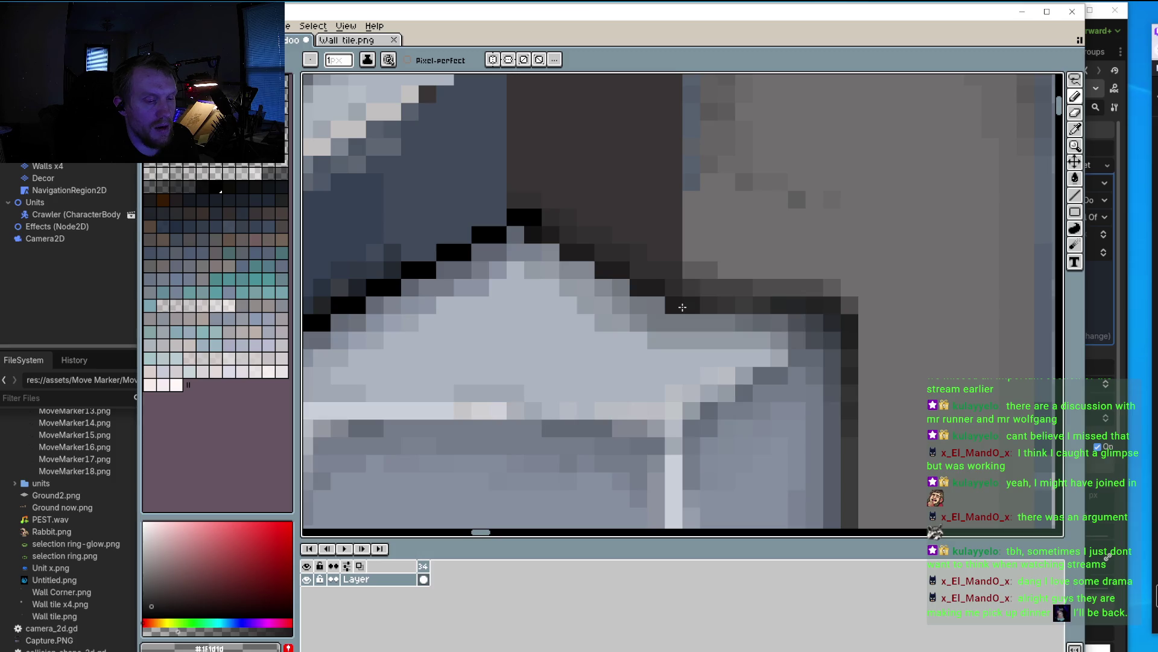
mouse_move(850, 288)
left_mouse_down()
mouse_move(863, 367)
mouse_move(829, 232)
mouse_move(849, 431)
left_mouse_up()
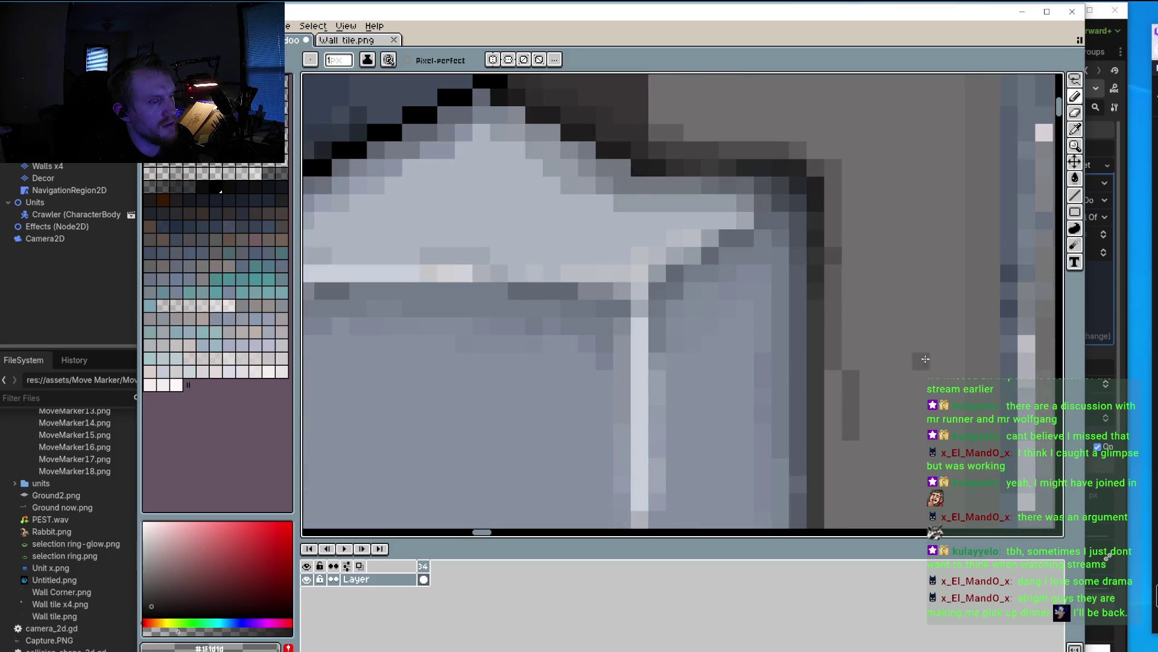
Step: Paint darker shadow strips down beside the cube and darken its bottom-right edge
left_click(1075, 194)
scroll(820, 222, "down", 2)
mouse_move(820, 221)
left_mouse_down()
mouse_move(825, 382)
mouse_move(806, 381)
left_mouse_up()
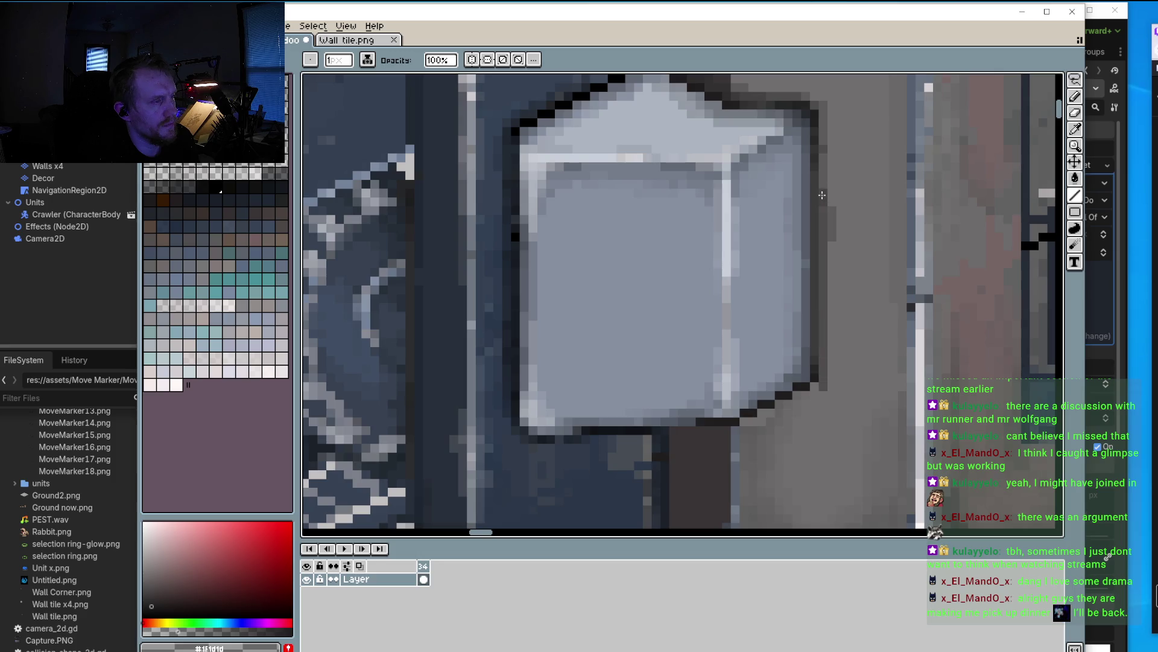
scroll(806, 380, "up", 3)
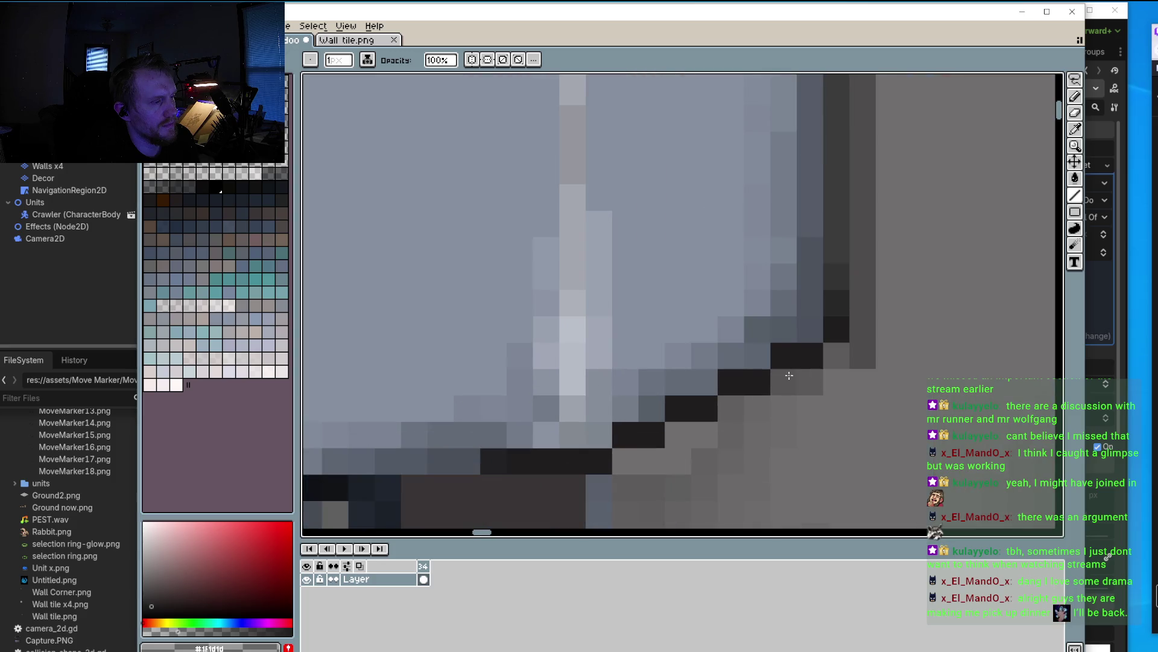
mouse_move(747, 401)
left_mouse_down()
mouse_move(633, 462)
mouse_move(706, 434)
left_mouse_up()
scroll(796, 398, "down", 3)
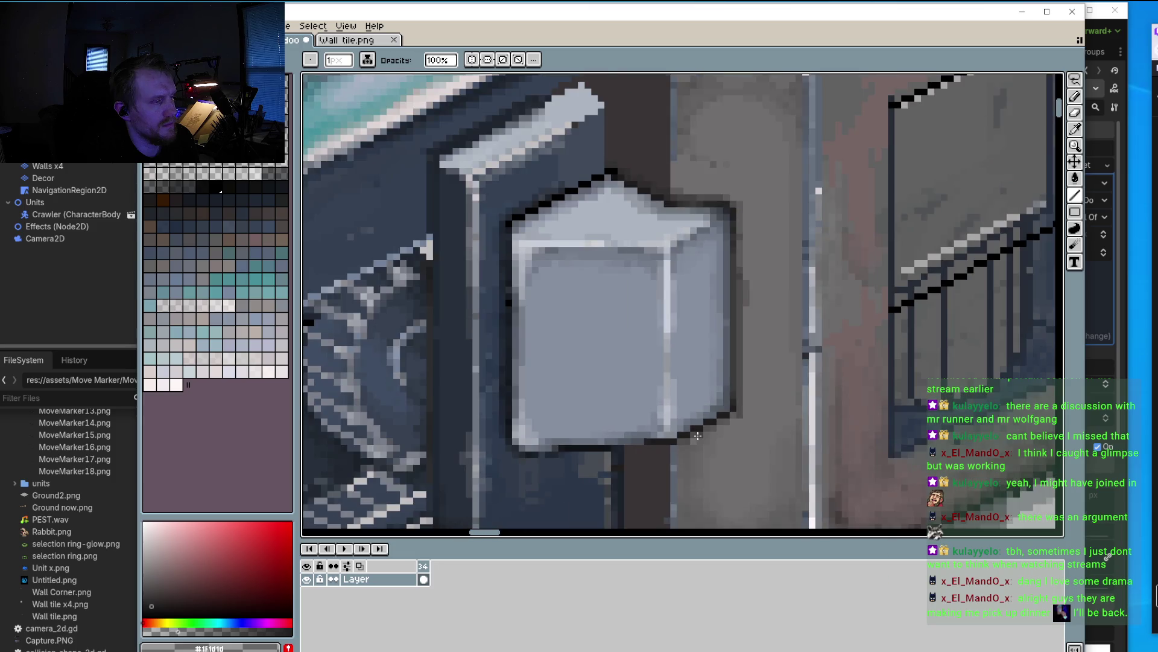
scroll(796, 398, "down", 1)
scroll(802, 396, "up", 1)
scroll(820, 391, "up", 2)
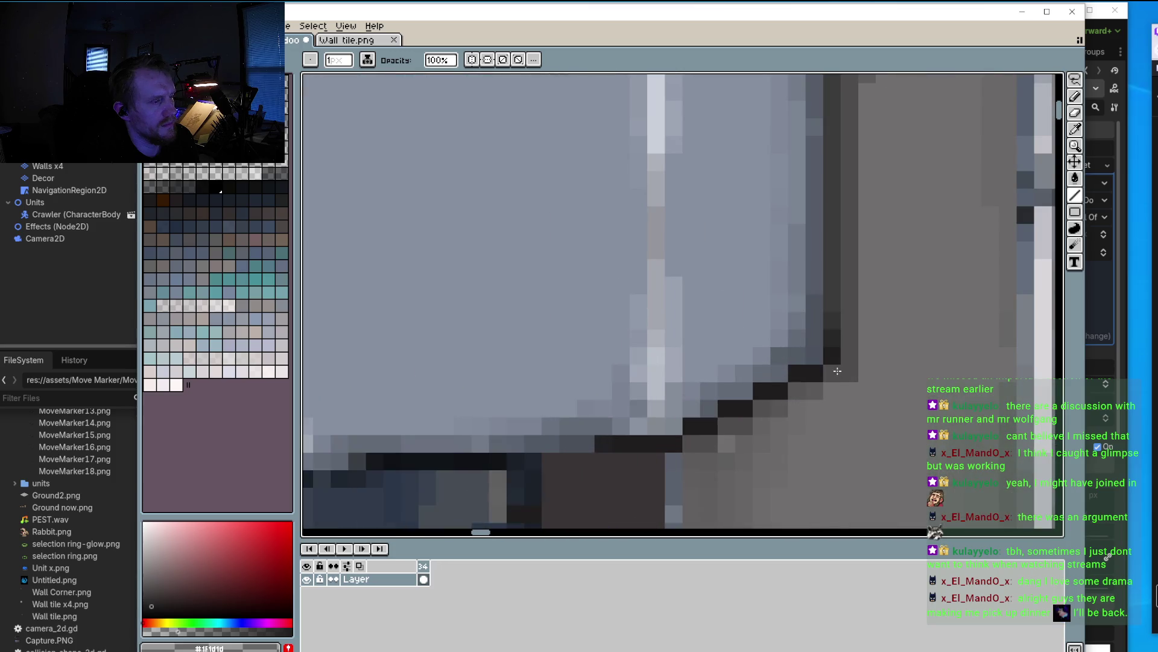
scroll(867, 286, "up", 1)
mouse_move(861, 161)
left_mouse_down()
mouse_move(852, 322)
mouse_move(862, 406)
left_mouse_up()
scroll(864, 393, "down", 2)
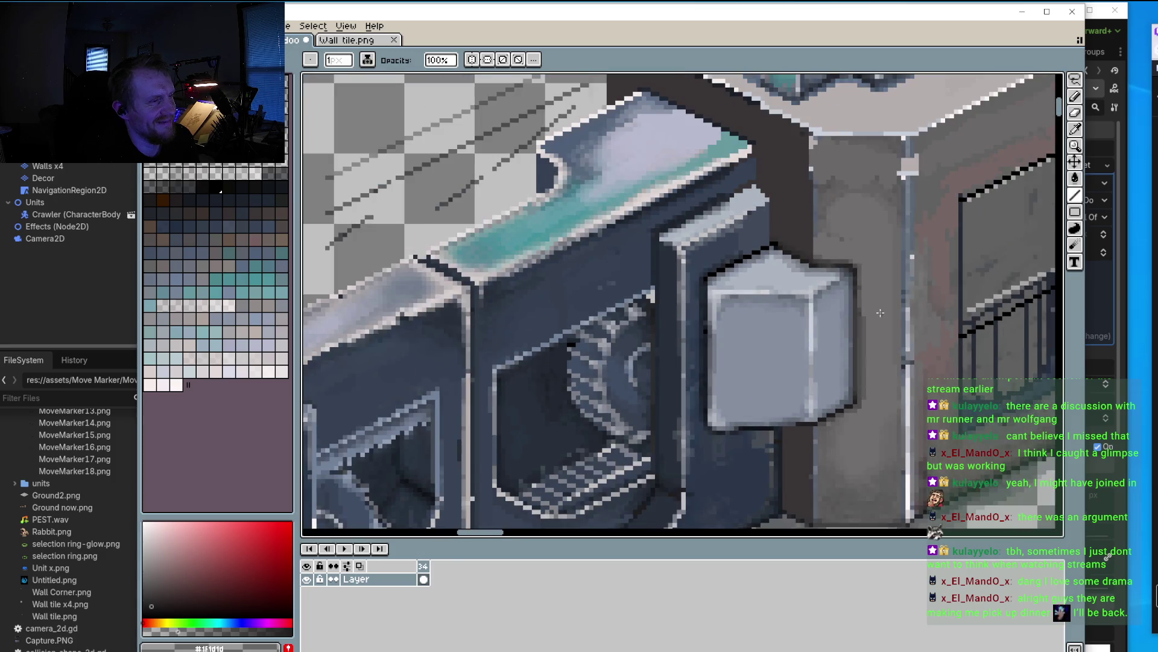
scroll(880, 312, "up", 2)
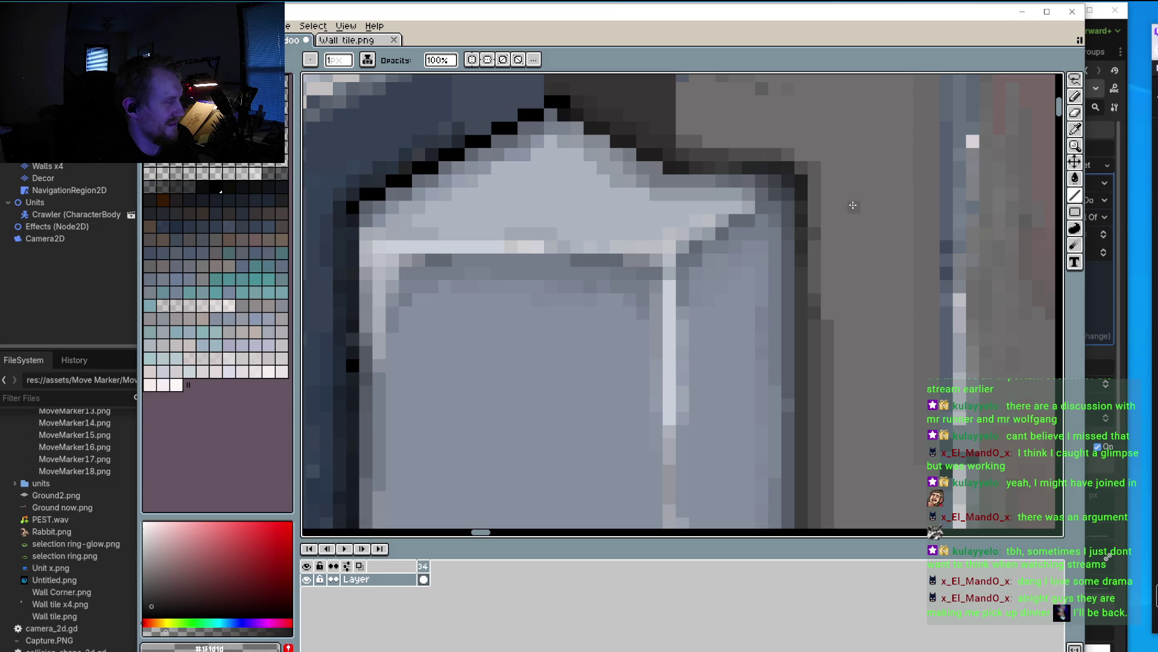
left_click_drag(827, 314, 832, 173)
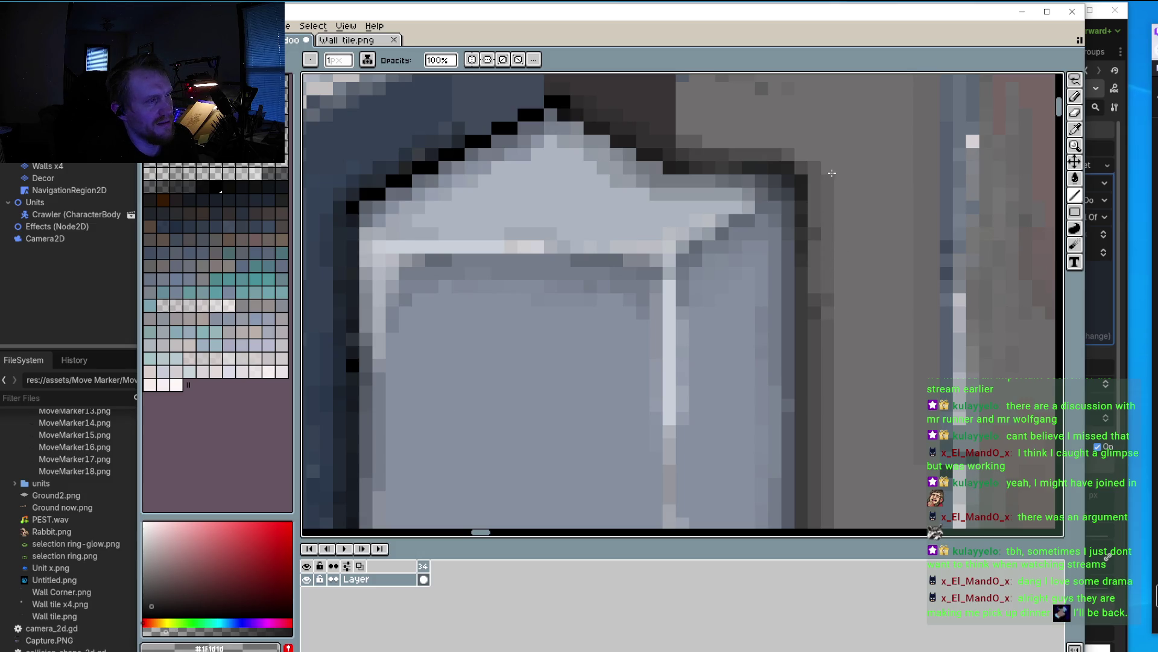
scroll(828, 302, "down", 2)
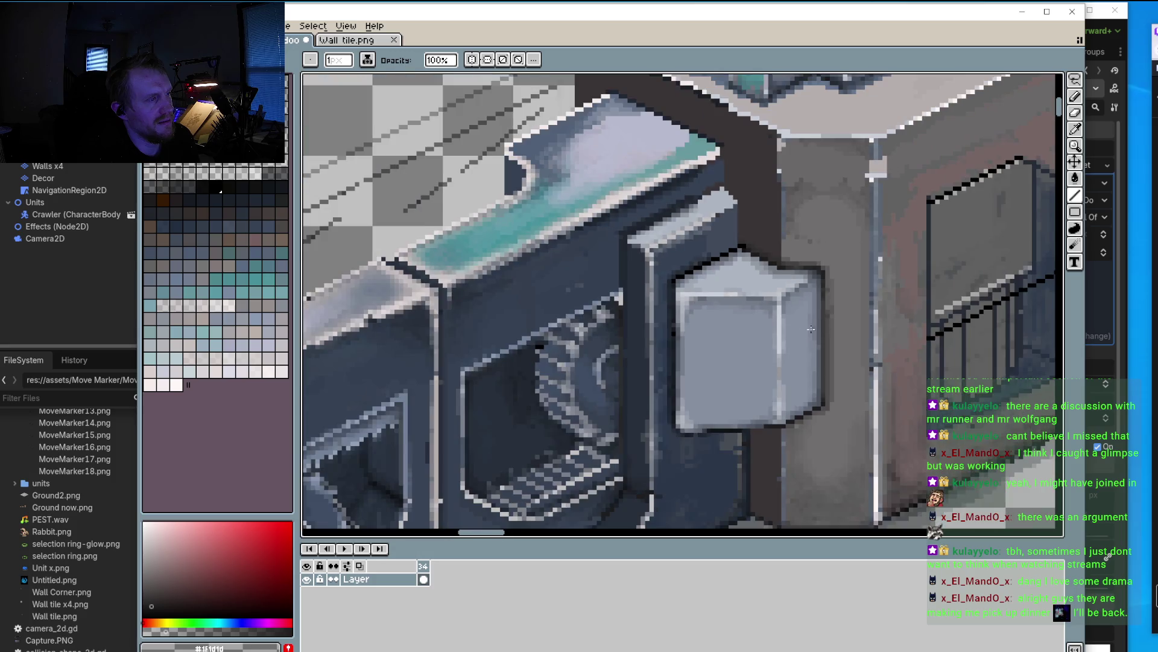
scroll(811, 329, "up", 2)
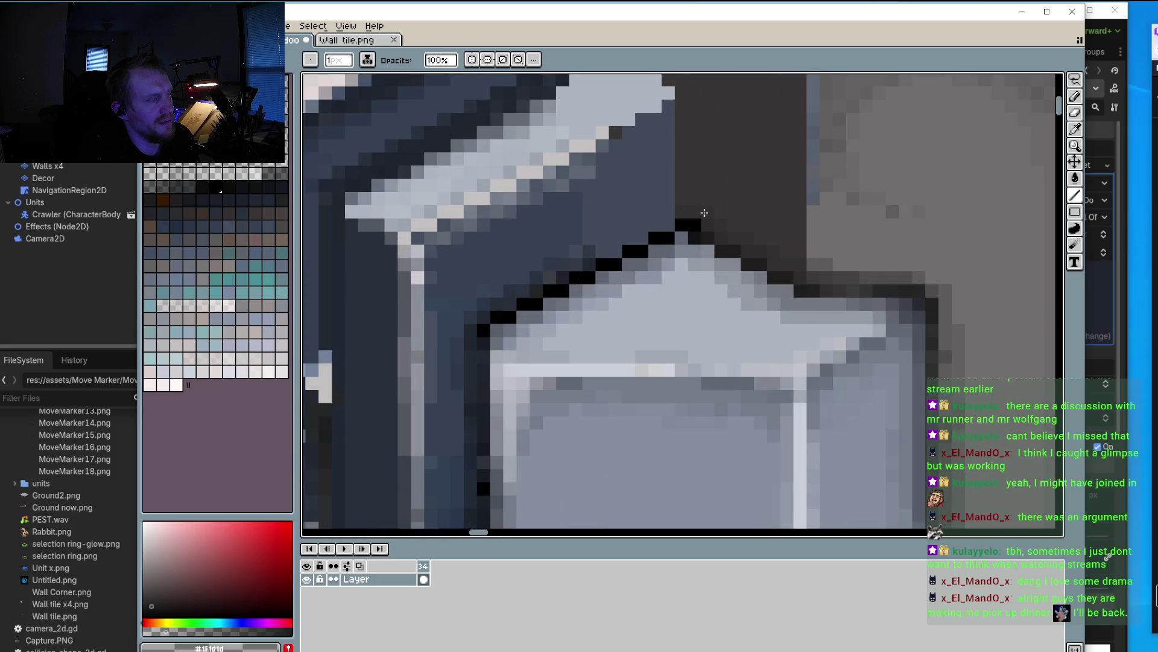
scroll(674, 154, "up", 2)
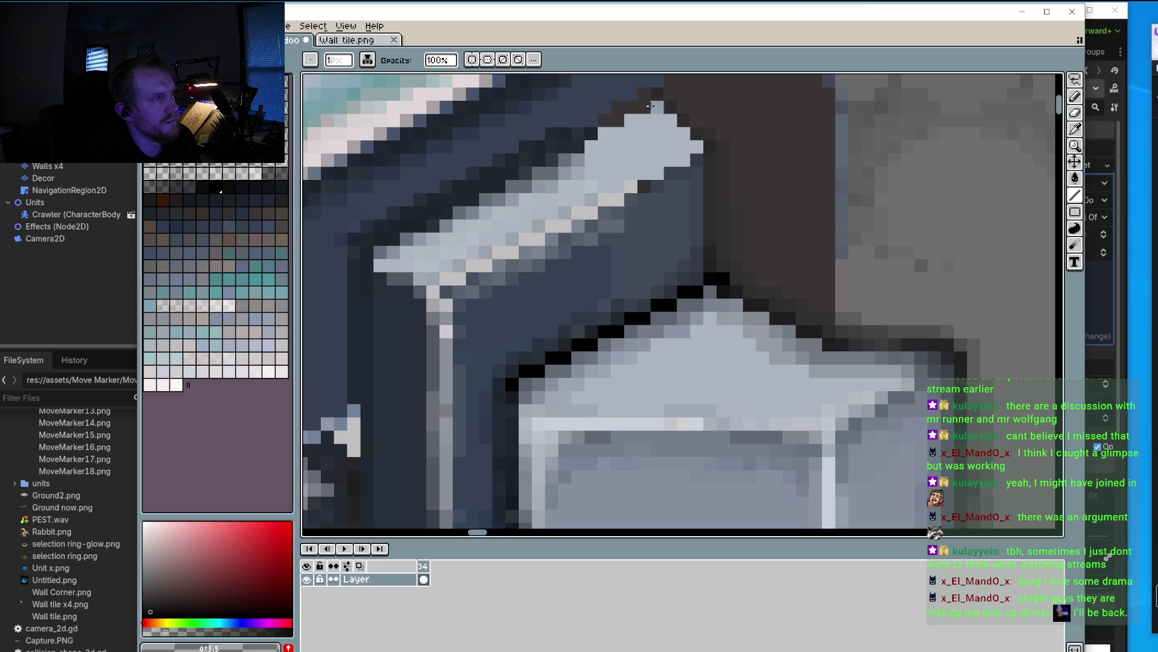
scroll(664, 103, "down", 2)
scroll(652, 115, "down", 1)
scroll(621, 136, "up", 2)
scroll(651, 181, "up", 2)
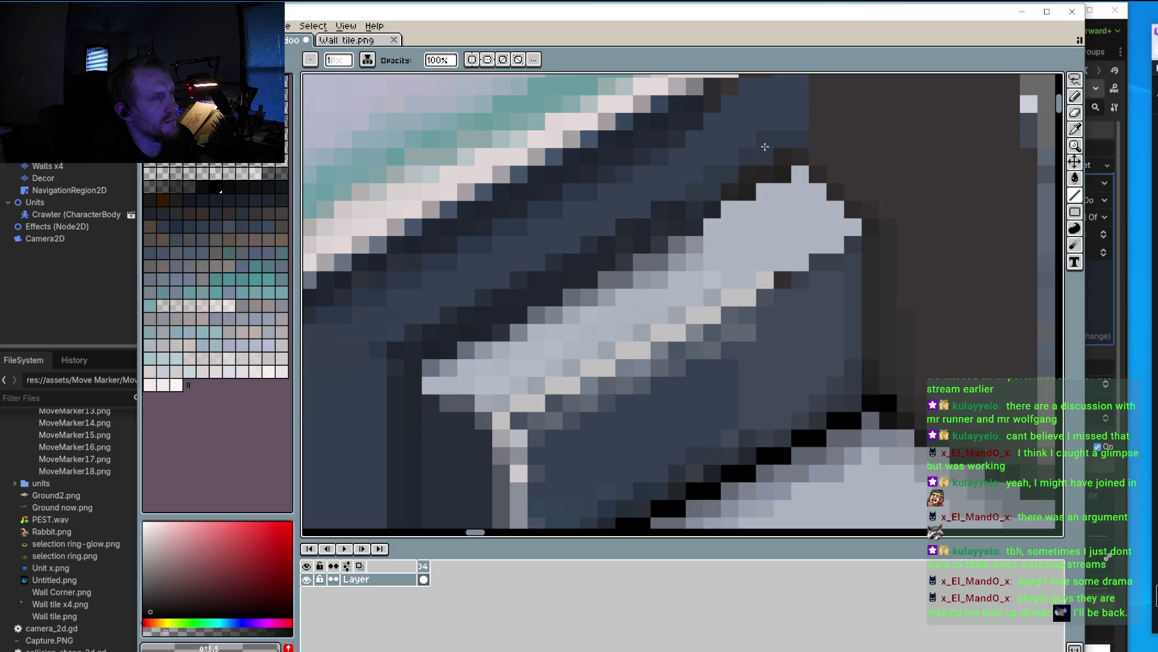
Step: Tone down a bright pixel at the central panel's corner
scroll(742, 230, "up", 2)
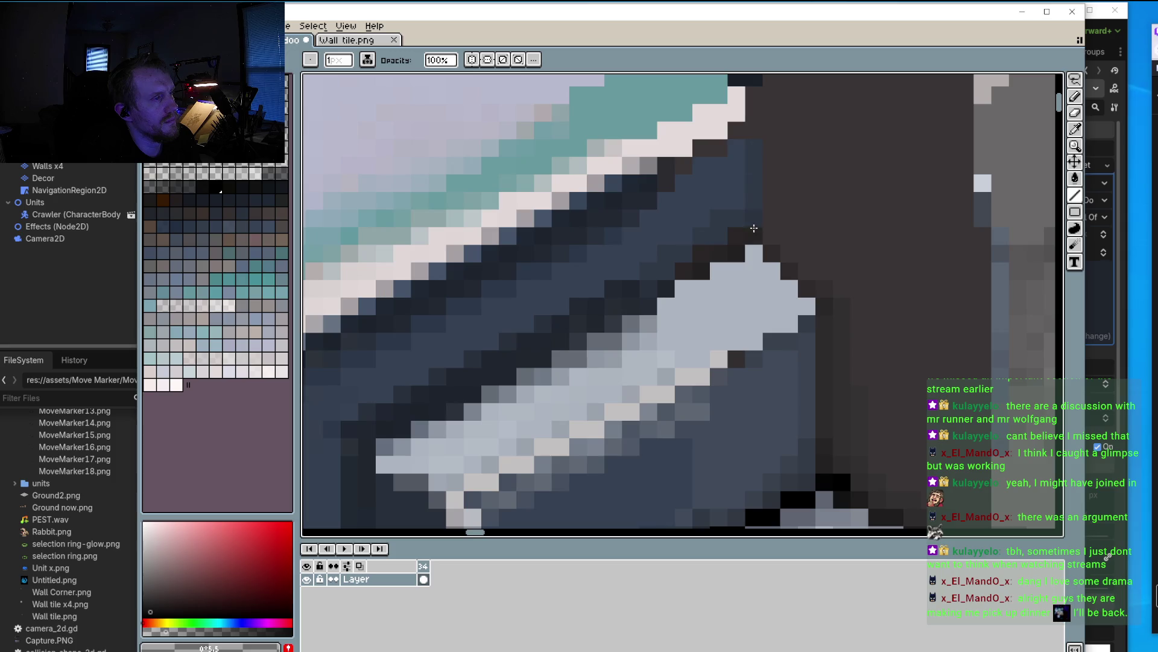
scroll(751, 242, "up", 3)
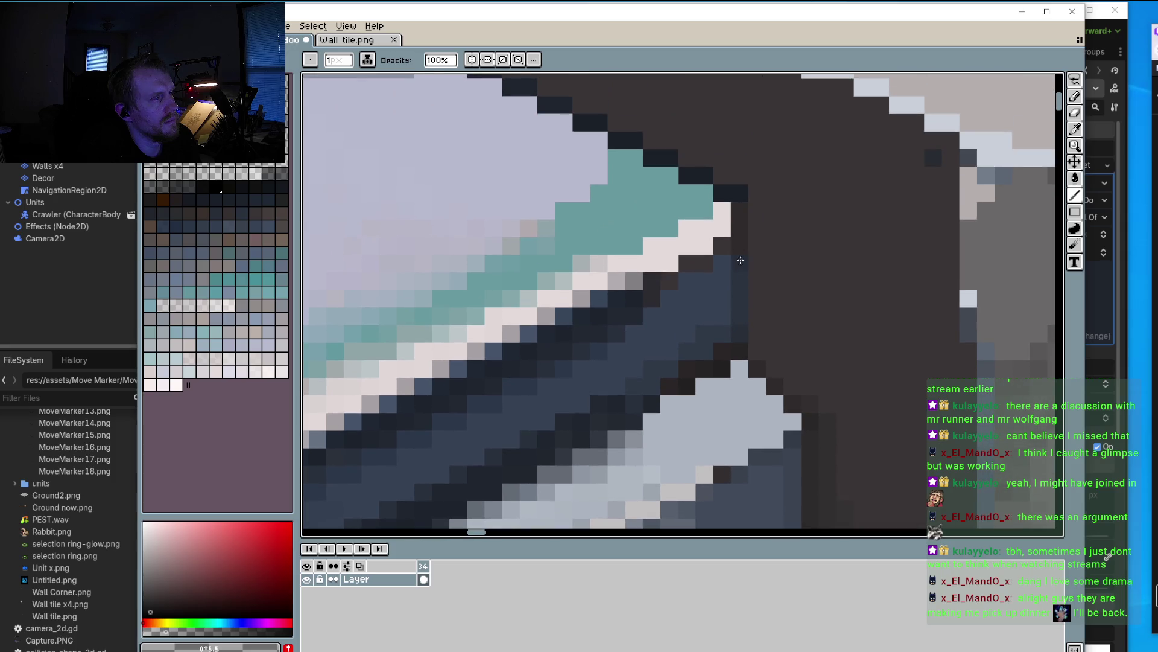
left_click(673, 270)
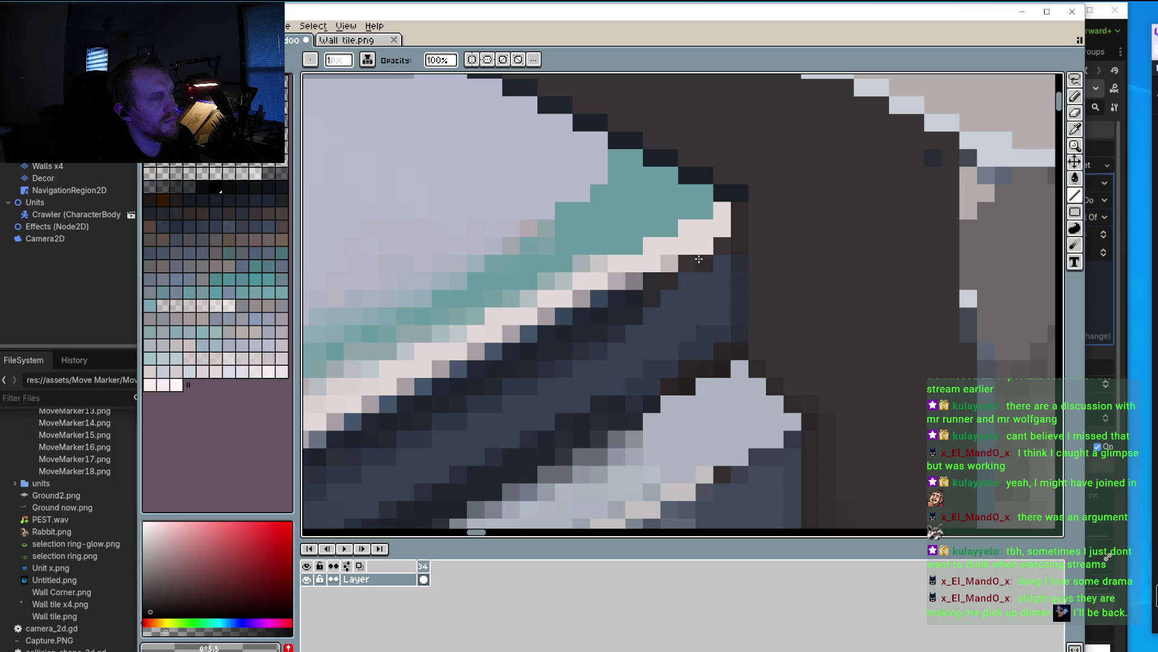
scroll(712, 249, "down", 3)
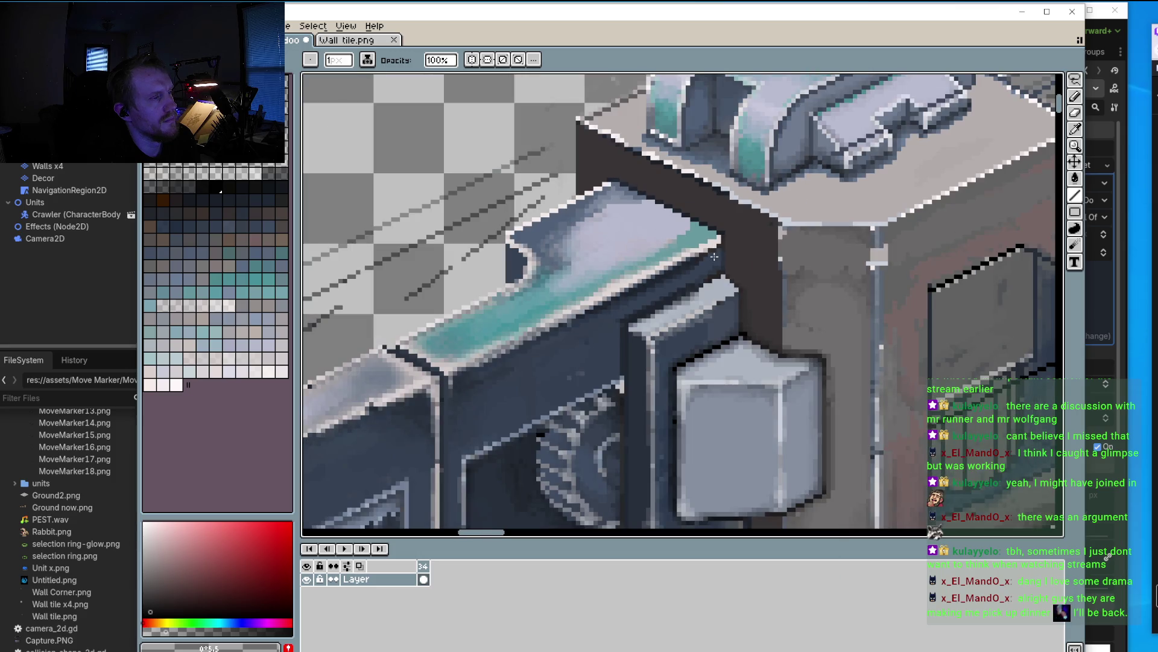
scroll(714, 257, "up", 2)
scroll(718, 245, "up", 2)
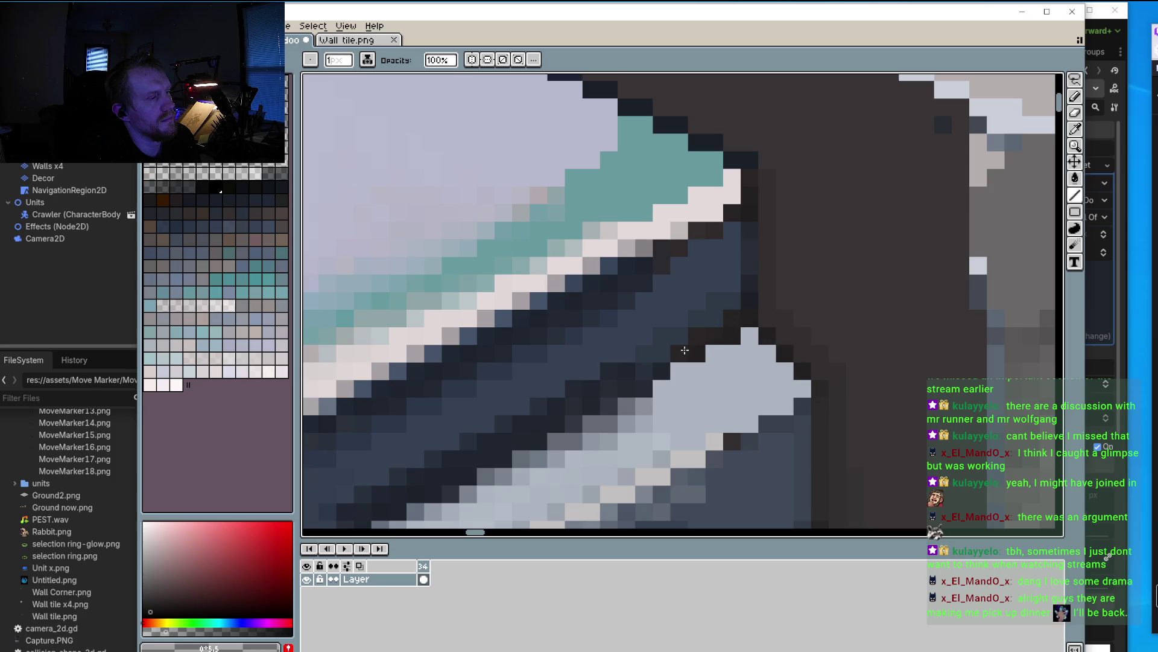
scroll(684, 350, "down", 3)
scroll(683, 423, "up", 4)
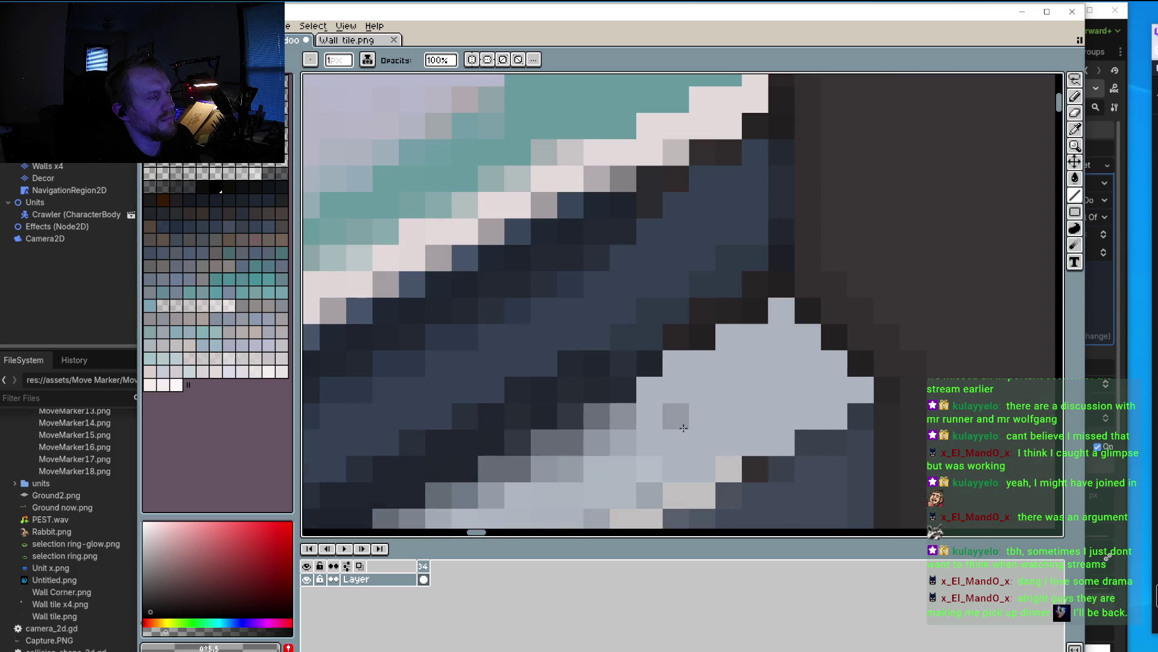
scroll(683, 427, "down", 1)
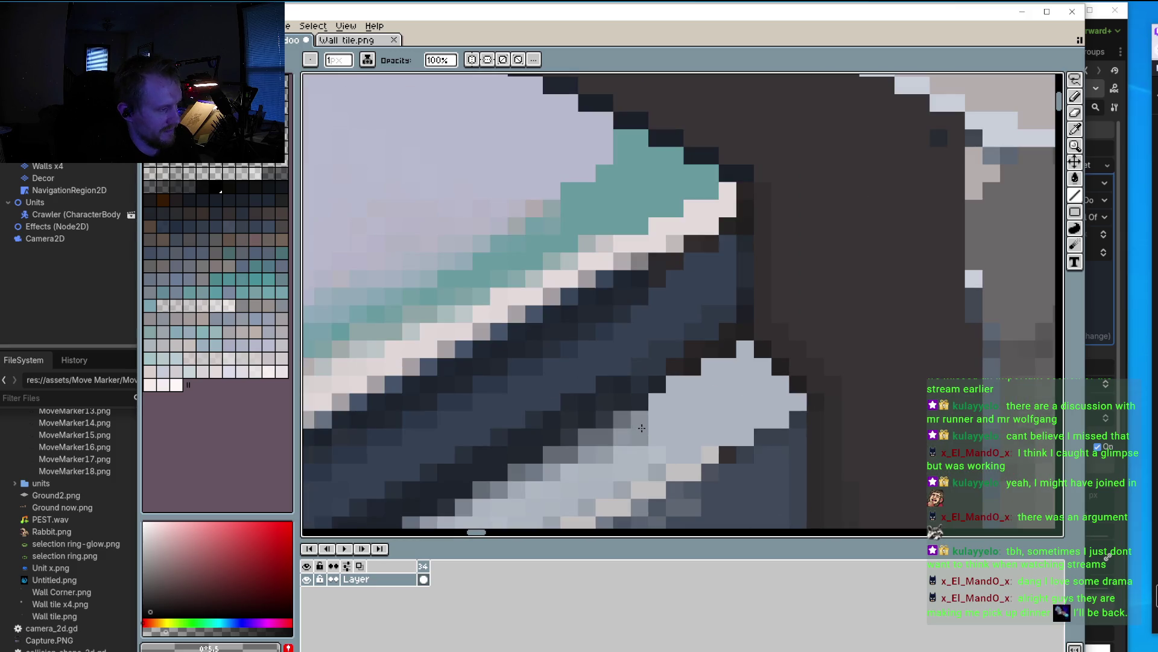
Step: Paint a diagonal grey-blue highlight stroke along the panel edge
key("i")
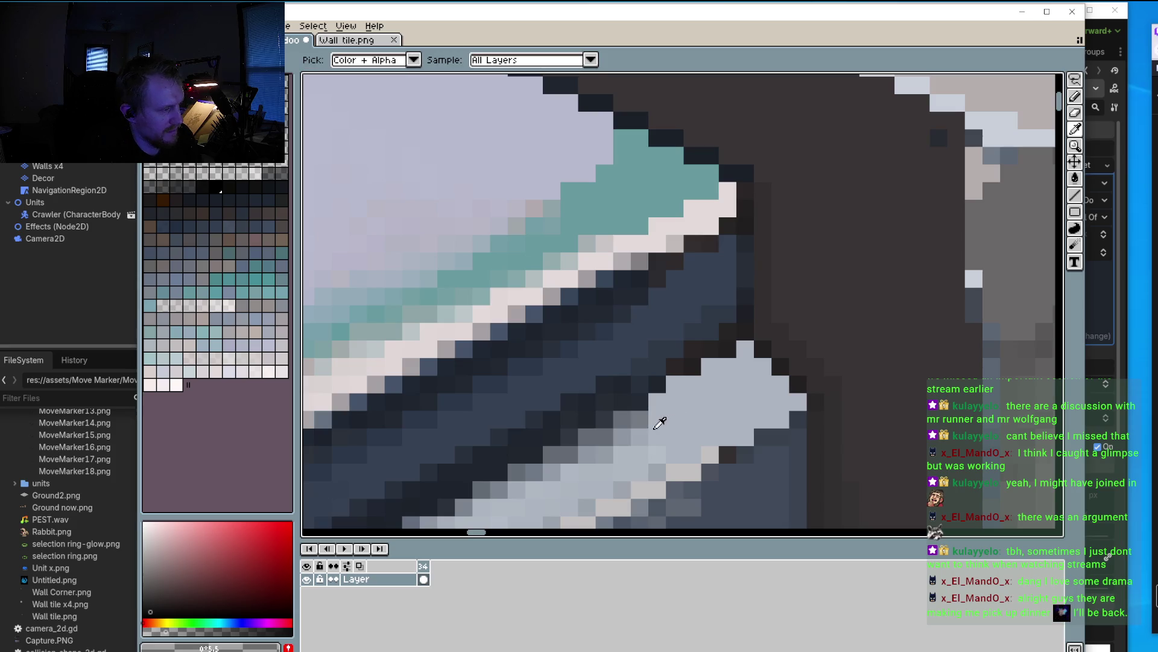
left_click(647, 415)
key("b")
mouse_move(652, 403)
left_mouse_down()
mouse_move(732, 359)
mouse_move(797, 392)
left_mouse_up()
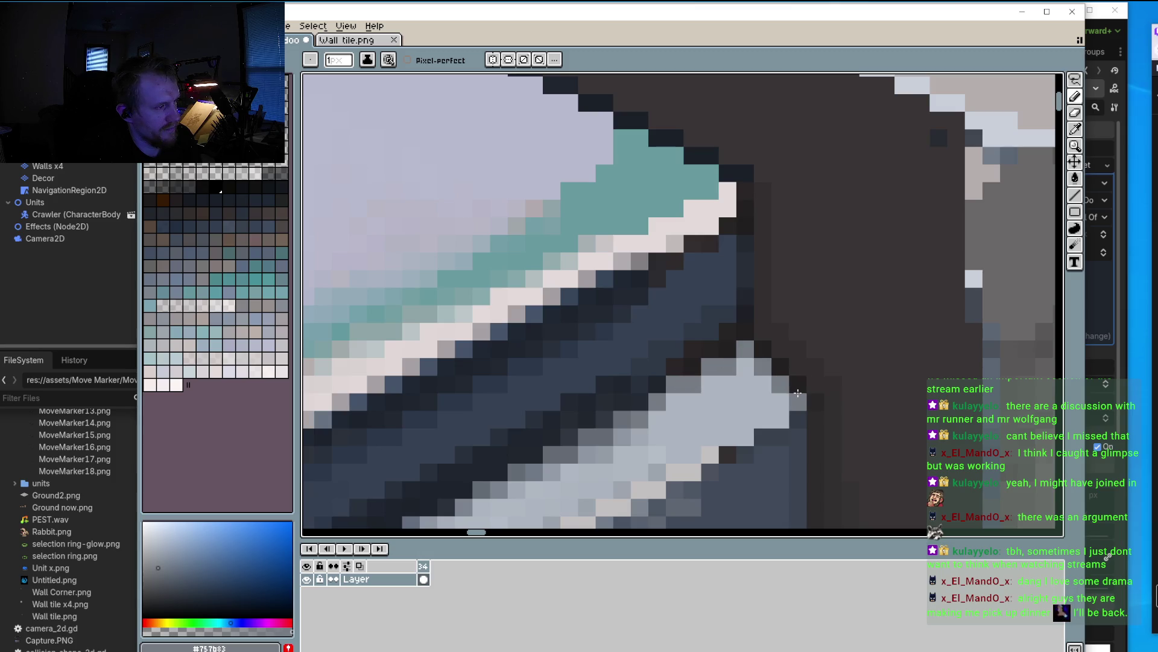
scroll(797, 393, "down", 1)
scroll(784, 374, "down", 3)
scroll(767, 338, "up", 2)
scroll(756, 323, "up", 1)
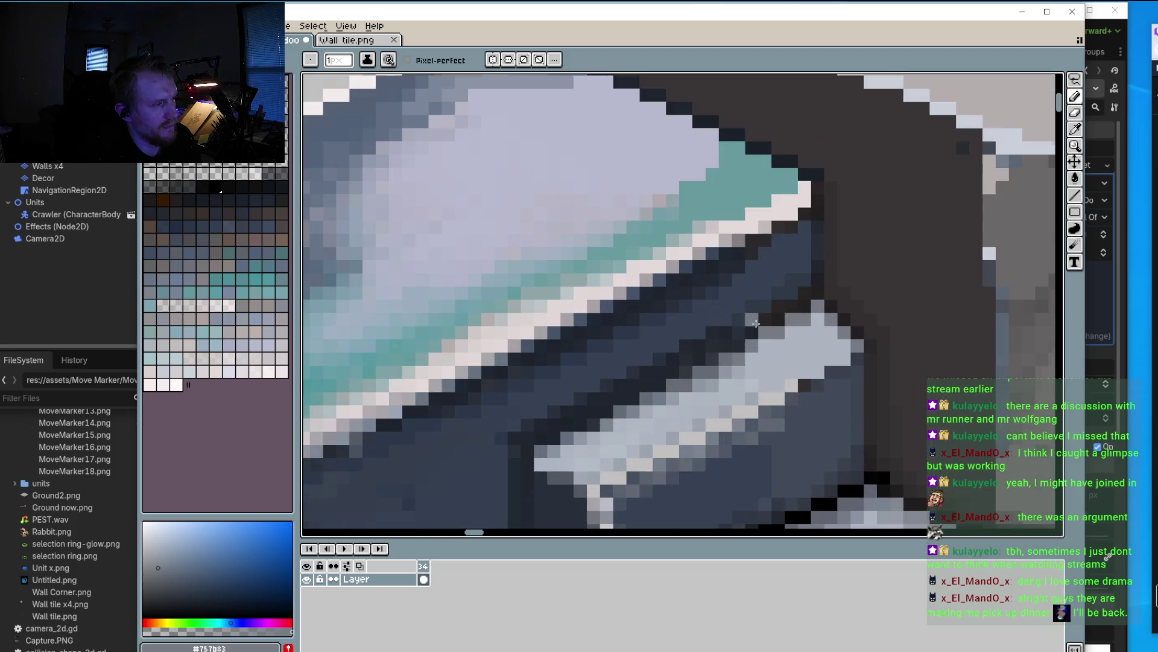
scroll(763, 347, "up", 1)
Step: Sample dark navy shades and paint shadow pixels down the panel edge beside the grey block
key("i")
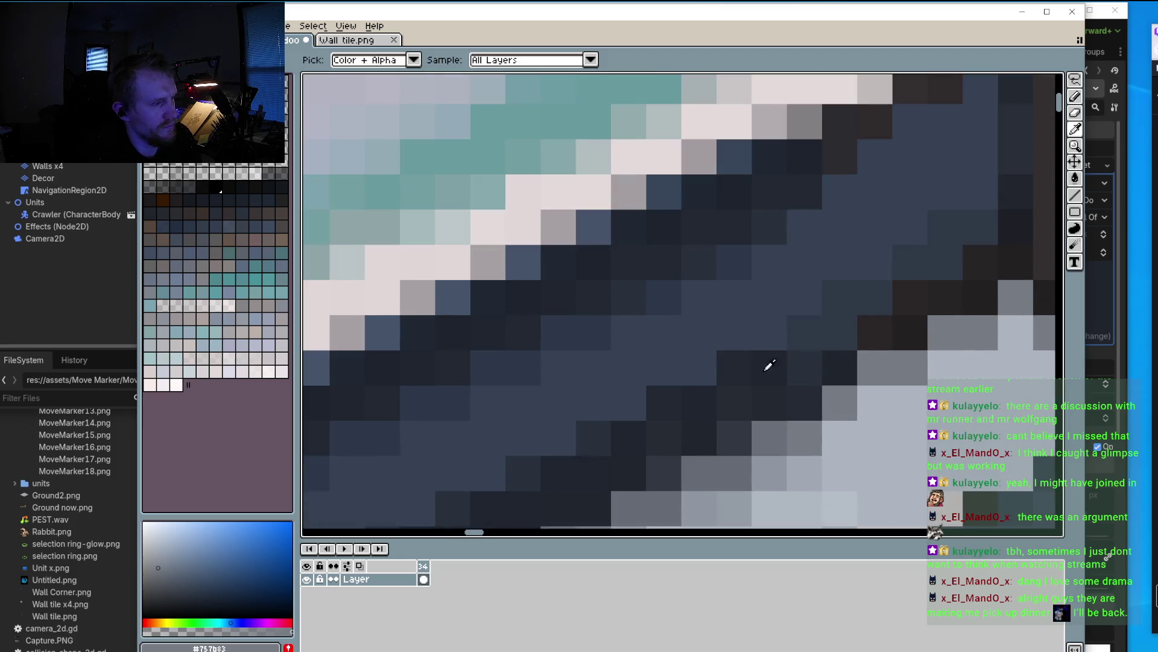
left_click(805, 357)
key("b")
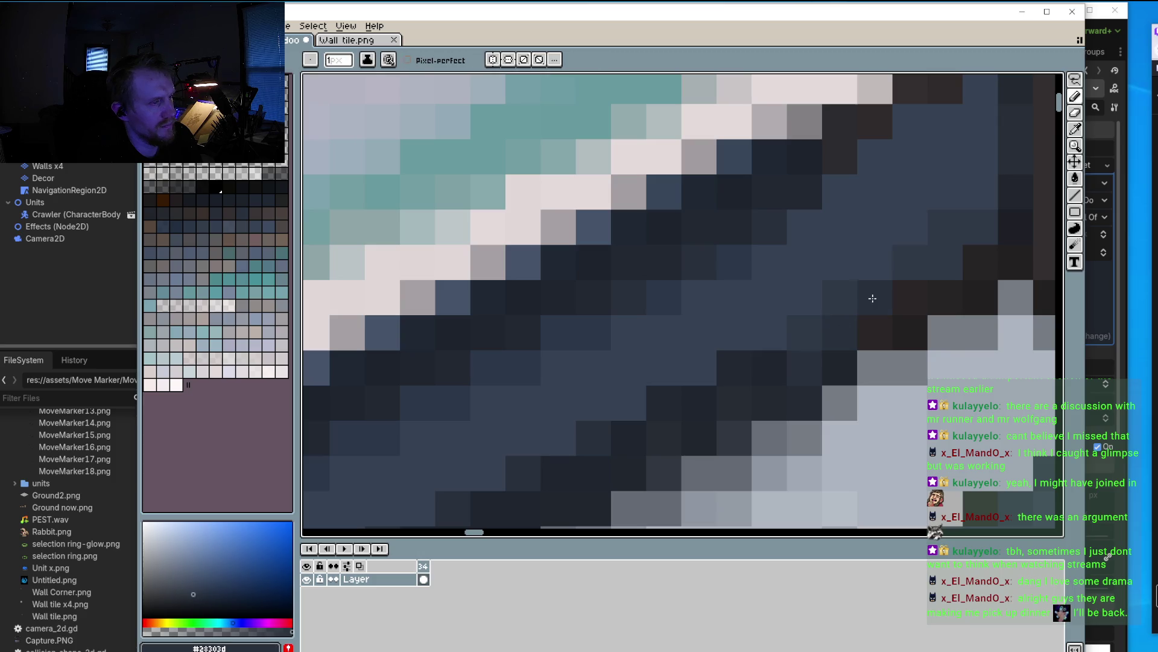
scroll(971, 242, "down", 3)
scroll(958, 265, "up", 2)
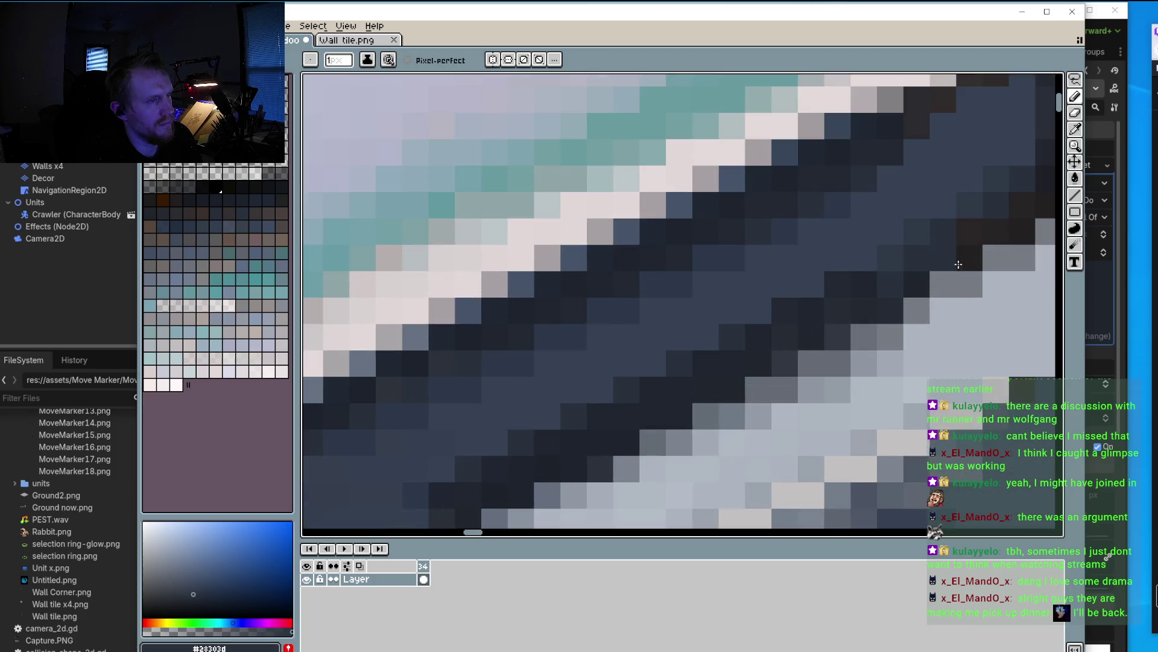
scroll(958, 264, "up", 1)
key("i")
left_click(369, 513)
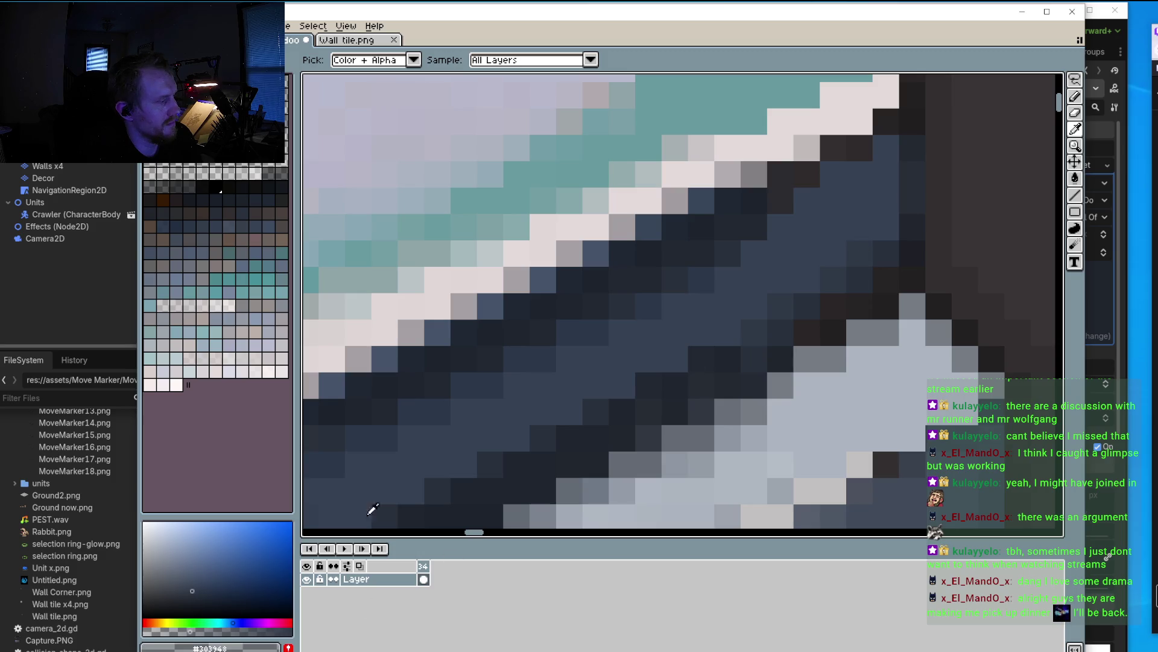
key("b")
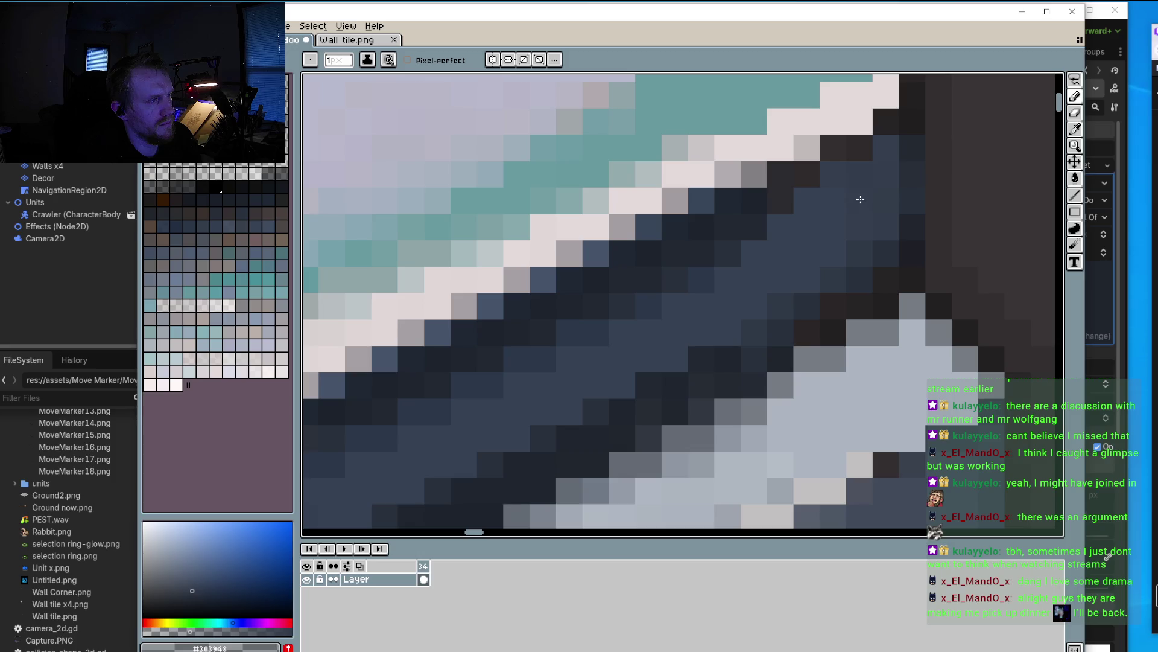
key("i")
left_click(924, 181)
key("b")
left_click_drag(892, 149, 887, 227)
left_click_drag(860, 174, 828, 171)
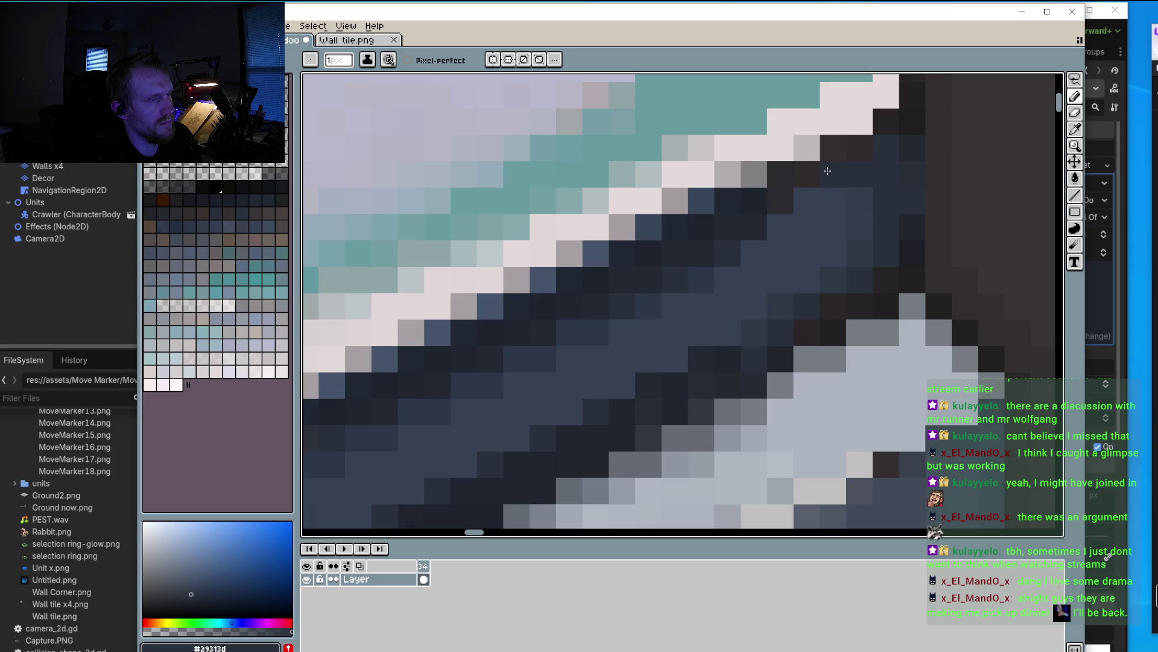
left_click_drag(860, 244, 860, 262)
scroll(856, 236, "down", 1)
scroll(856, 260, "down", 4)
scroll(832, 284, "up", 1)
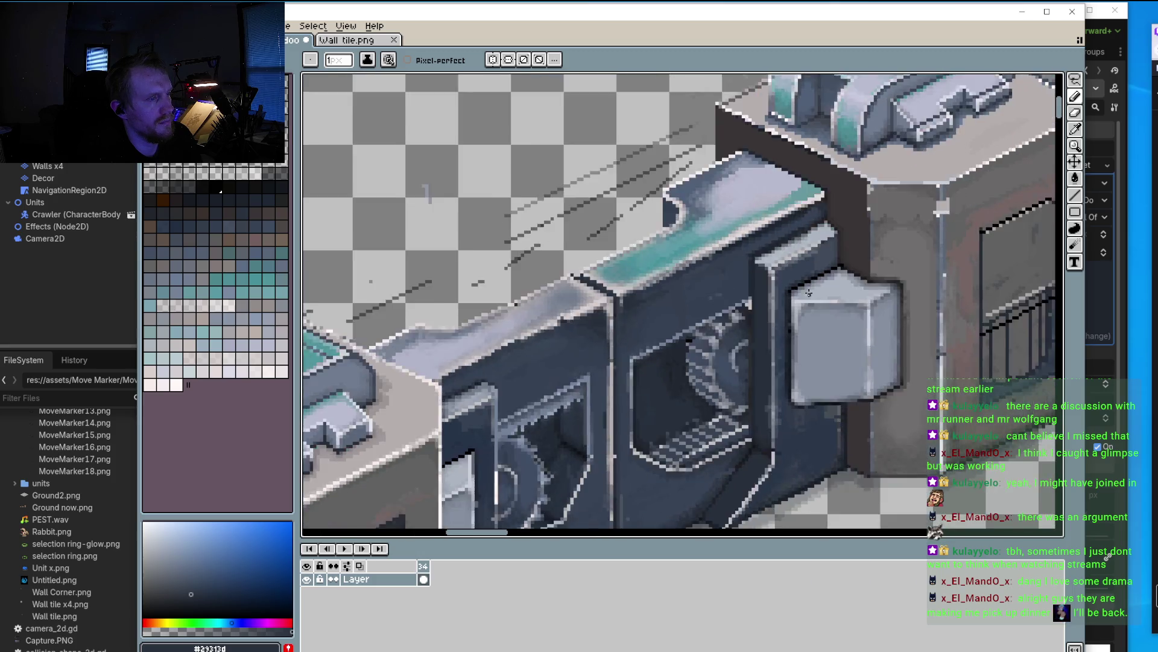
scroll(806, 296, "down", 2)
scroll(800, 296, "down", 1)
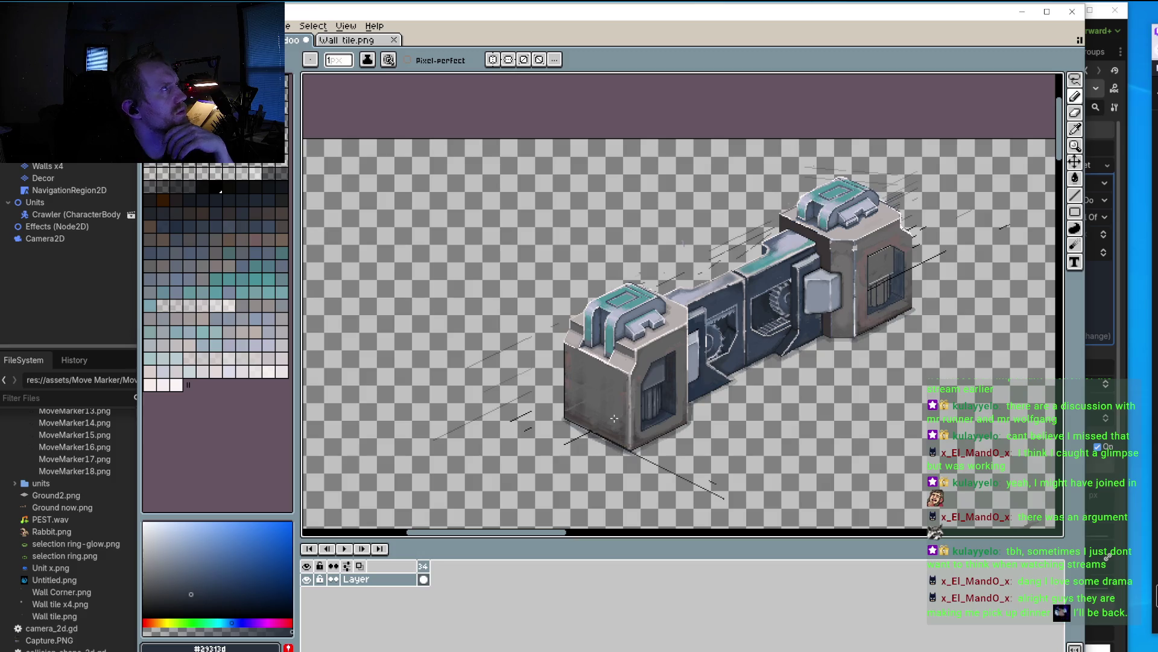
Step: Exit Aseprite via File > Exit, saving Wall tile.png at the prompt
left_click(151, 25)
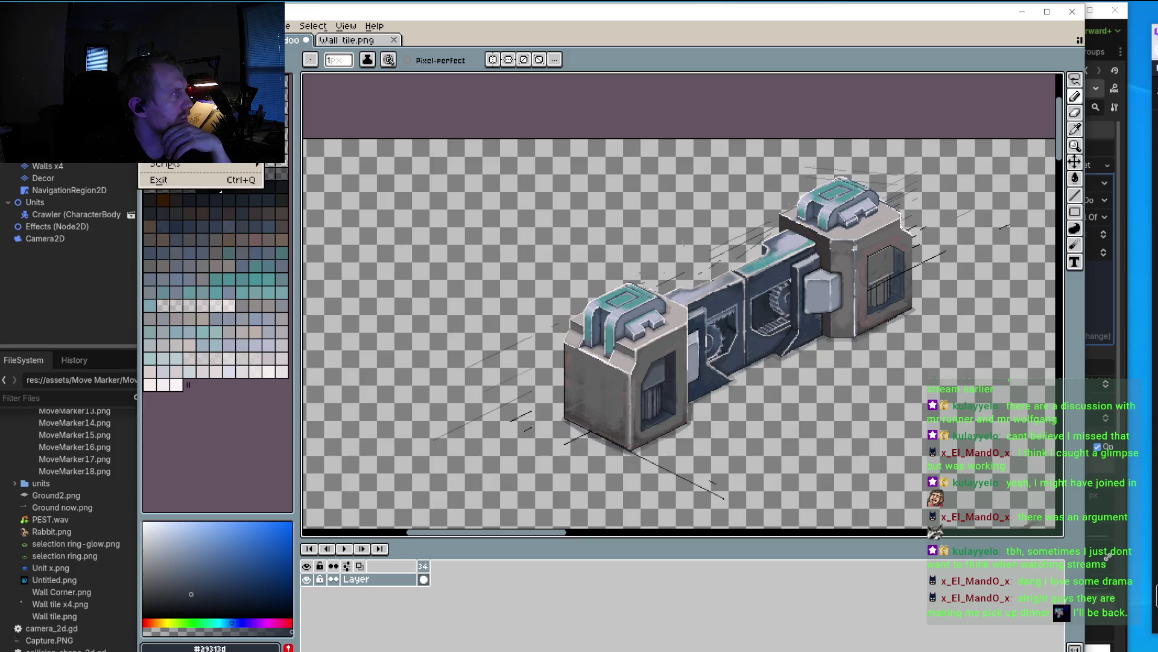
left_click(181, 179)
left_click(608, 383)
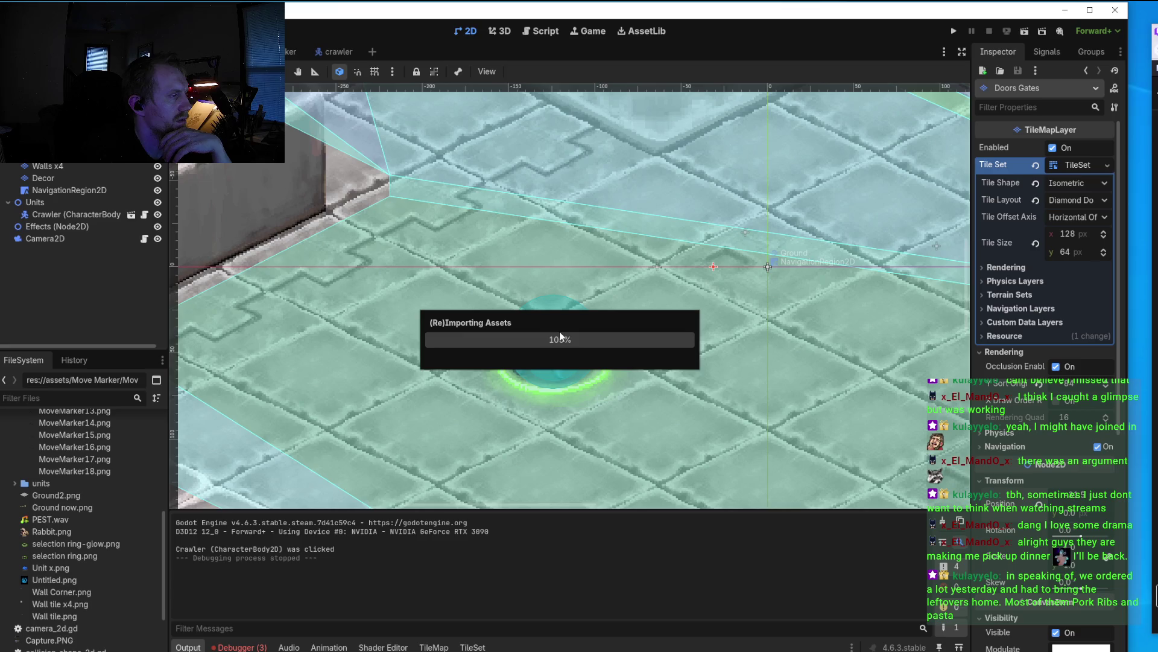
Step: Run the level in Godot to test the updated gate tile
left_click(953, 31)
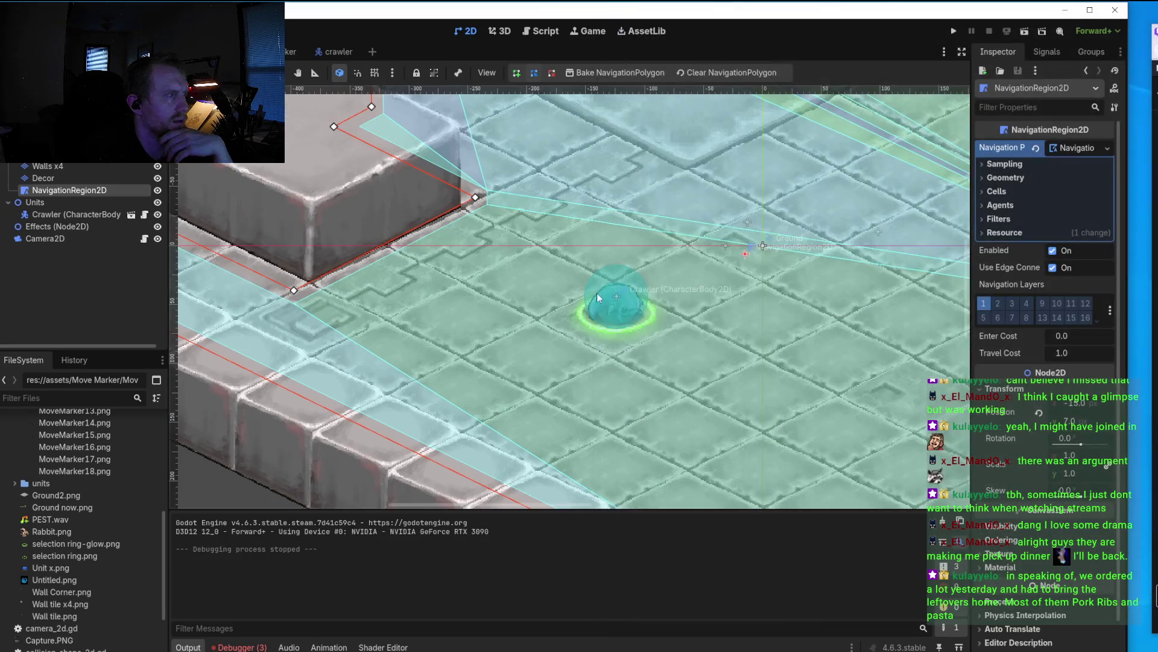
scroll(598, 296, "down", 3)
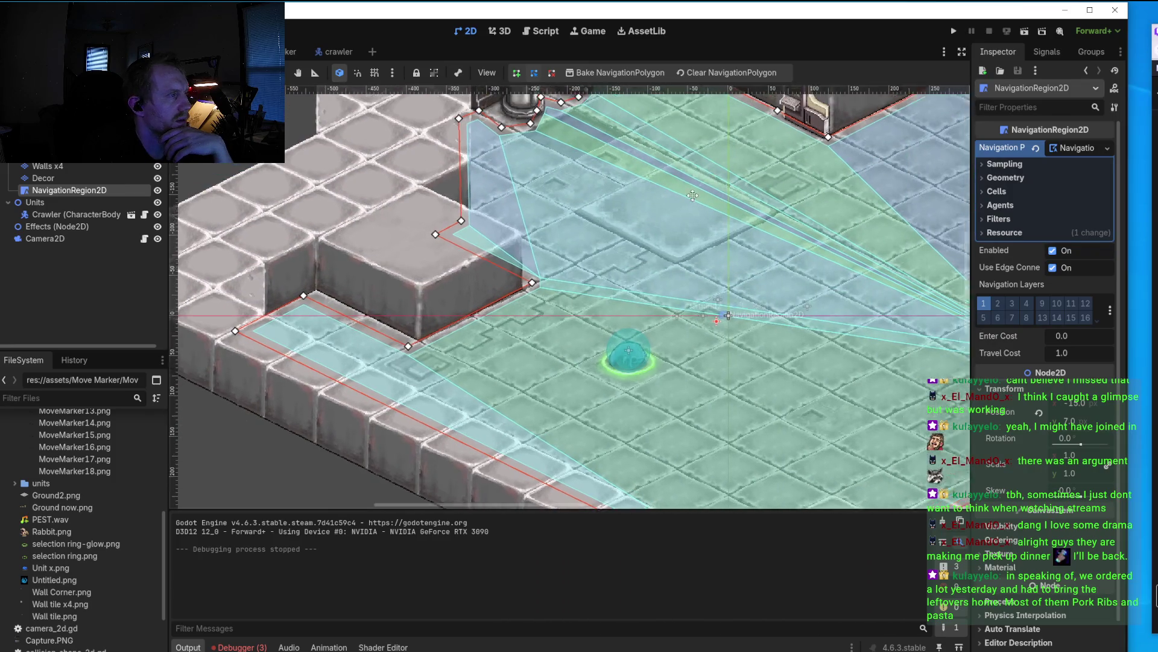
scroll(692, 195, "up", 3)
scroll(778, 271, "up", 3)
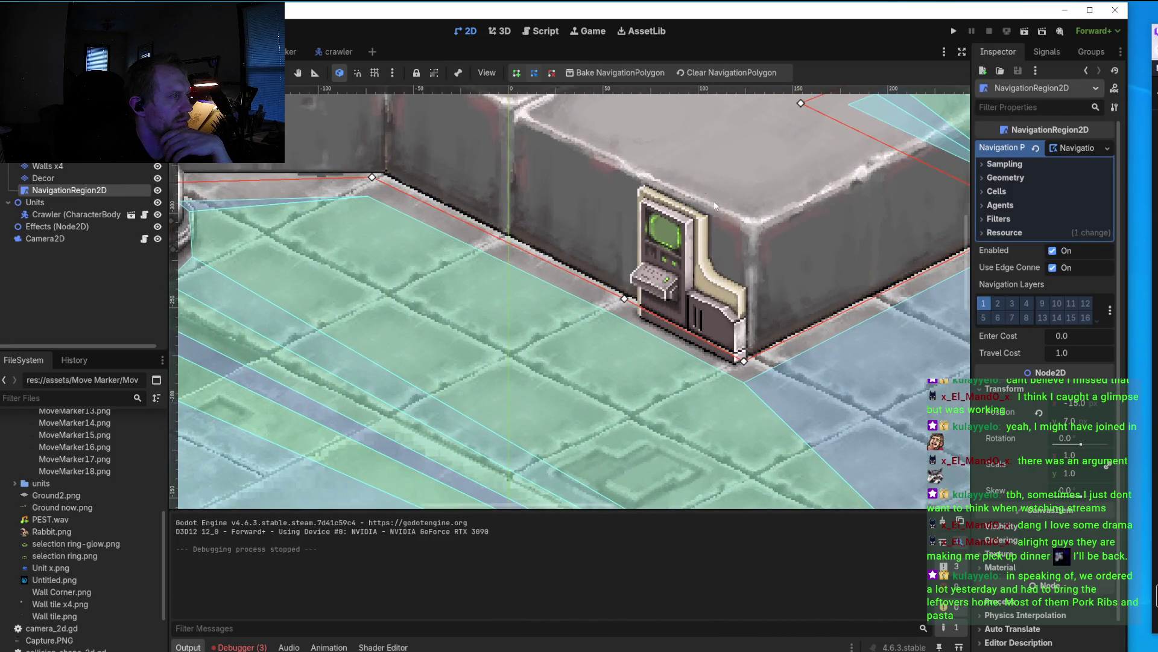
scroll(714, 206, "down", 1)
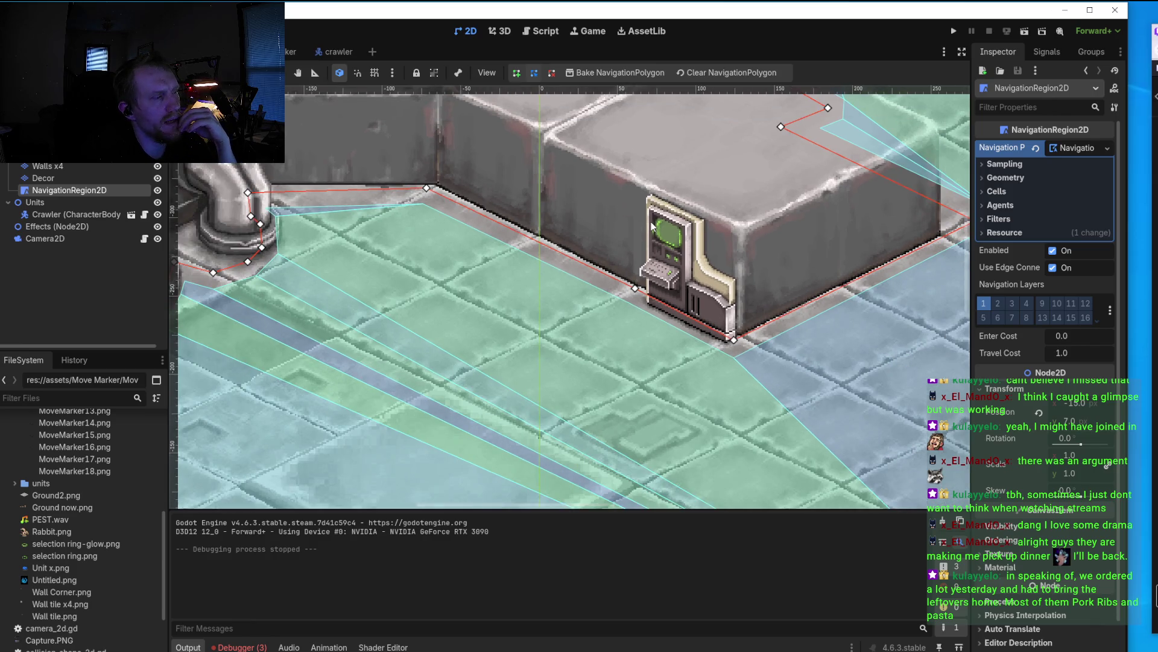
scroll(652, 227, "down", 1)
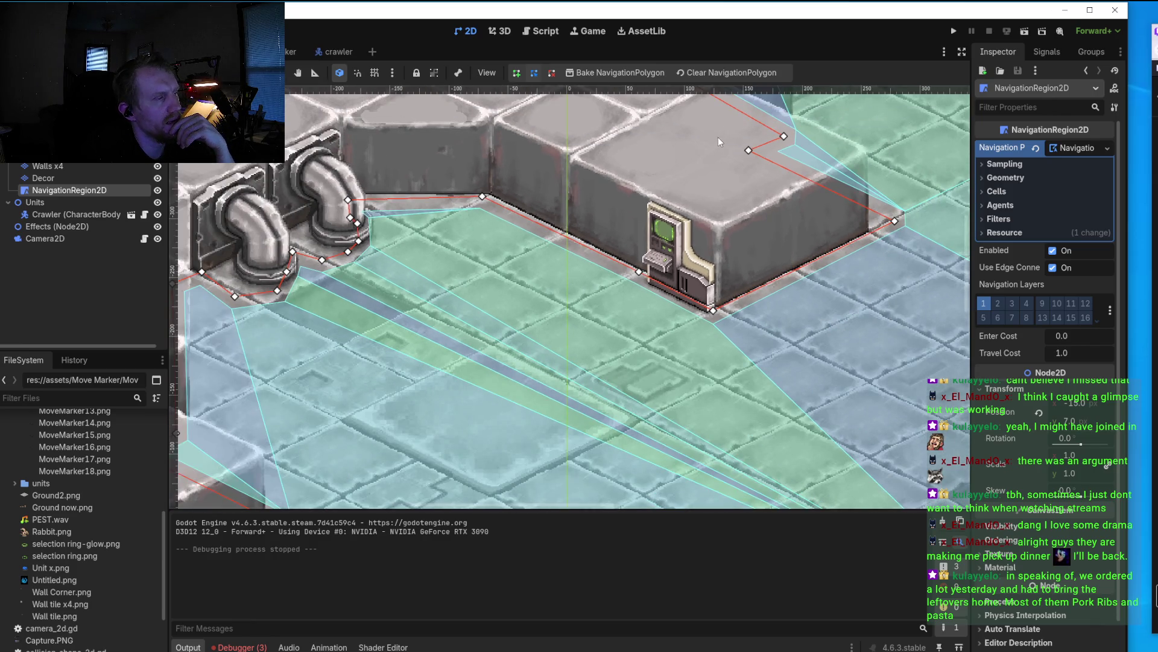
scroll(724, 175, "down", 3)
scroll(700, 335, "up", 3)
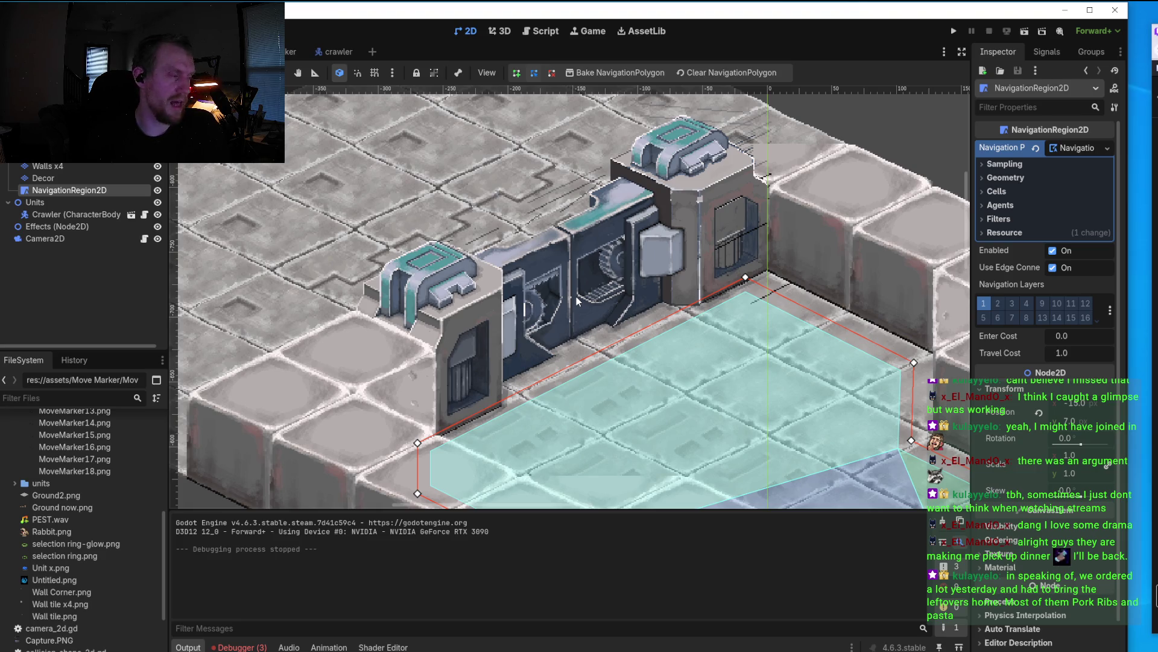
Step: Zoom the viewport in on the gate tile's stair grating, then return to Aseprite
scroll(576, 295, "up", 2)
scroll(578, 303, "up", 3)
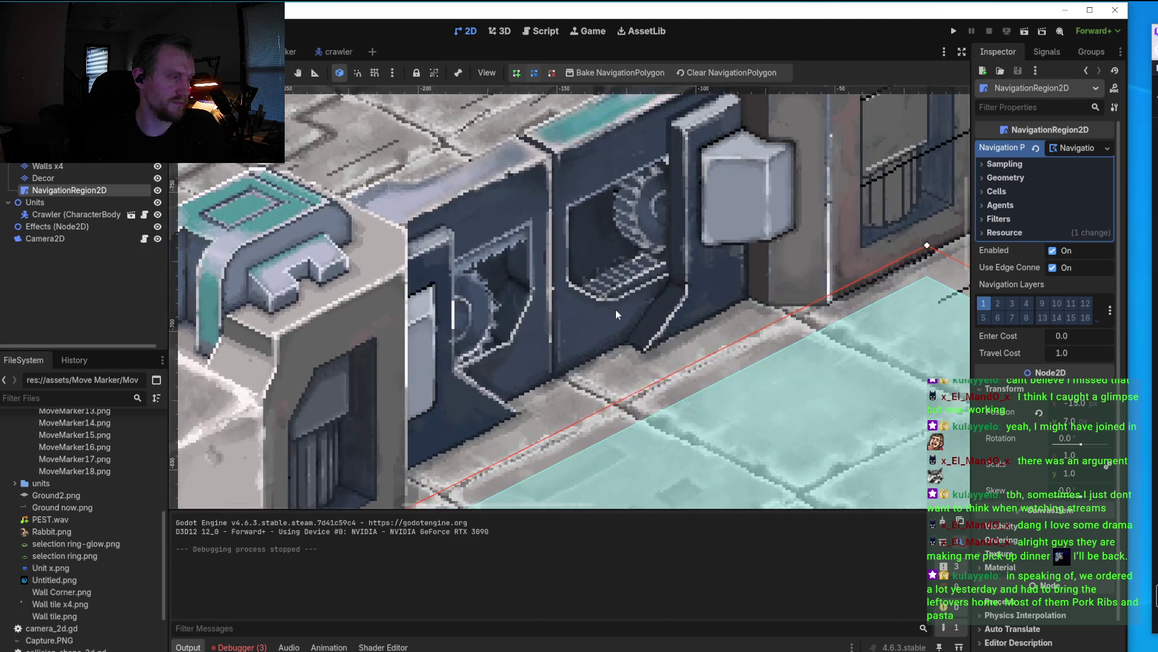
scroll(615, 310, "up", 3)
scroll(616, 309, "up", 1)
scroll(634, 383, "up", 1)
scroll(631, 422, "up", 1)
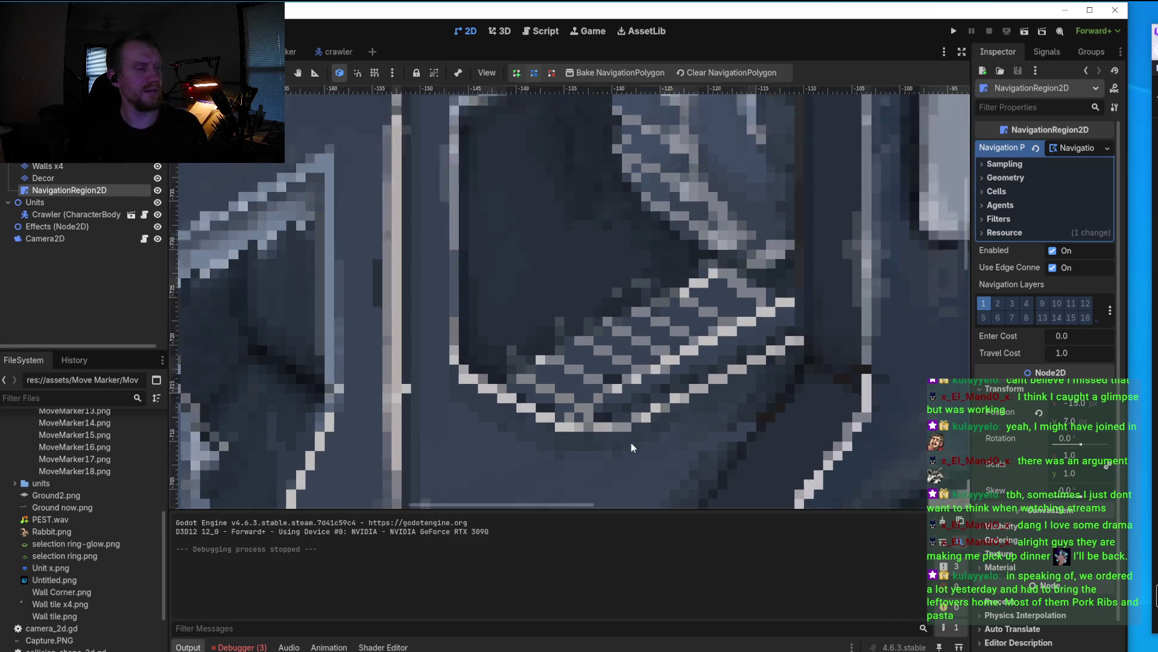
scroll(631, 443, "up", 1)
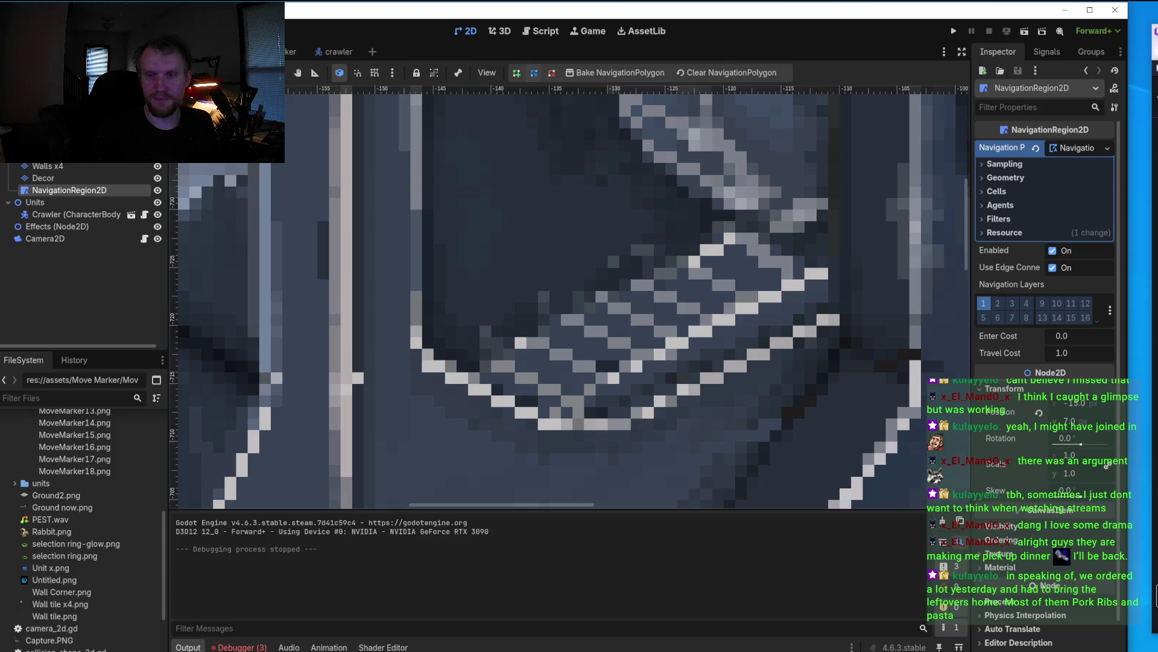
key("alt+Tab")
Step: Sample the grating's mid blue-grey and paint and darken pixels on the stair grating
scroll(566, 366, "up", 2)
scroll(566, 366, "up", 2)
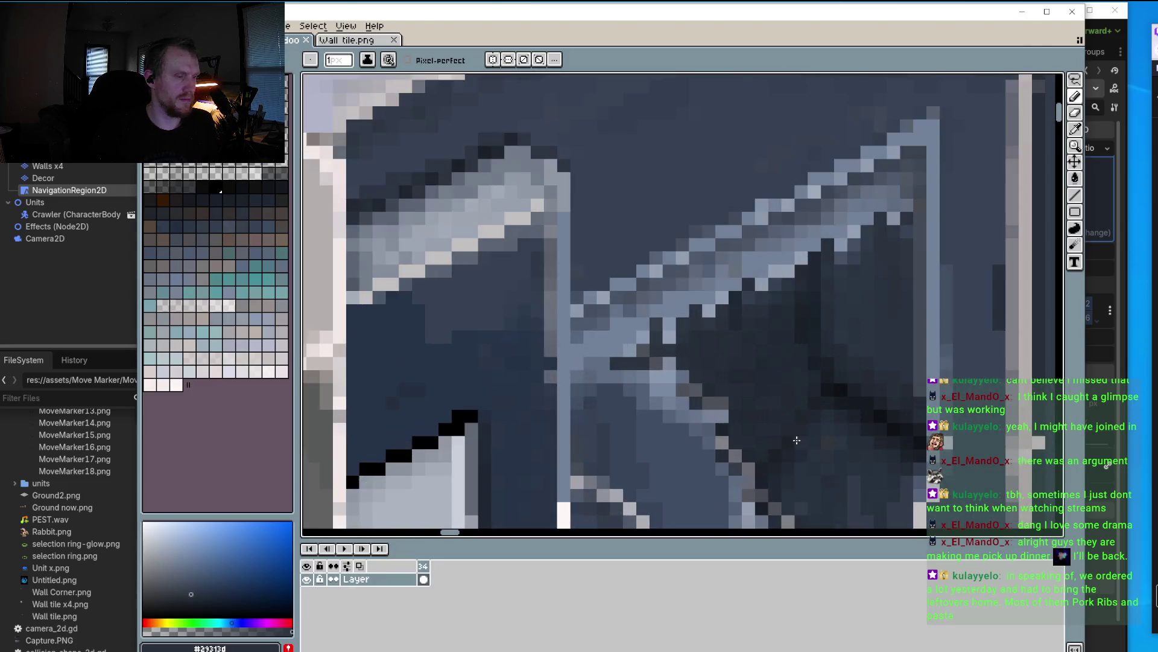
scroll(566, 366, "up", 2)
scroll(566, 365, "down", 3)
scroll(766, 347, "up", 3)
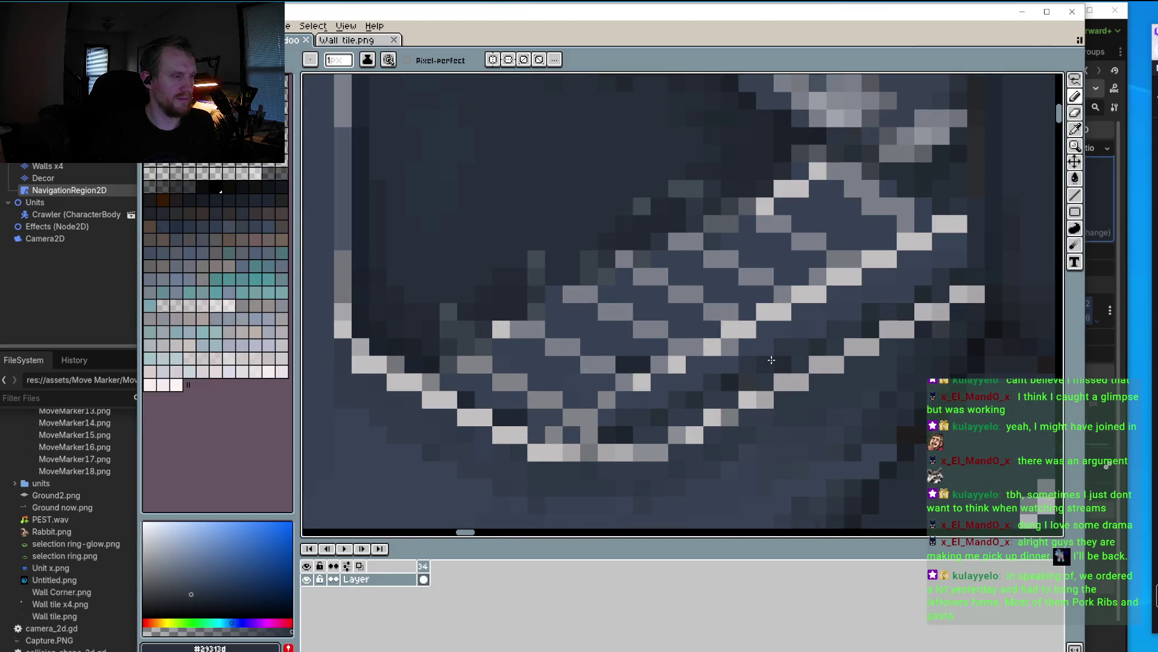
left_click(766, 347, "alt")
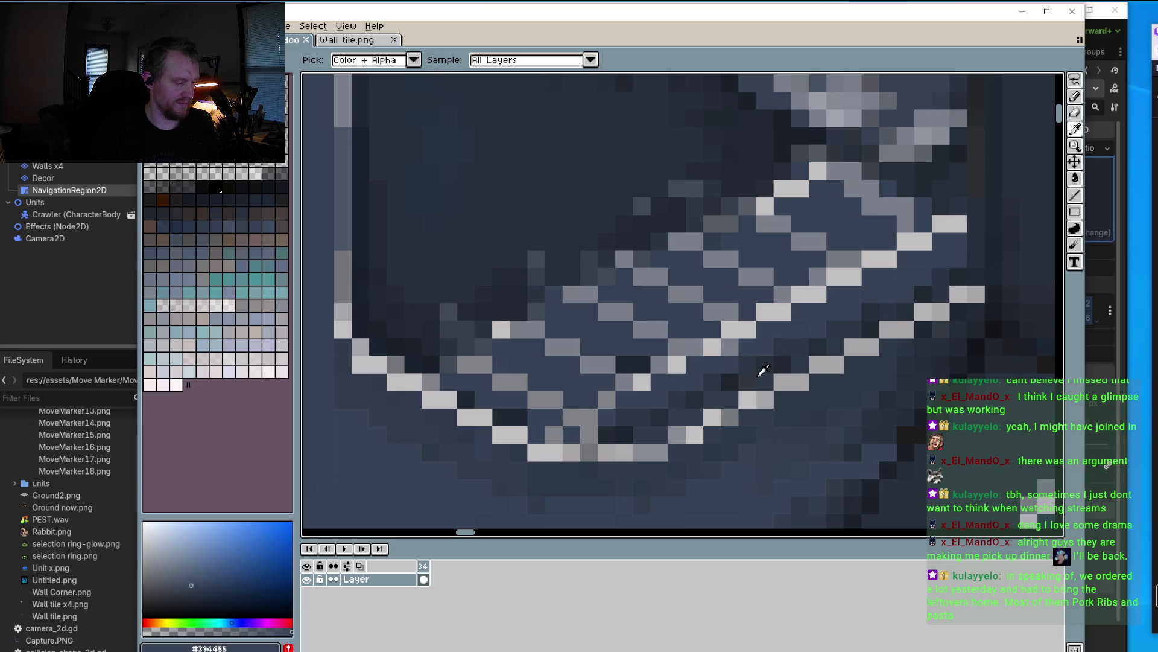
left_click(726, 349)
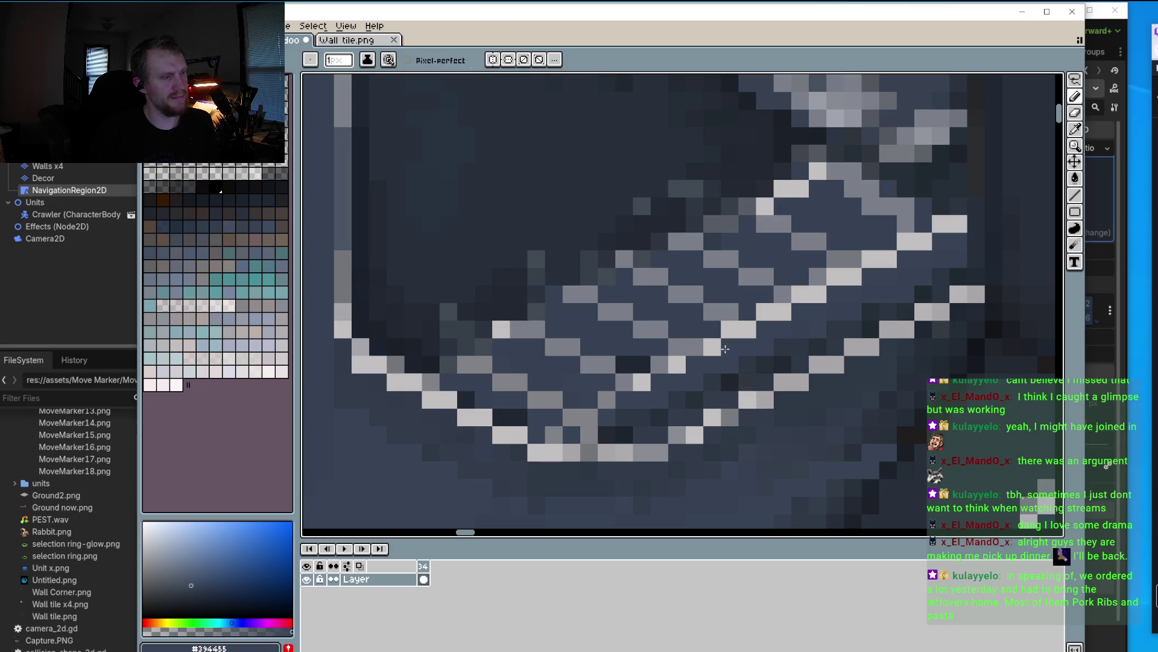
left_click(686, 372)
Step: Fill the gaps along the grating's bright edge with light grey pixels
left_click(708, 345, "alt")
left_click(667, 366)
left_click(625, 382)
left_click(606, 399)
left_click(588, 399)
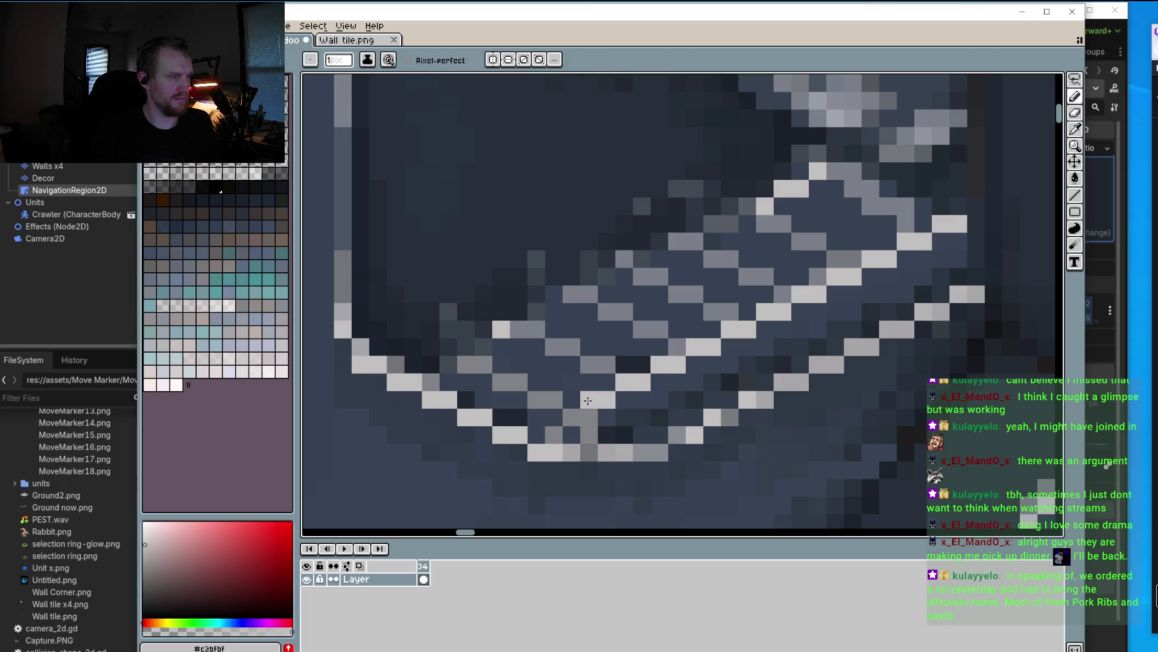